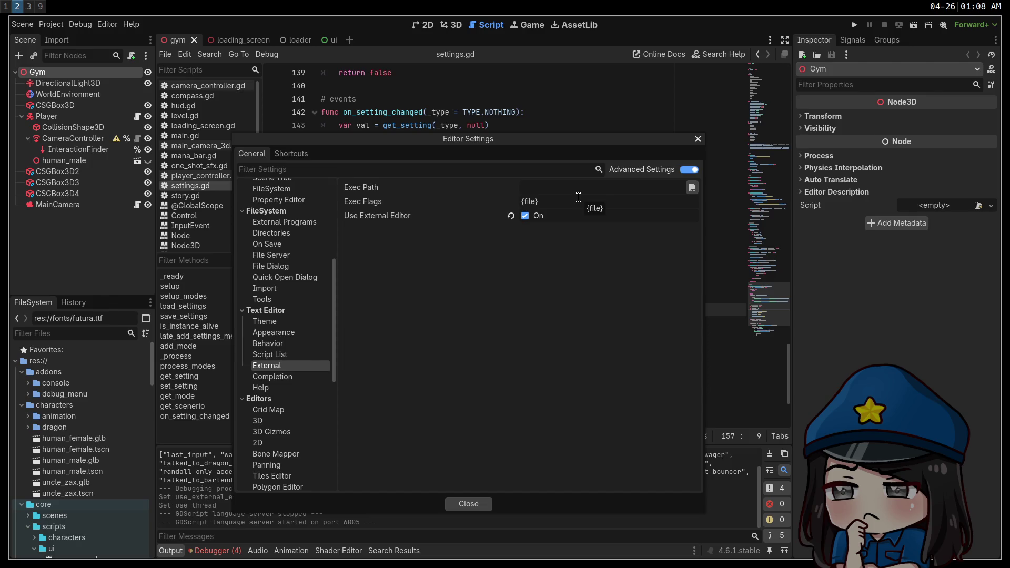
Step: Leave Godot's external editor settings for the terminal workspace in ~/.config/nvim
key("super+3")
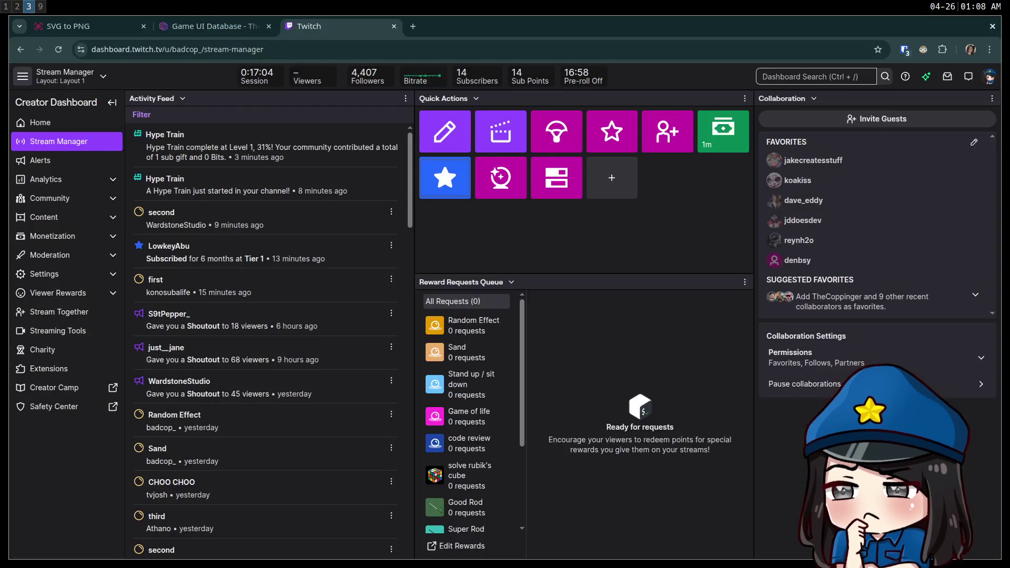
key("super+2")
key("super+1")
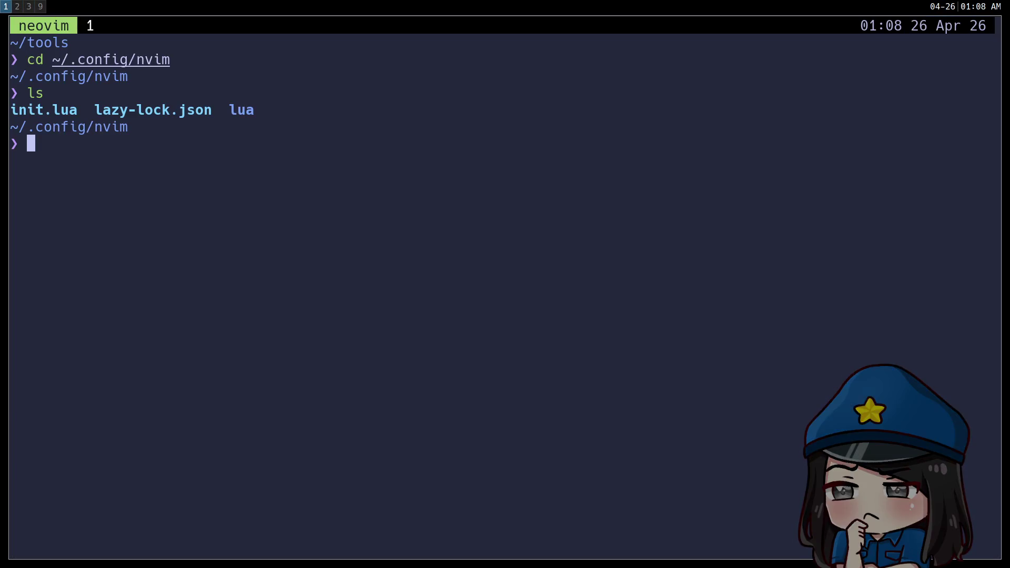
Step: Open ~/bin/hotdog in vim and visually select the vim_cmd function block
type("vim")
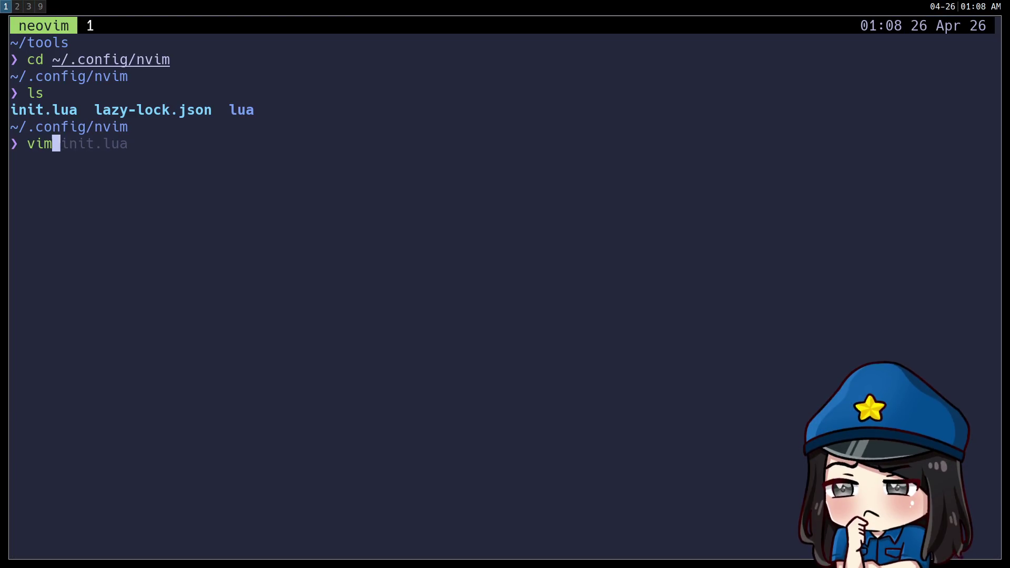
type(" ~/bin/hotdog")
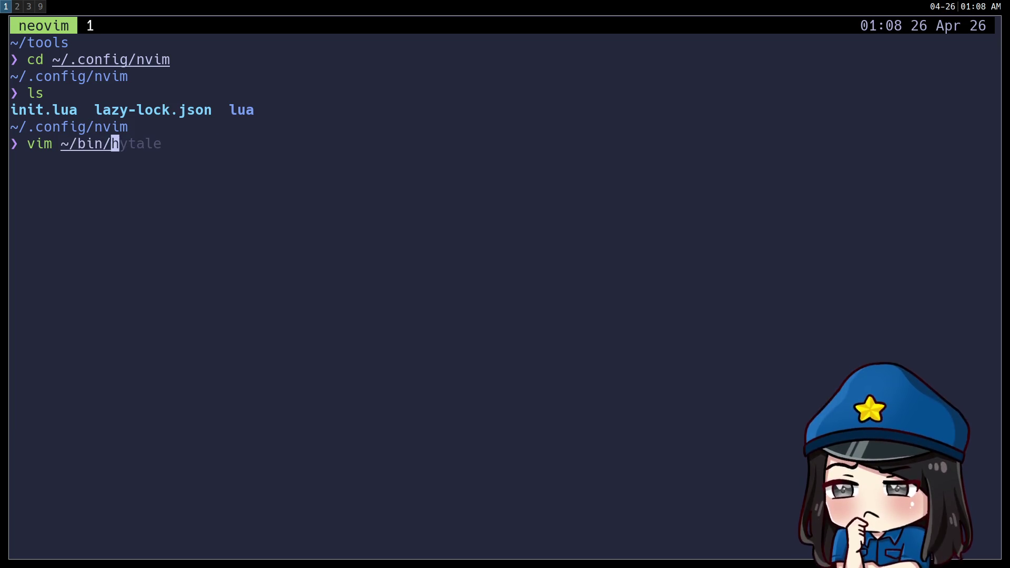
key("Return")
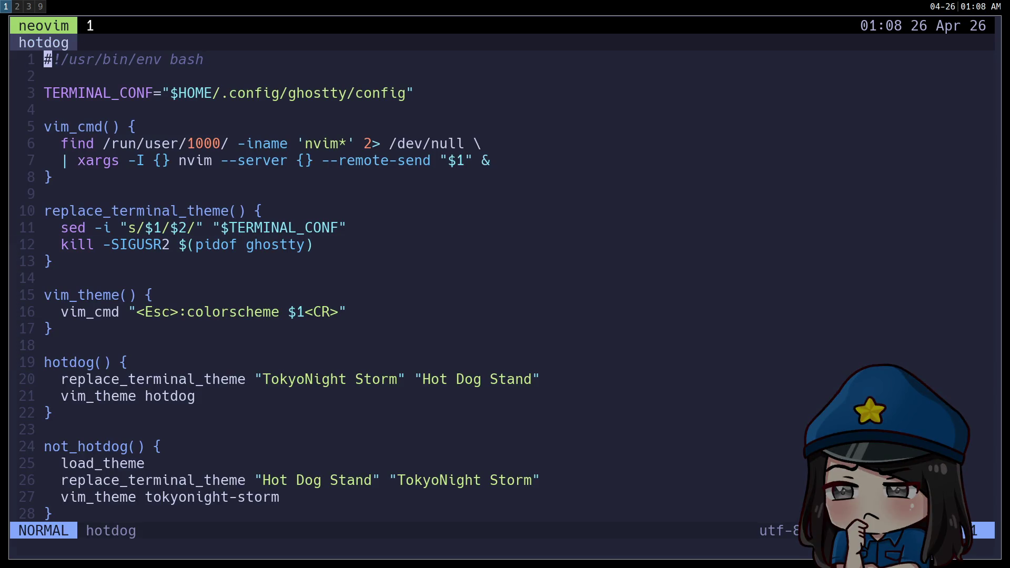
left_click(48, 76)
left_click(47, 143)
key("k")
key("V")
key("j")
key("j")
key("j")
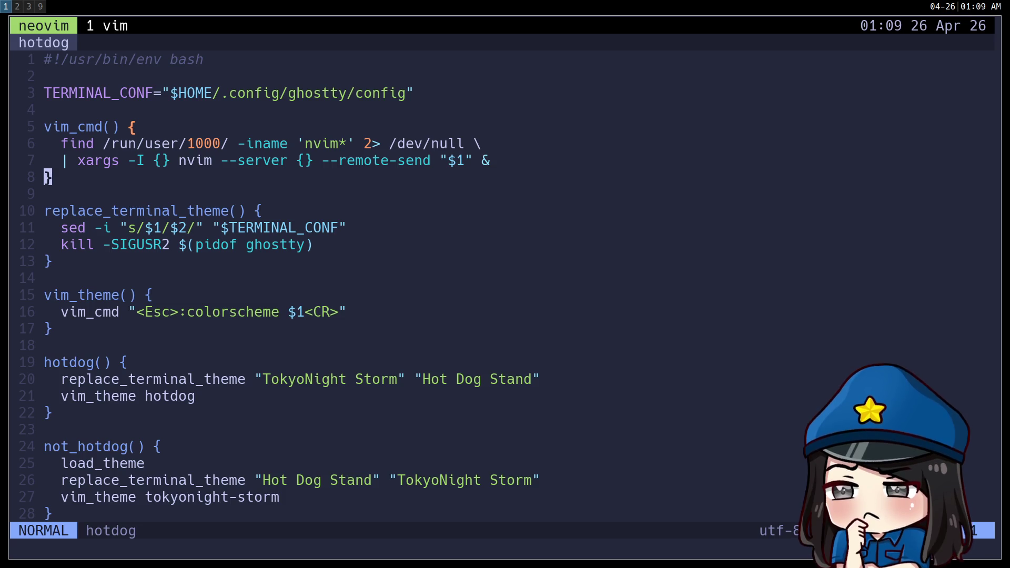
Step: Split a shell pane beside the hotdog script
key("k")
key("k")
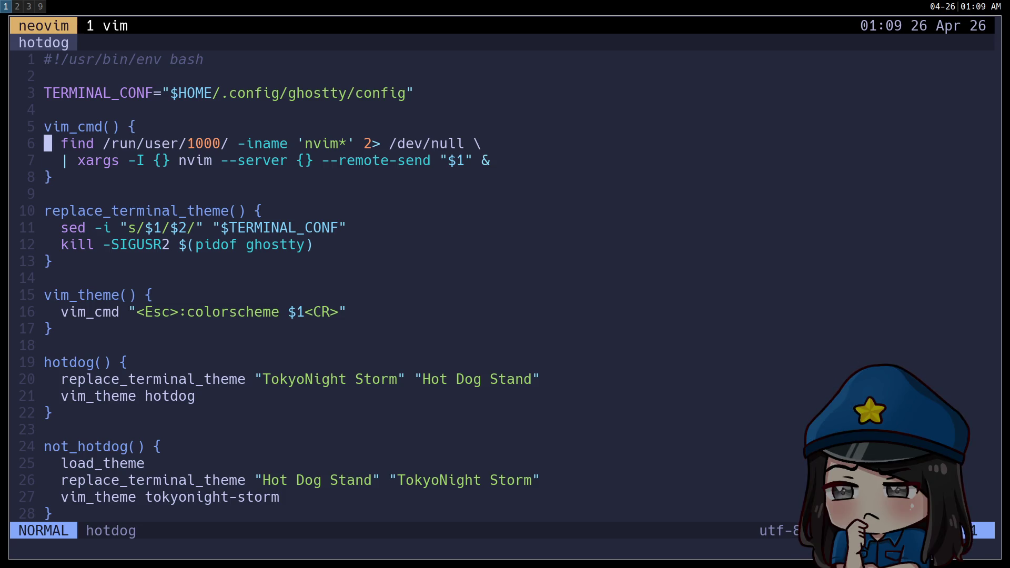
key("ctrl+b")
key("percent")
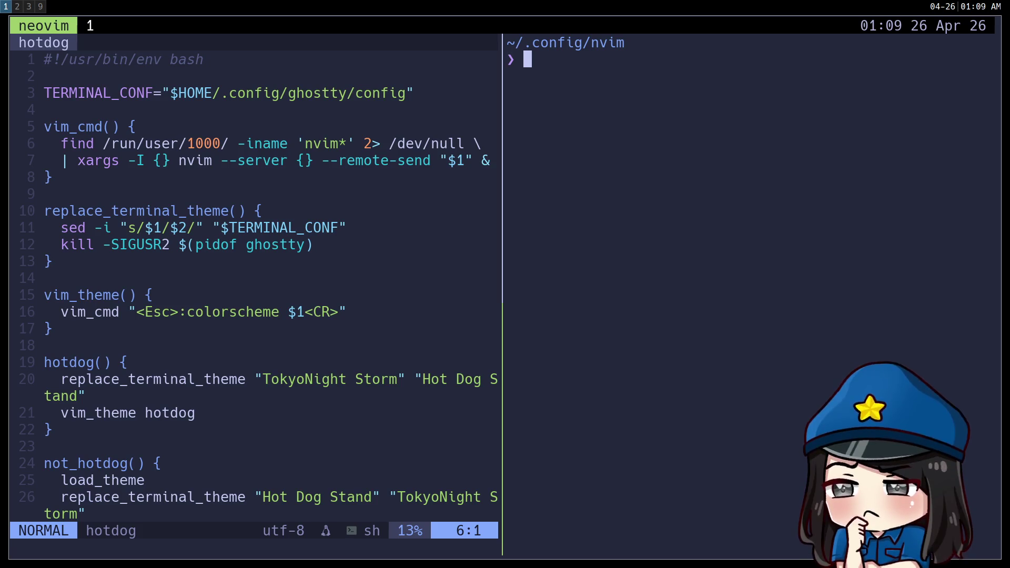
Step: In a new tmux window, rerun ghostty +boo from history and quit the ghost animation
key("ctrl+b")
key("c")
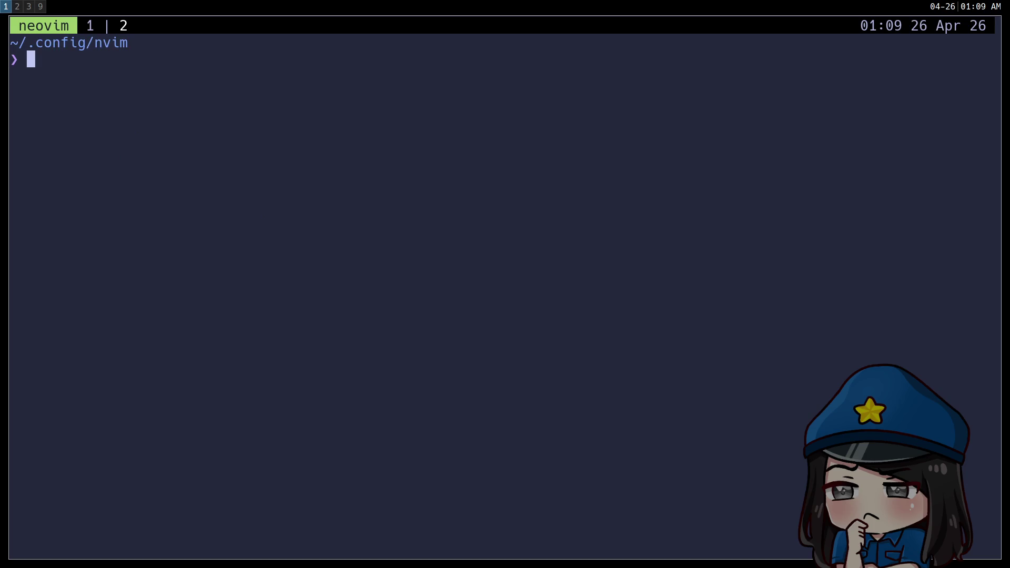
key("ctrl+r")
type("host")
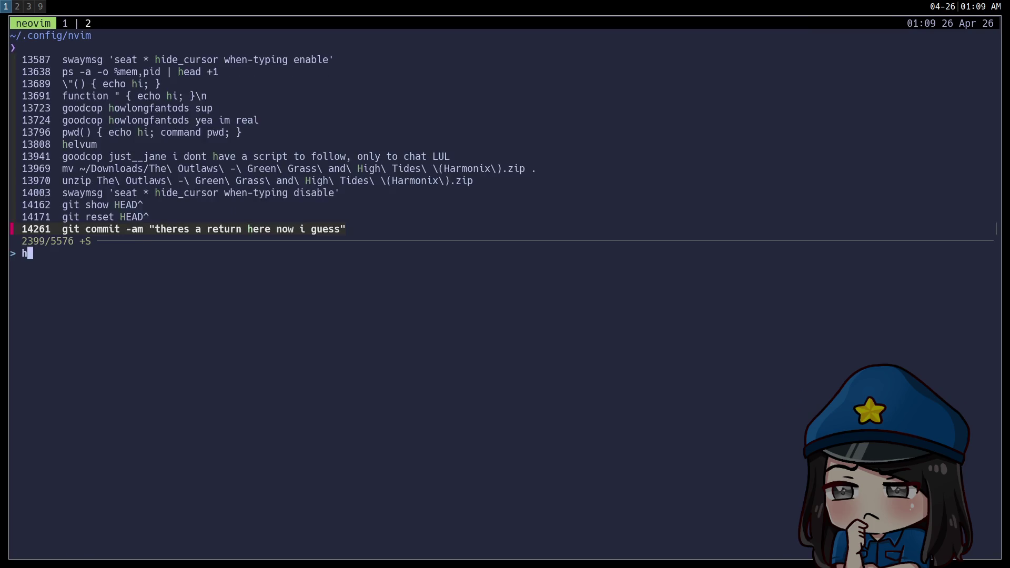
key("BackSpace")
key("BackSpace")
key("BackSpace")
key("BackSpace")
type("ghostty")
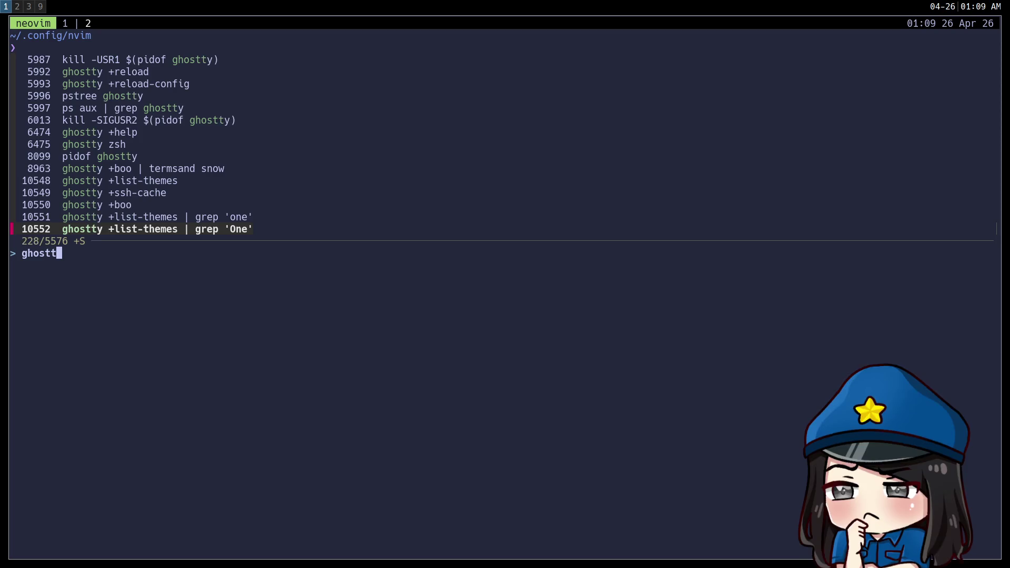
key("Up")
key("Up")
key("Return")
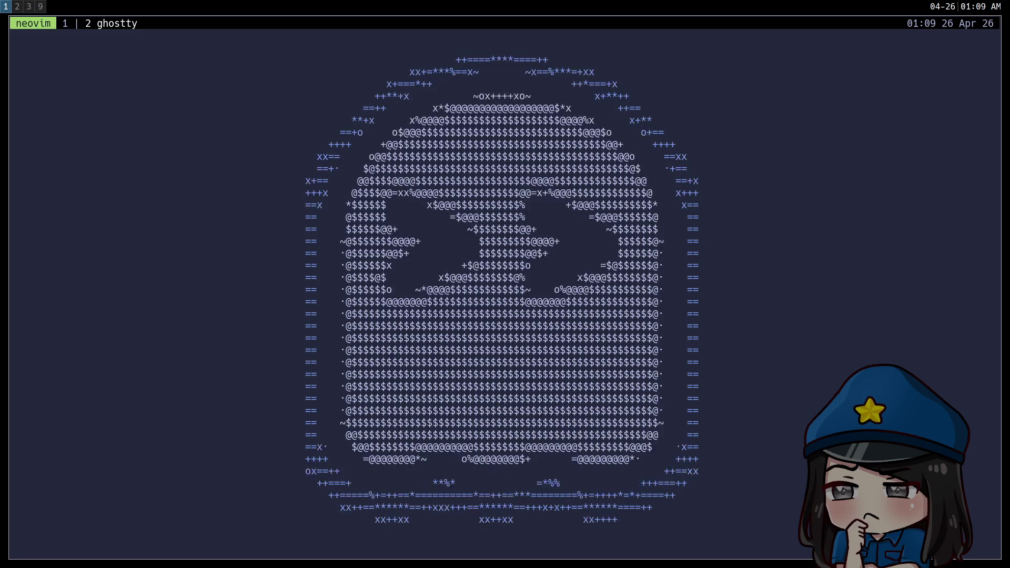
key("q")
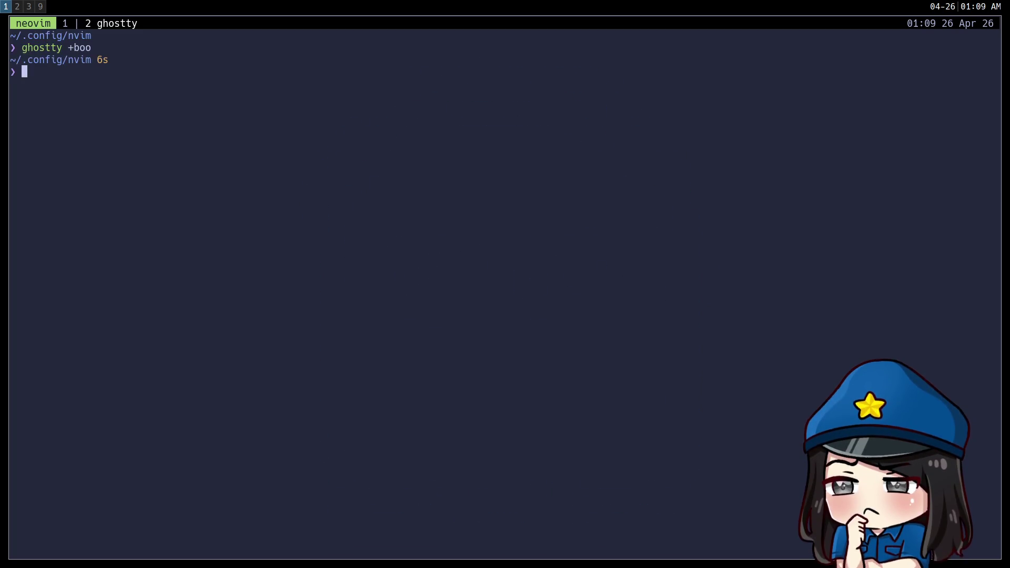
Step: Enlarge the font, play the sl steam train, then return to the script window
key("ctrl+equal")
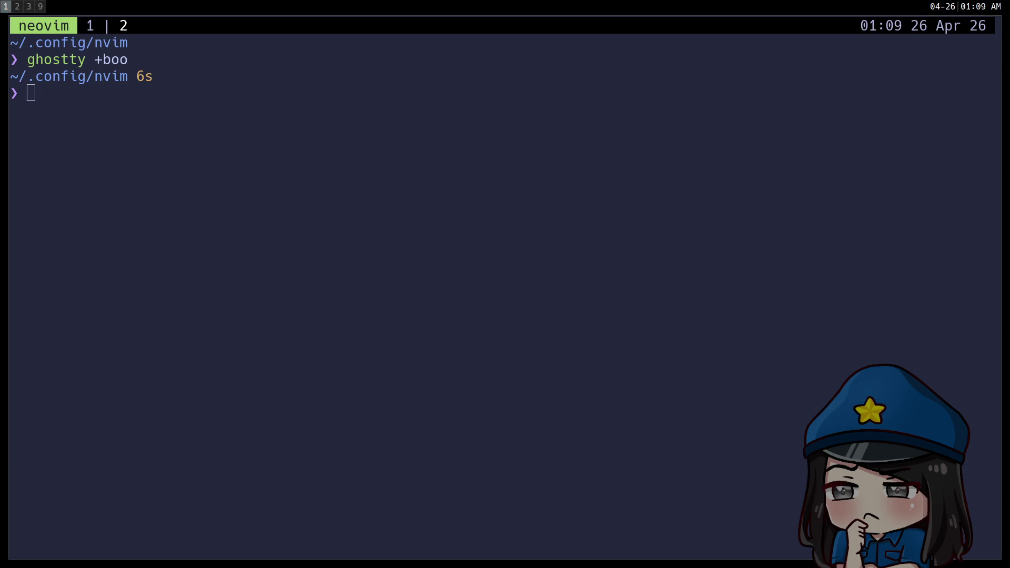
type("sl")
key("Return")
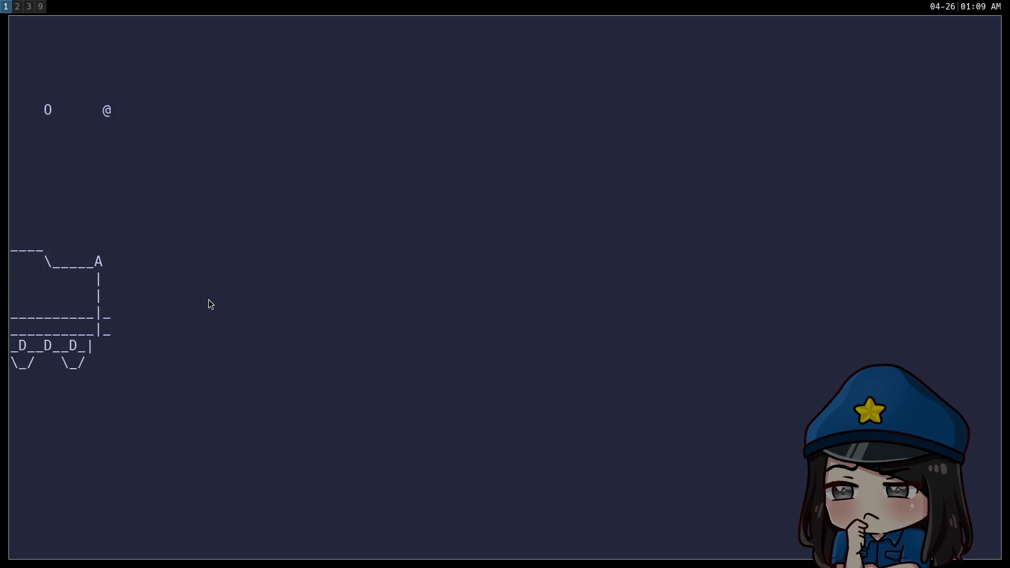
key("ctrl+b")
key("1")
left_click(334, 379)
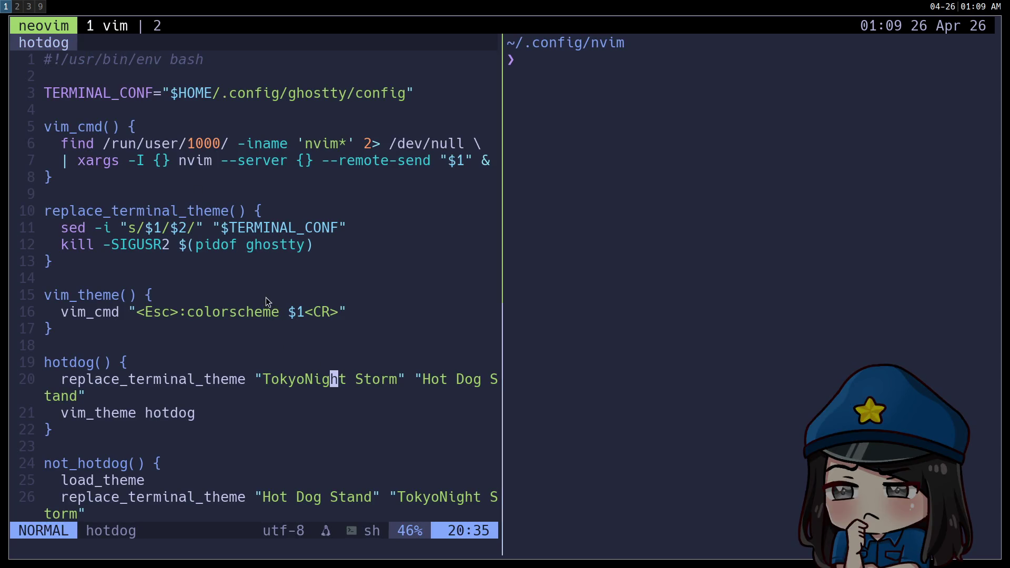
Step: Select the word ghostty in the pidof call on line 12 of the script
left_click(549, 233)
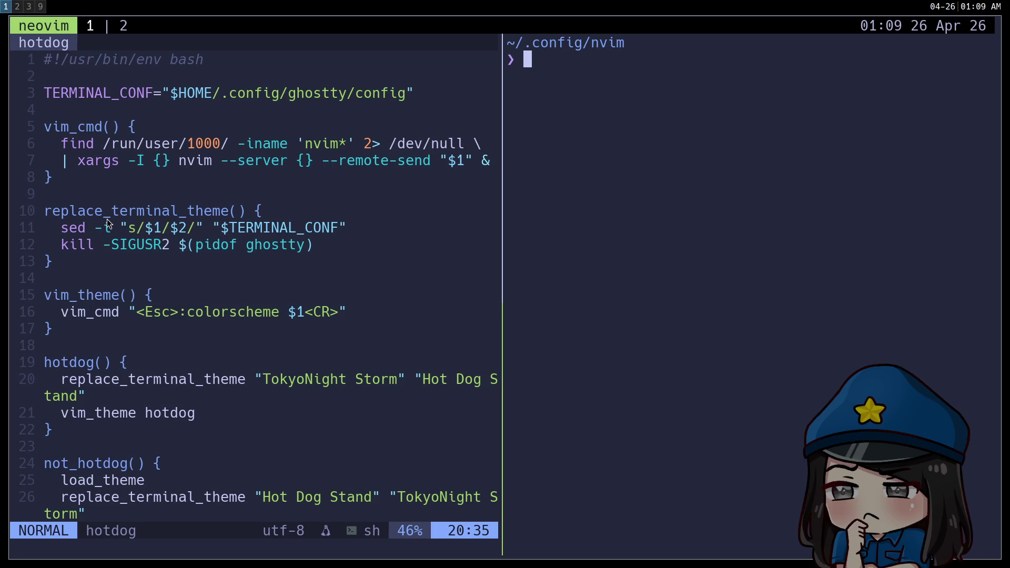
left_click(186, 261)
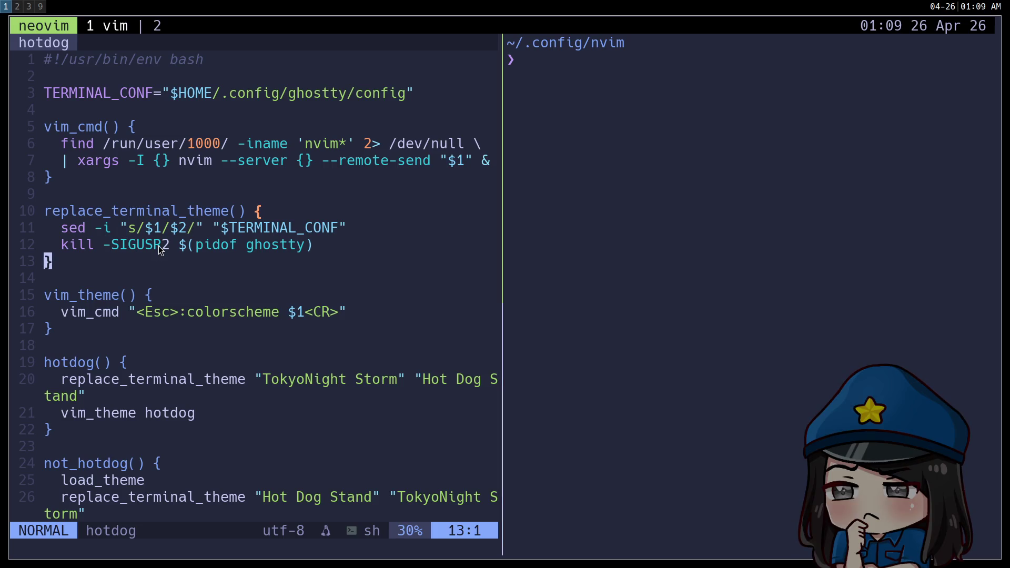
left_click(175, 245)
left_click(220, 246)
key("f")
key("t")
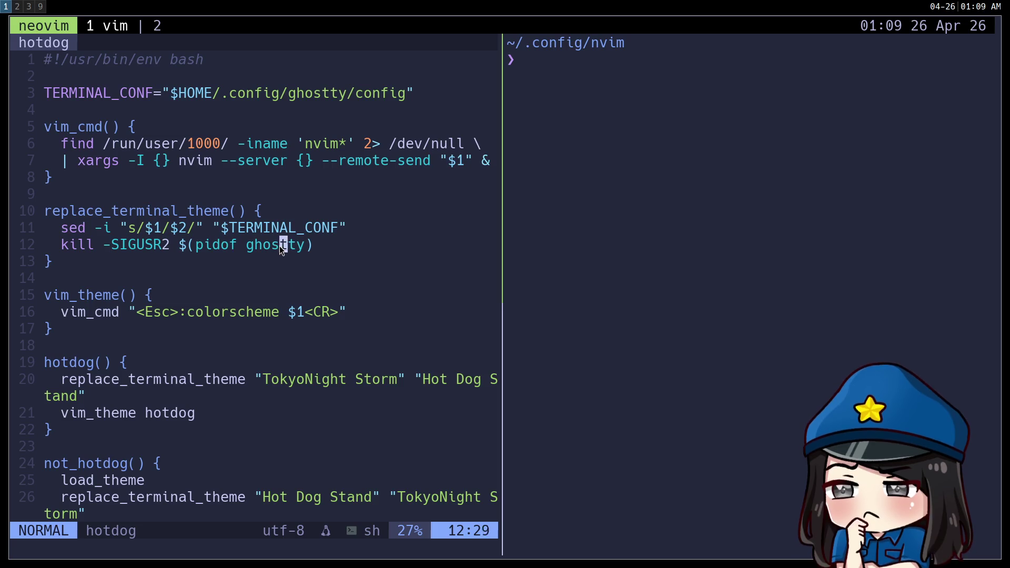
key("v")
key("i")
key("w")
Step: Highlight replace_terminal_theme and TERMINAL_CONF, then focus the right shell pane
double_click(151, 210)
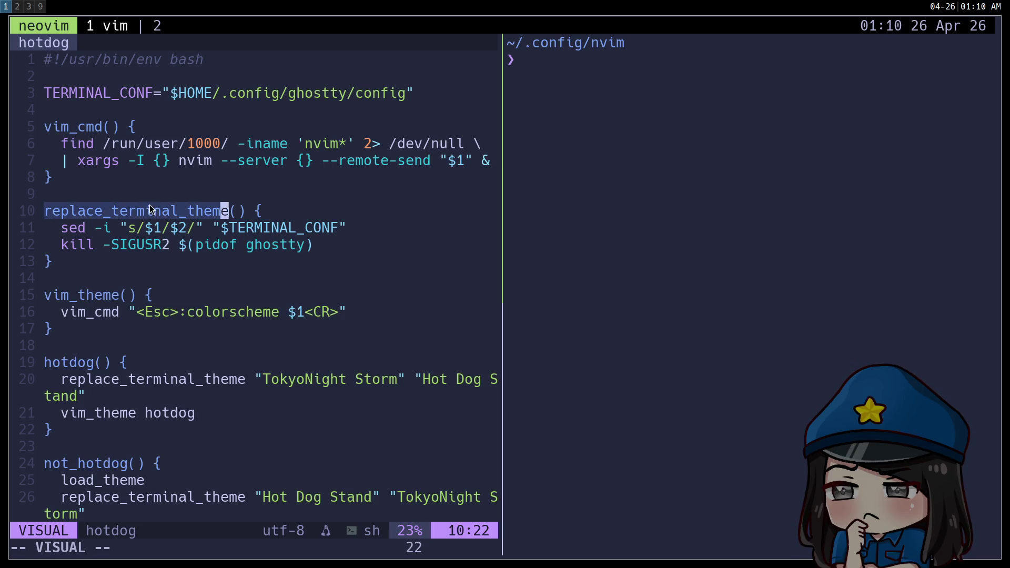
double_click(263, 227)
scroll(264, 269, "down", 6)
scroll(266, 278, "up", 6)
left_click(271, 278)
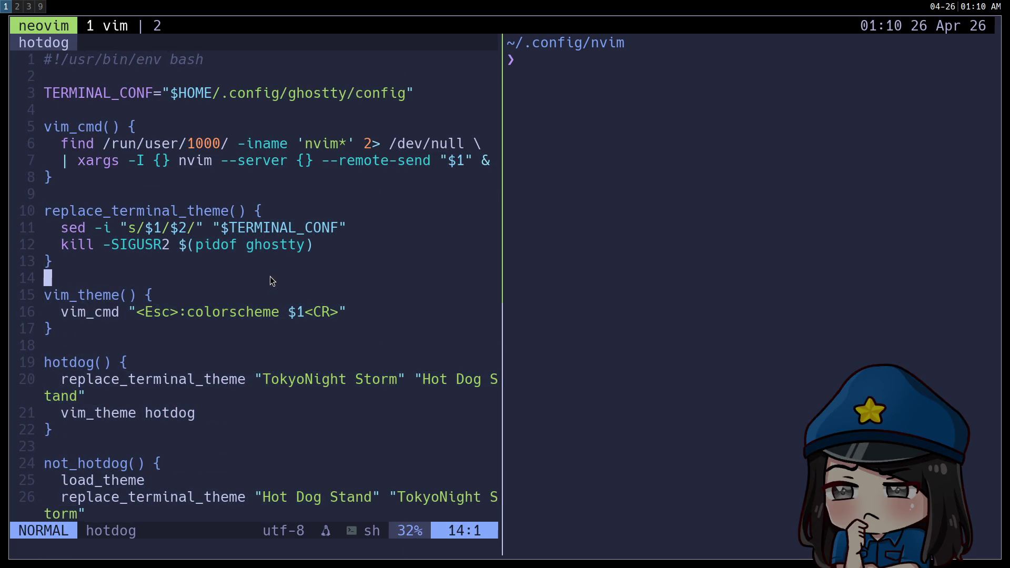
left_click(565, 208)
Step: Find Neovim sockets under /run/user/1000/ and copy the nvim.685286.0 socket path
type("find /run/")
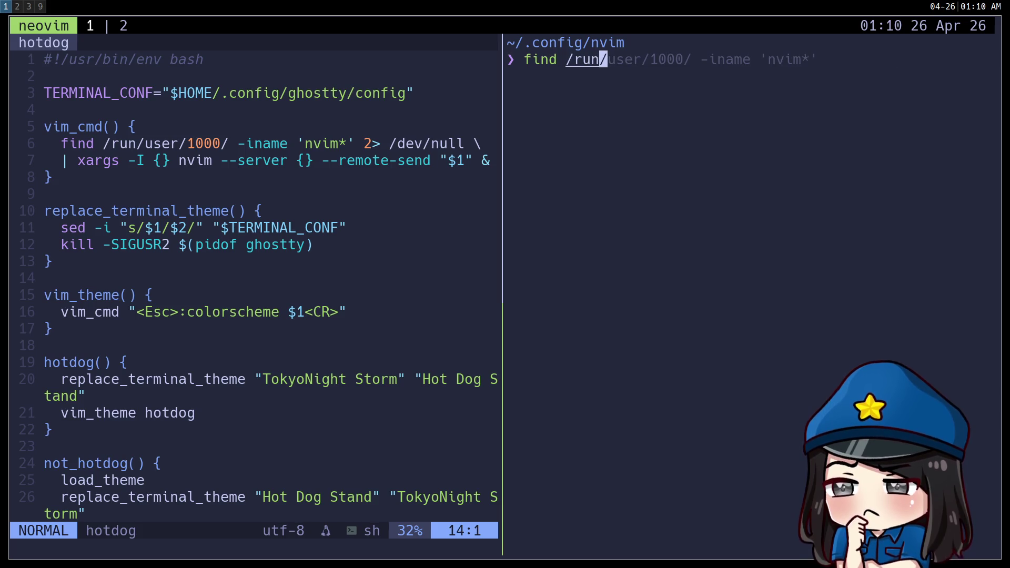
key("Right")
key("Return")
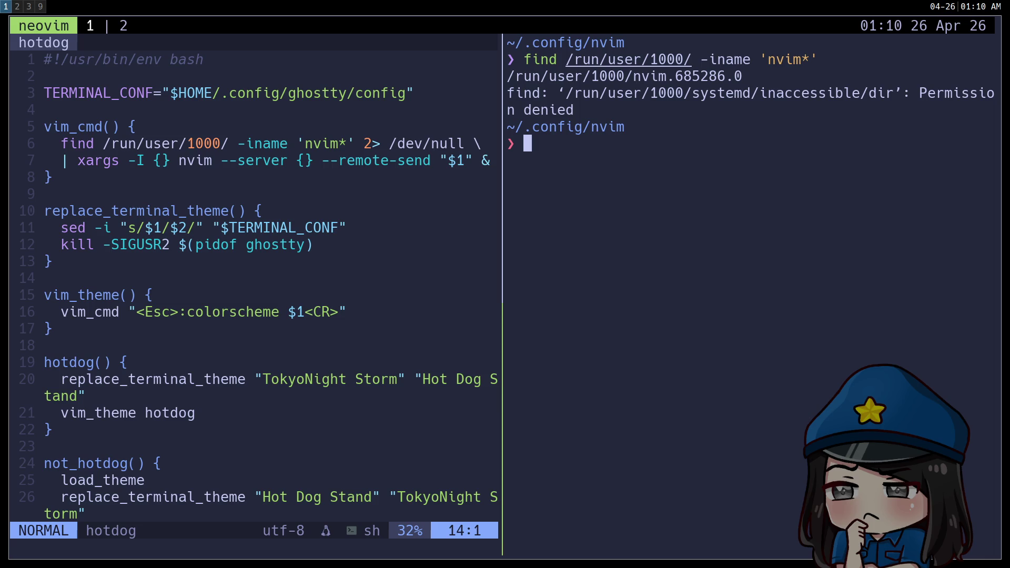
left_click_drag(742, 77, 514, 80)
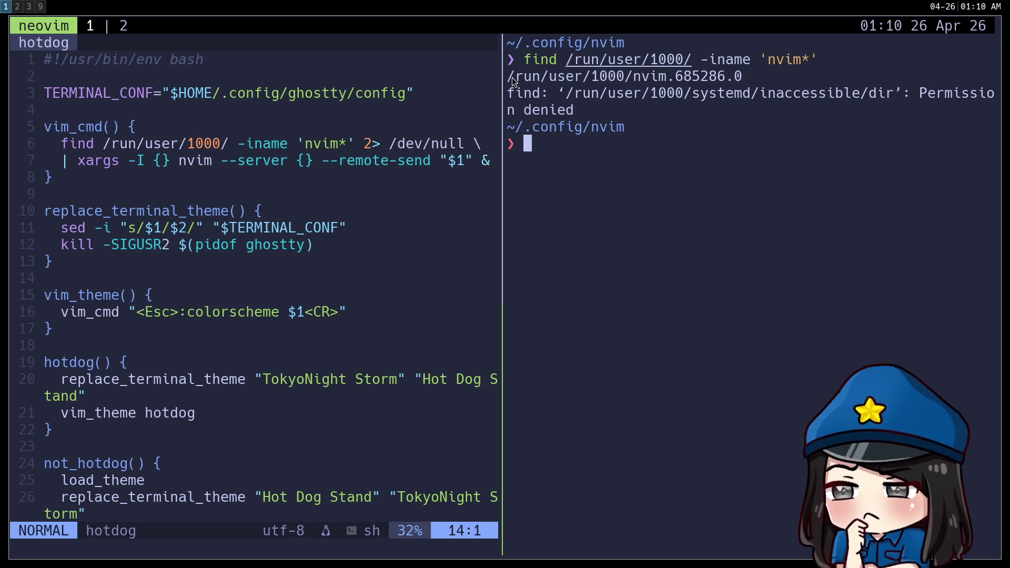
Step: Run stat on the quoted Neovim socket path
type("ls -l")
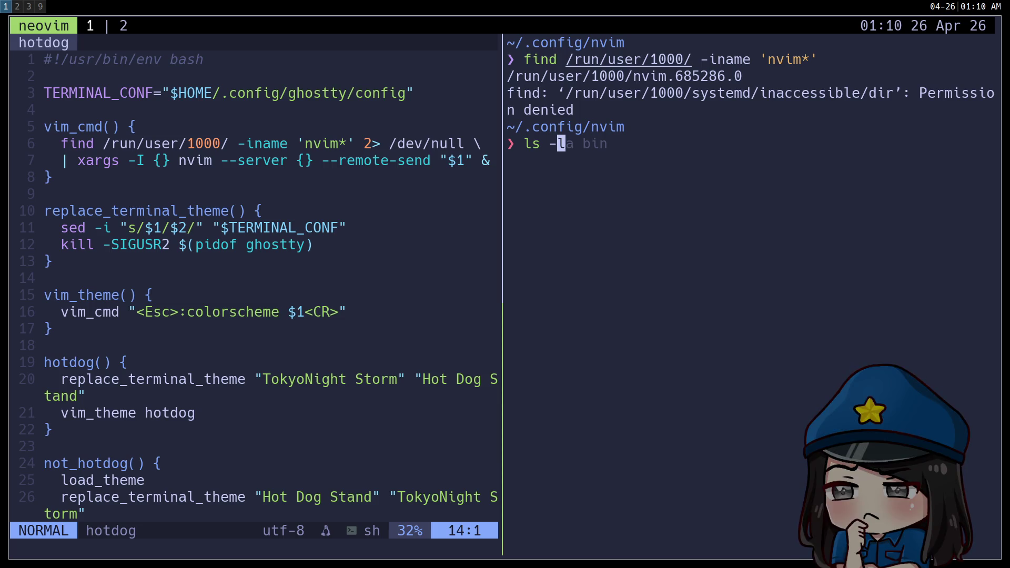
key("BackSpace")
key("BackSpace")
key("BackSpace")
type("stat '")
type("/run/user/1000/nvim.685286.0")
type("'")
key("Return")
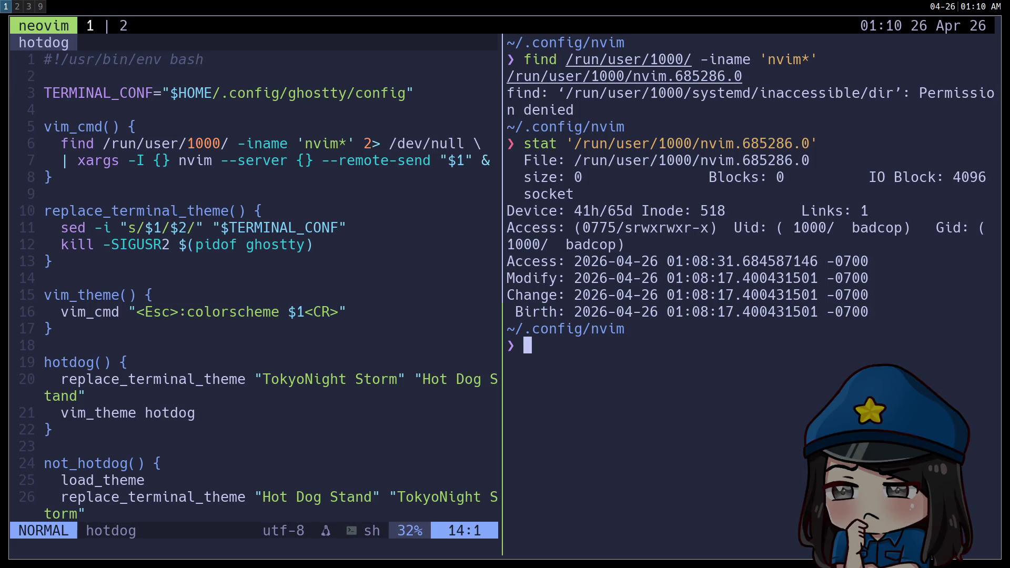
Step: List the socket path with ls -a and then ls -l
type("ls -")
key("BackSpace")
type("-a")
type("'/run/user/1000/nvim.685286.0'")
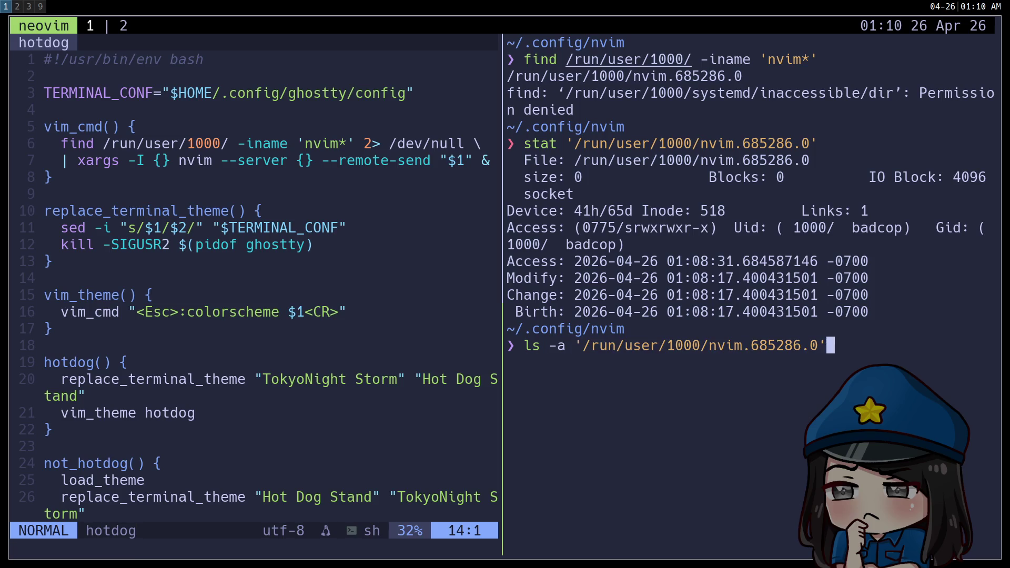
key("Return")
key("Up")
key("BackSpace")
type("l")
key("Return")
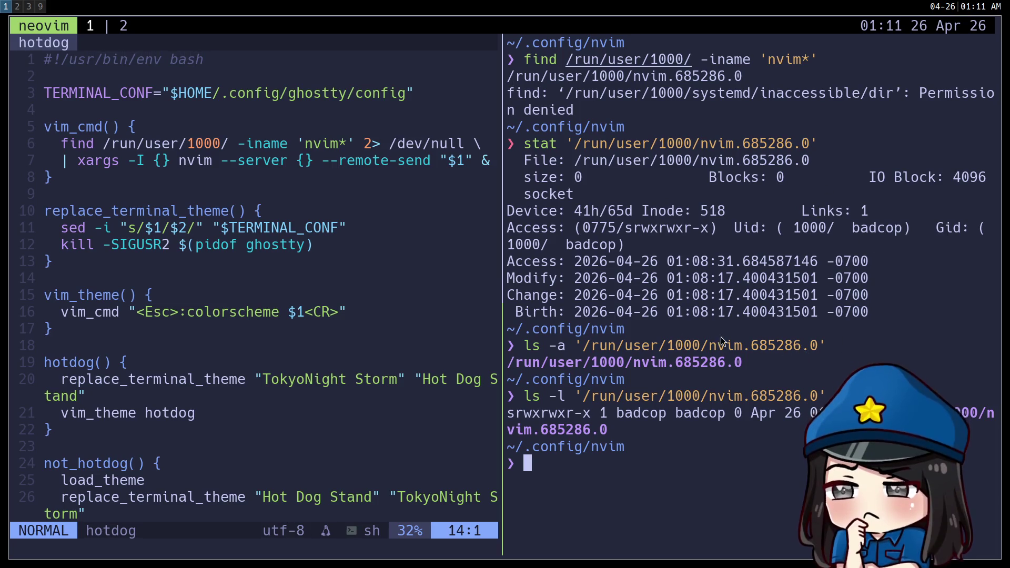
Step: Split a shell pane below the editor and paste the nvim socket path
left_click(446, 316)
key("ctrl+b")
key("quotedbl")
type("/run/user/1000/nvim.685286.0")
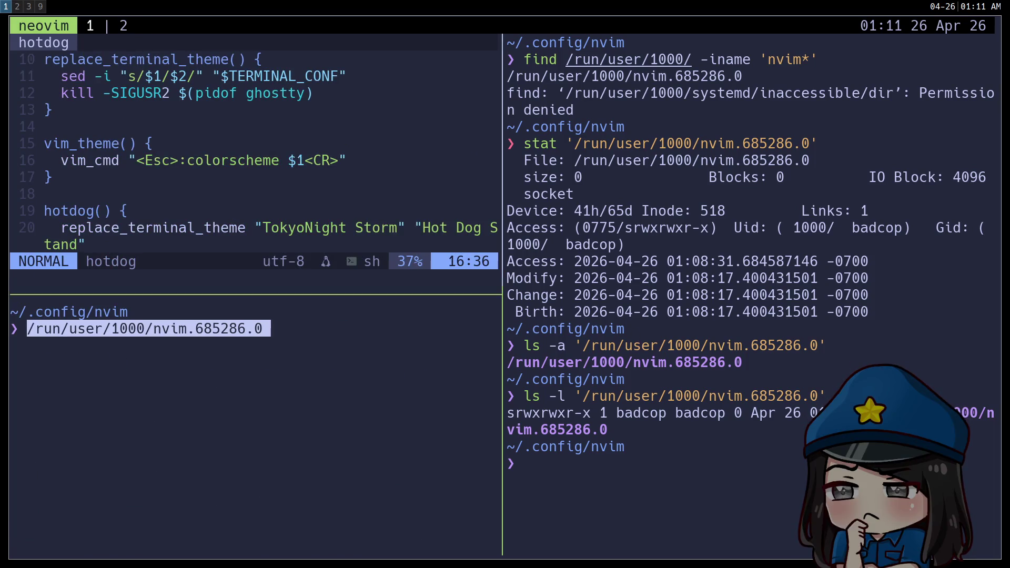
Step: Clear the pasted path and run ps aux | grep nvim
key("ctrl+u")
type("vim")
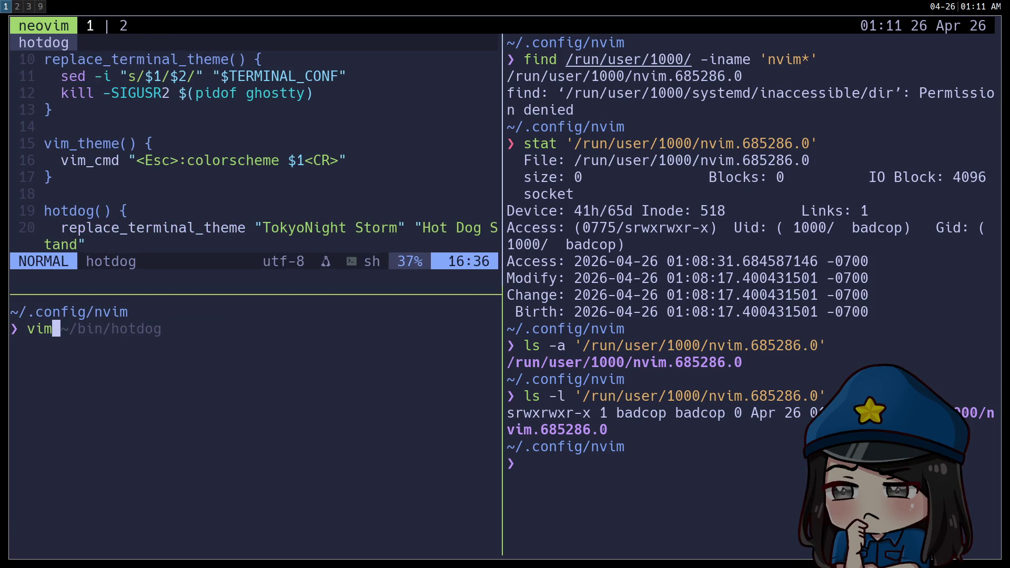
key("ctrl+u")
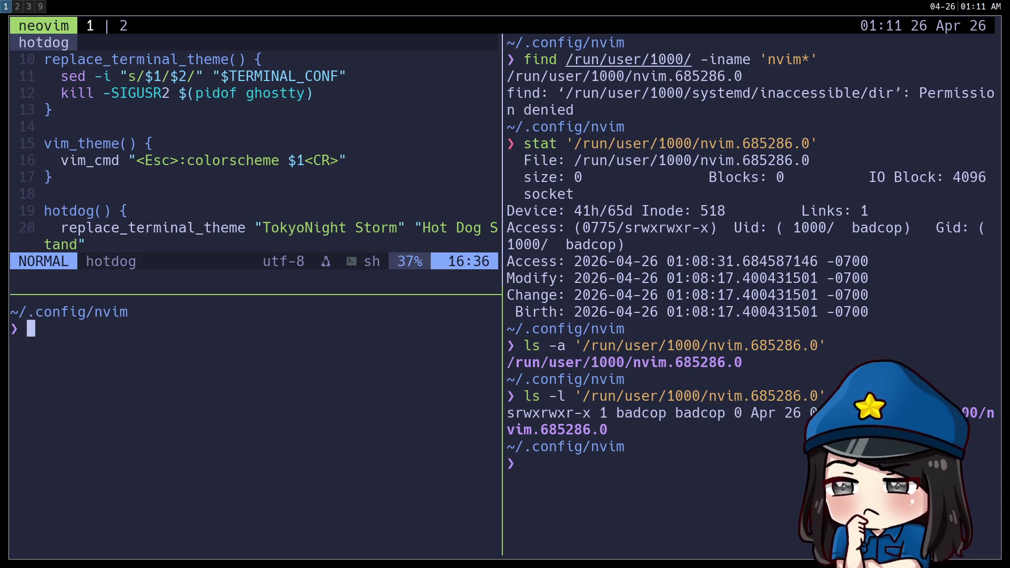
type("ps aux | grep nvim")
key("Return")
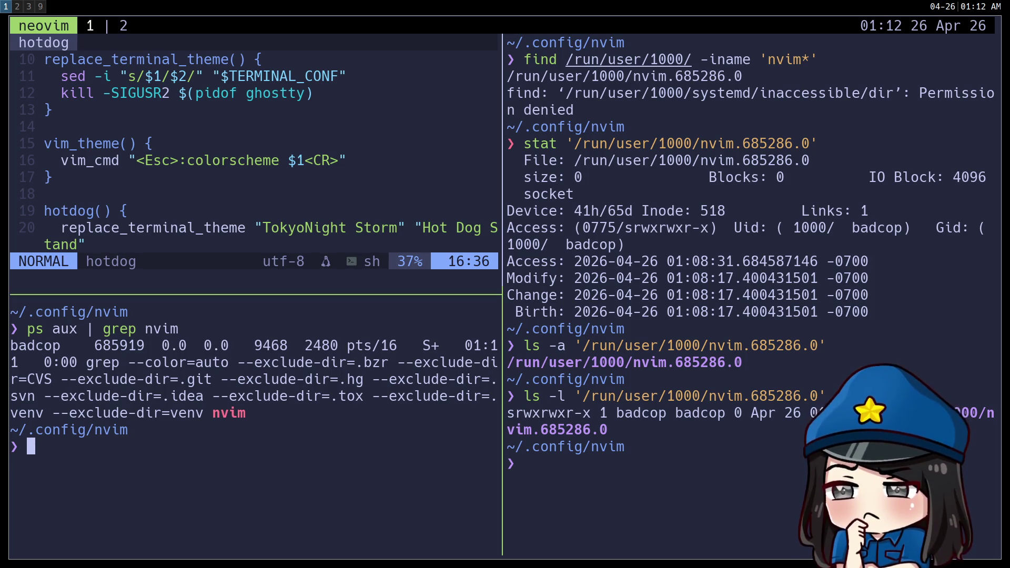
Step: Search the shell history for the earlier ps aux command
key("Up")
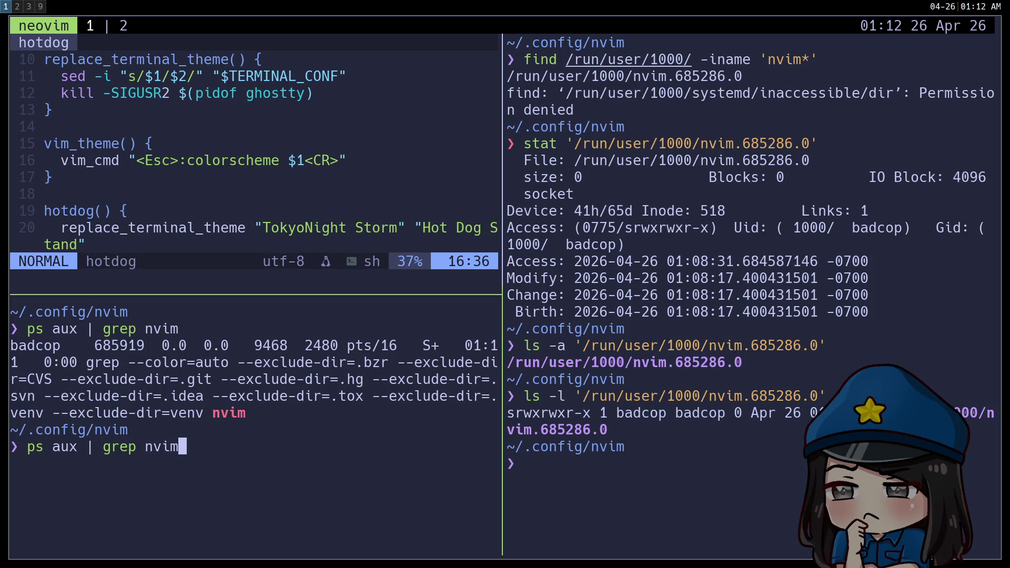
key("Down")
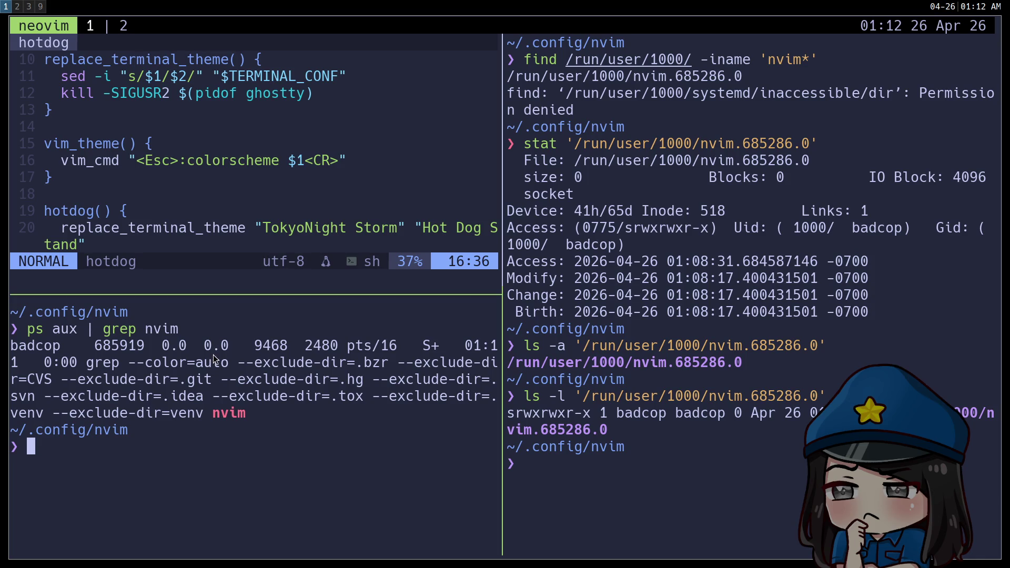
key("Up")
key("Left")
key("Left")
key("Left")
key("Up")
key("Up")
key("Up")
key("ctrl+c")
key("ctrl+r")
type("ps au")
key("Escape")
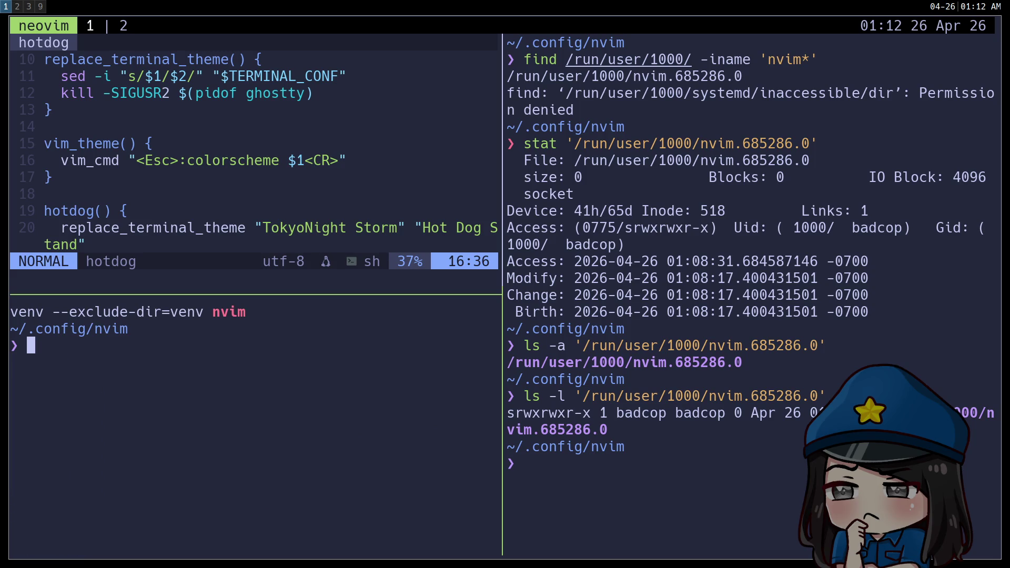
key("Up")
key("Up")
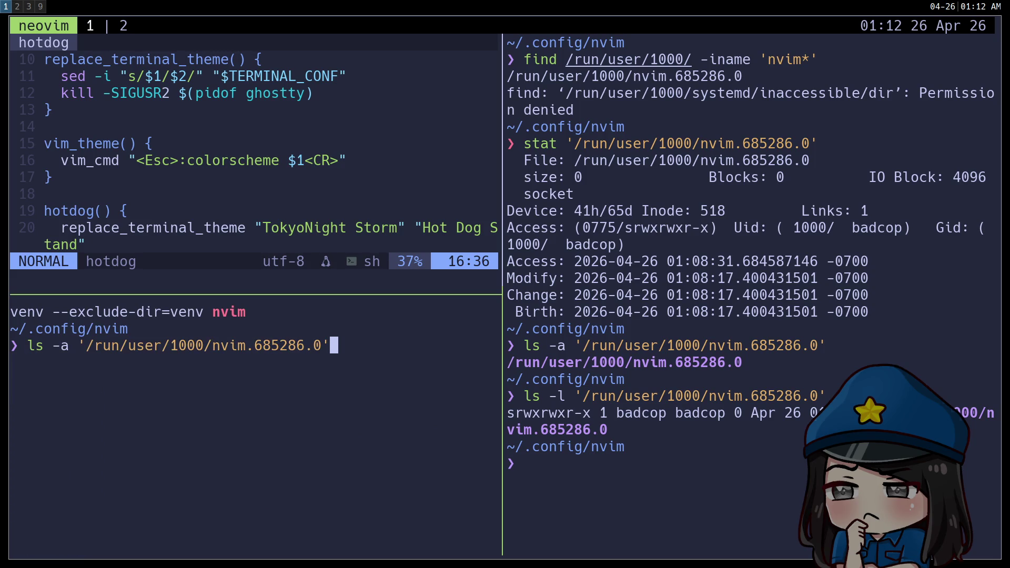
key("ctrl+r")
type("p")
key("Escape")
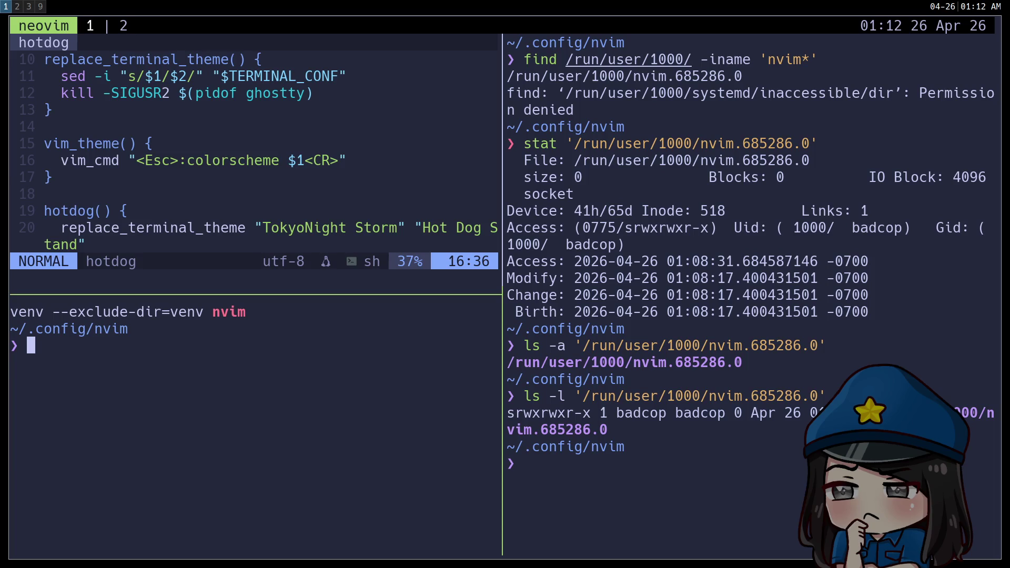
key("Return")
Step: Rerun the process search with neovim, then with vim, revealing process 685286
key("Up")
key("Left")
key("Left")
key("Left")
type("eo")
key("Return")
key("Up")
key("BackSpace")
key("BackSpace")
key("BackSpace")
type("vim")
key("Return")
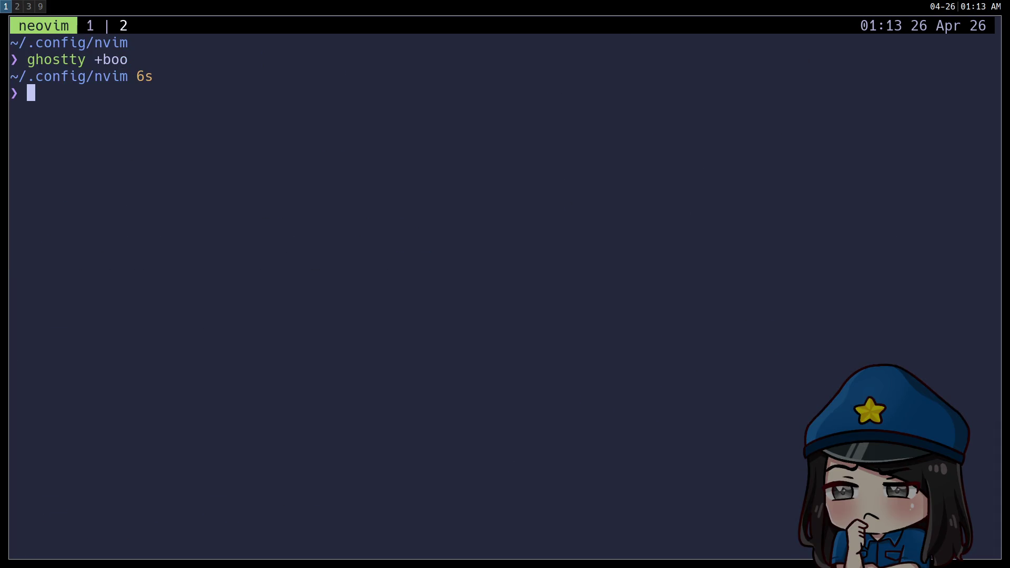
Step: Change into ~/bin and start the command vim godot-vim
type("cd ~/.")
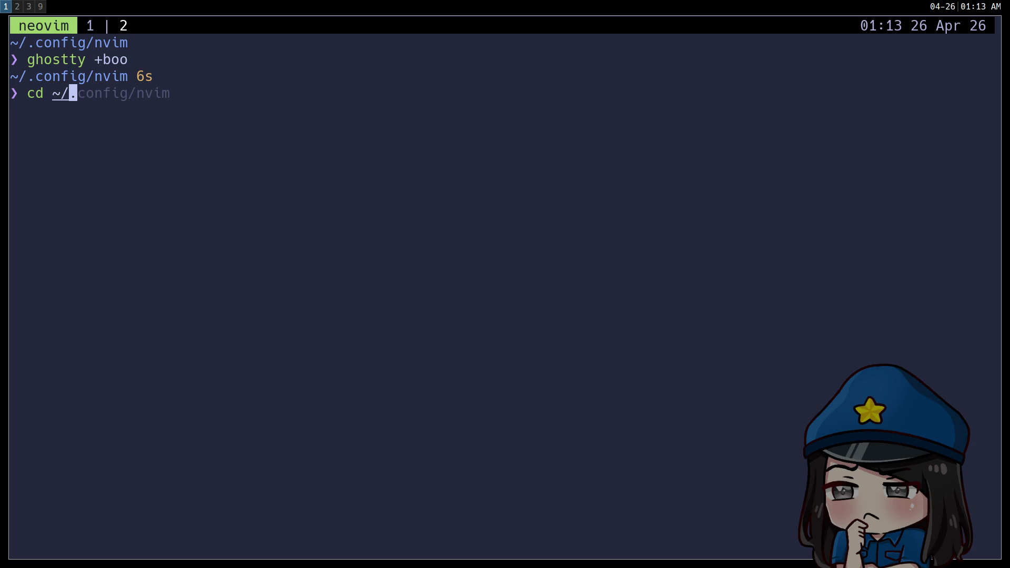
type("bin")
key("Return")
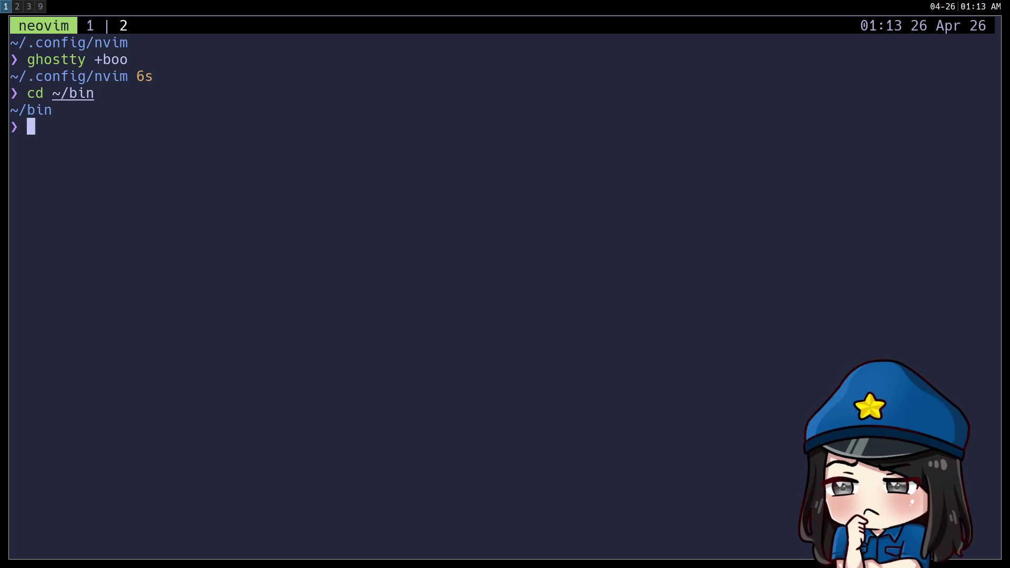
type("vim ")
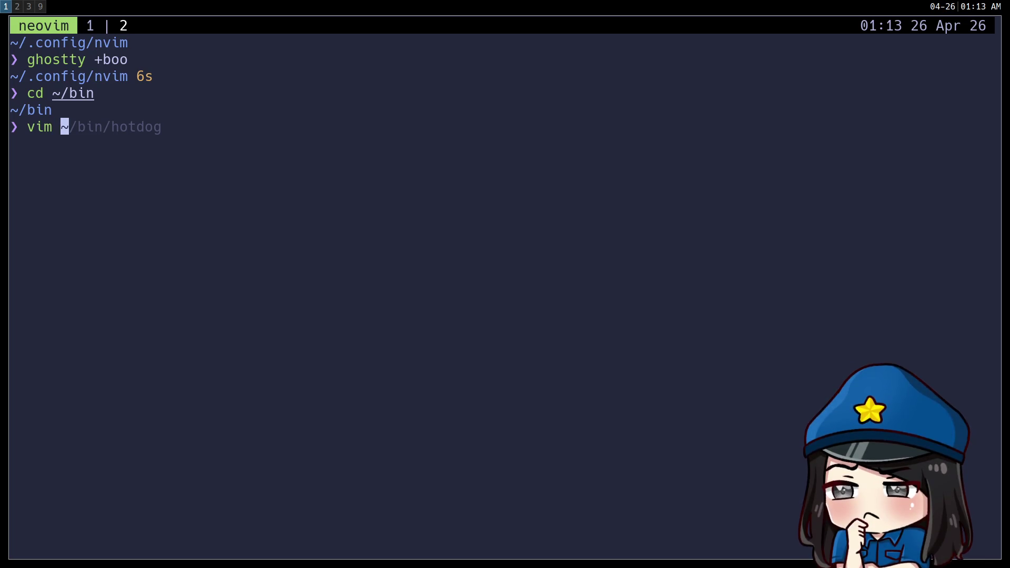
type("godot")
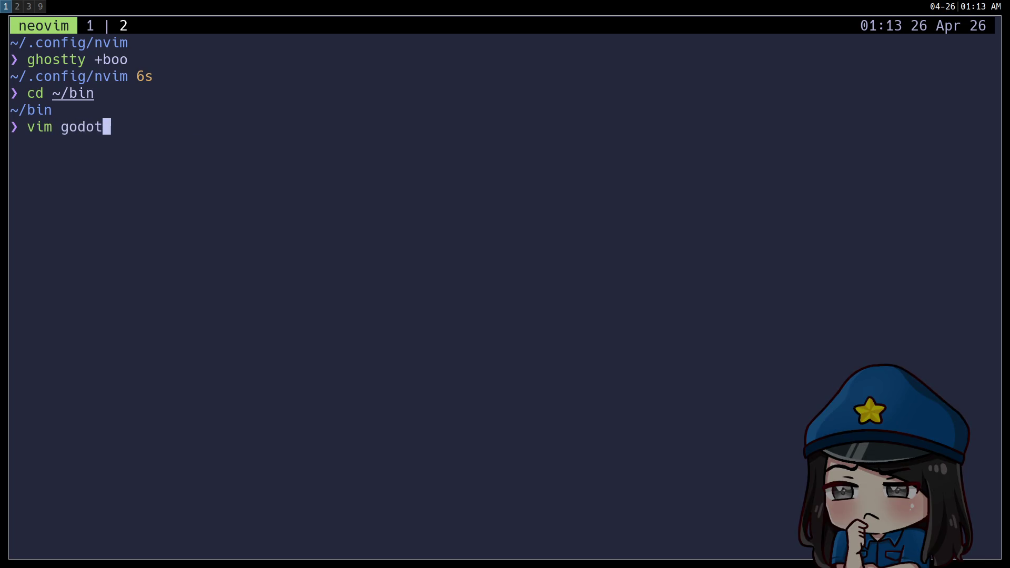
type("-vim")
Step: Write godot-vim with a #!/usr/bin/env bash shebang and vim "$@", then save with :w
key("Return")
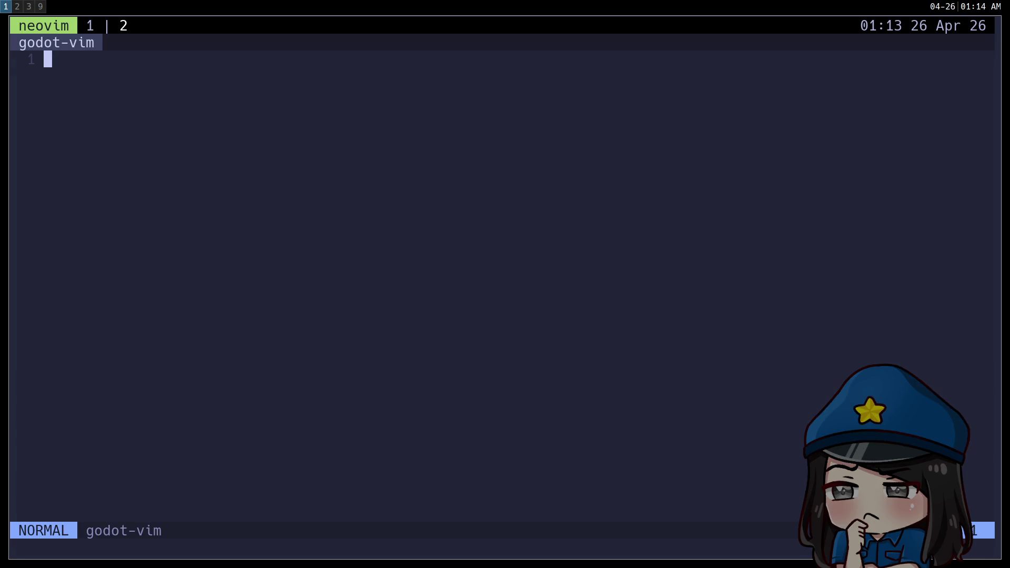
type("i#!/usr/bin")
type("/b")
key("BackSpace")
key("BackSpace")
type("/env bash")
key("Return")
key("Return")
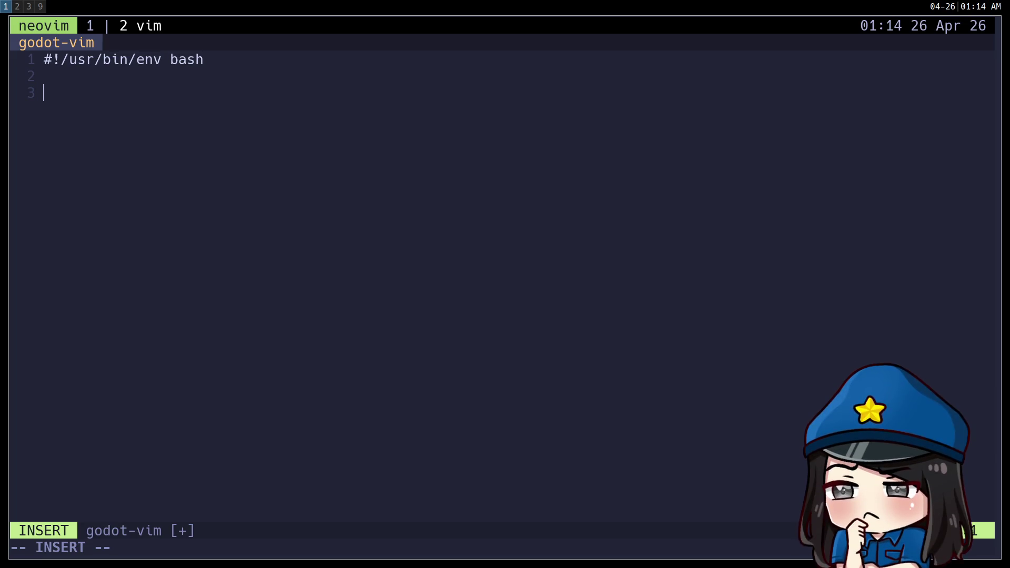
type("vim \"$@\"")
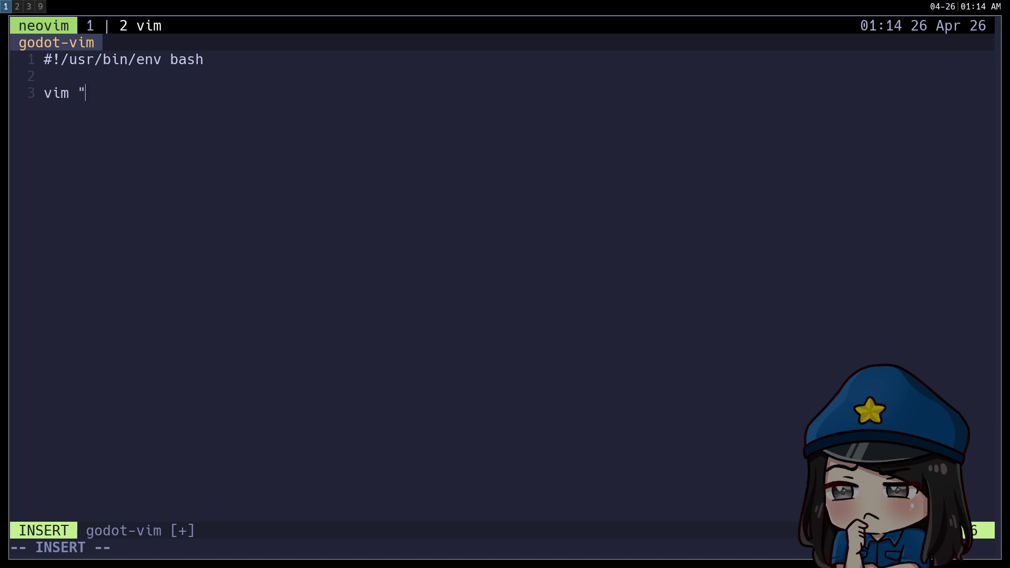
key("Escape")
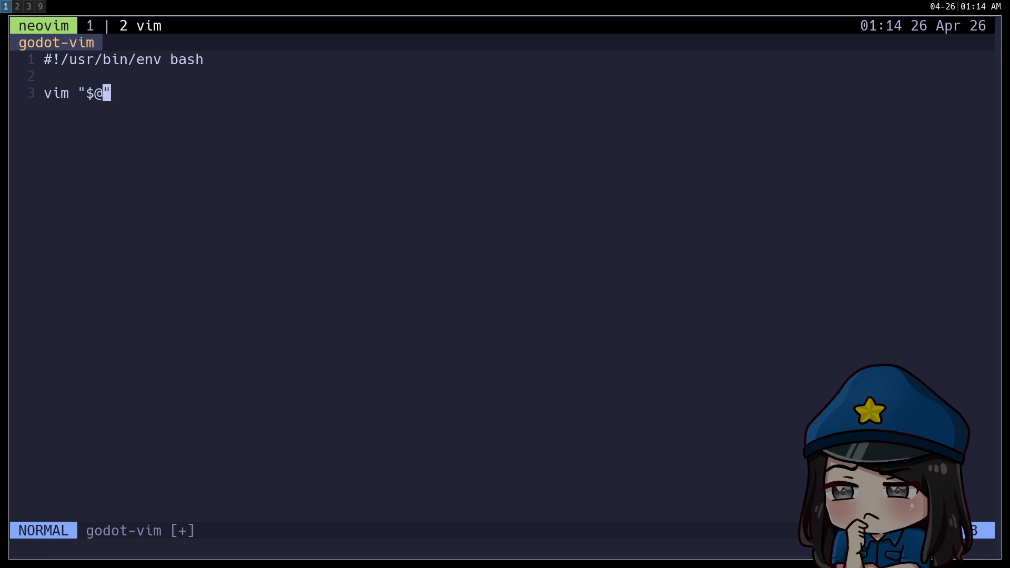
type(":w")
key("Return")
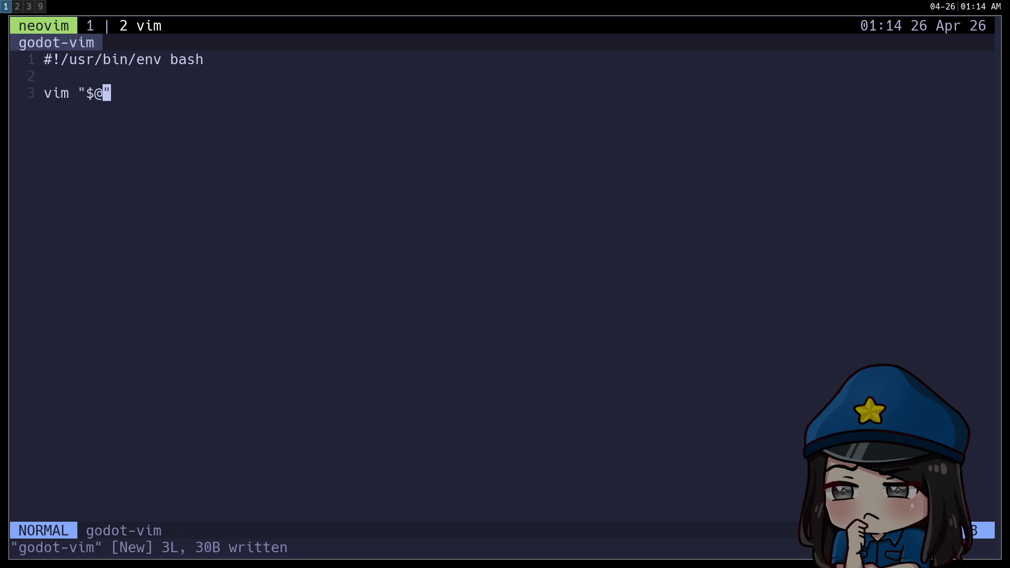
Step: Append ' &' to the vim "$@" line to background it
key("k")
key("k")
key("j")
key("j")
key("k")
key("k")
key("j")
key("j")
key("k")
key("k")
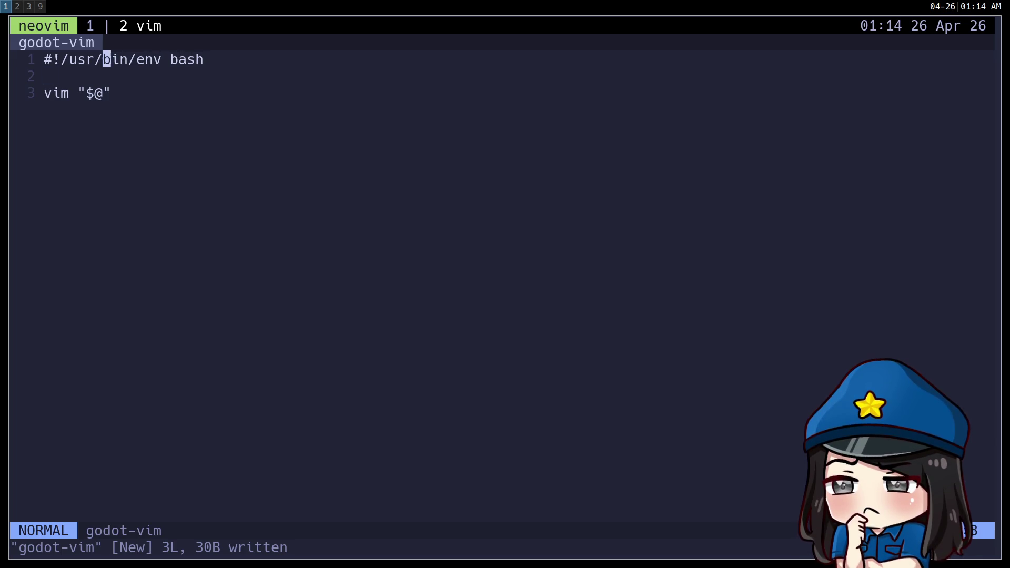
key("j")
key("j")
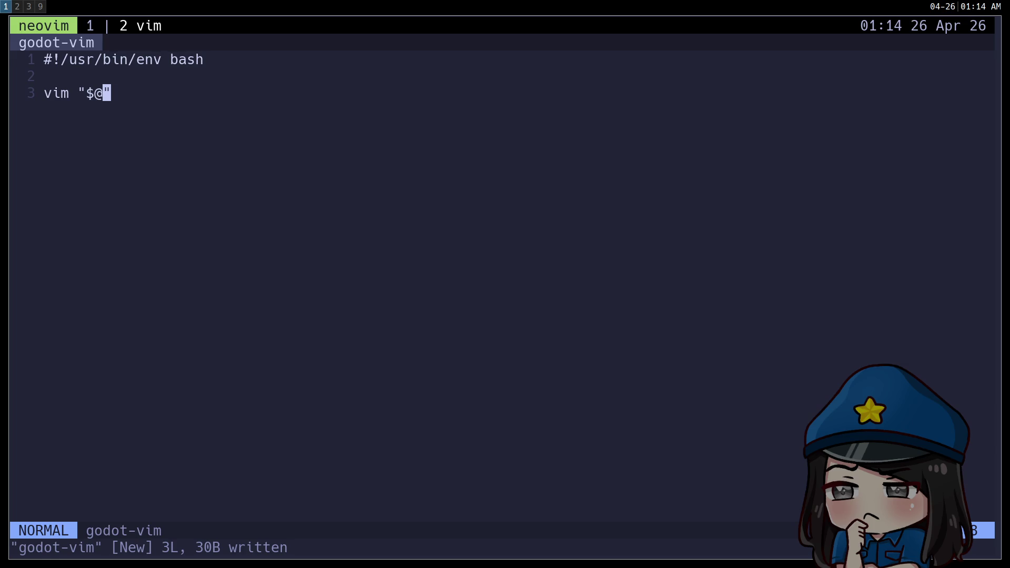
type("a &")
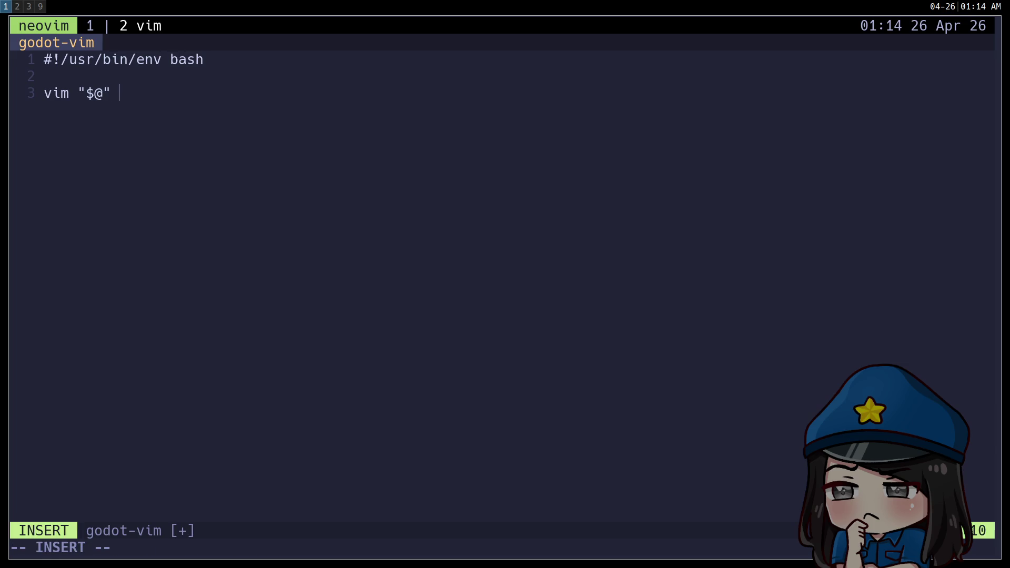
key("Escape")
Step: Add an fg line as line 4 of the script
key("h")
key("h")
key("h")
type("ofg")
key("Escape")
key("k")
key("j")
key("d")
key("d")
key("o")
type("f")
type("g")
key("Escape")
key("k")
key("k")
key("j")
Step: Insert an echo $? line before fg, then save and quit with :wq
key("o")
type("echo $?")
key("Escape")
type(":wq")
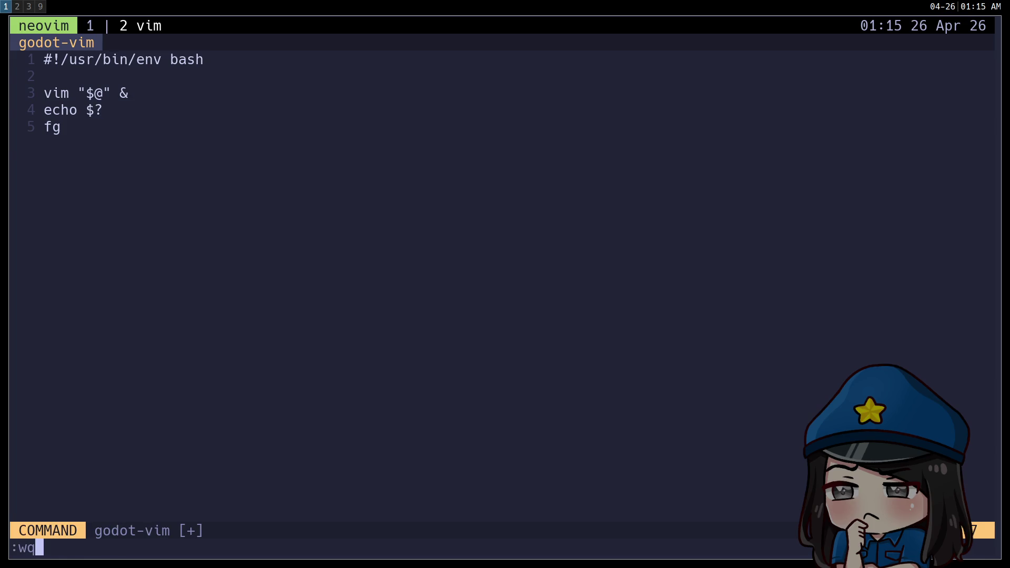
key("Return")
Step: Make godot-vim executable with chmod +x and run it, getting 'fg: no job control'
type("chmod +x godot-vim")
key("Return")
type("godot-vim")
key("Return")
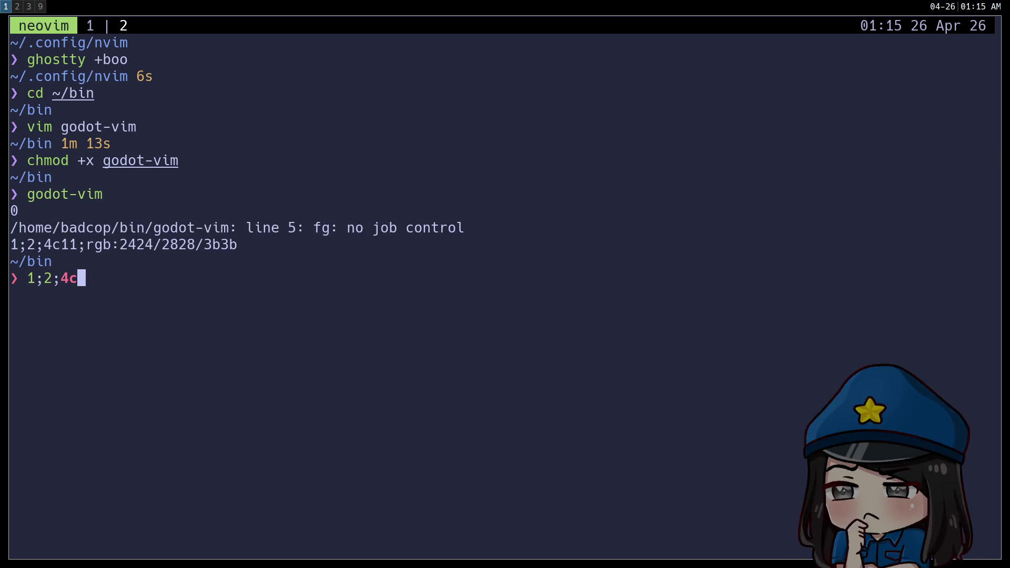
Step: Reopen the godot-vim script with 'vim godot-vim', then switch to the browser on workspace 3
key("ctrl+u")
type("fg")
key("BackSpace")
key("BackSpace")
type("vi")
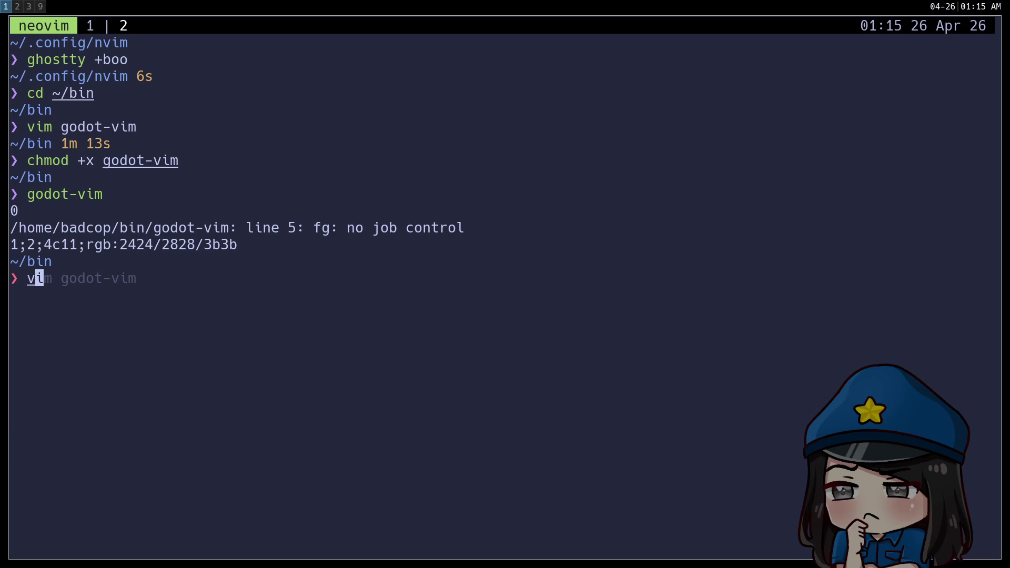
key("Right")
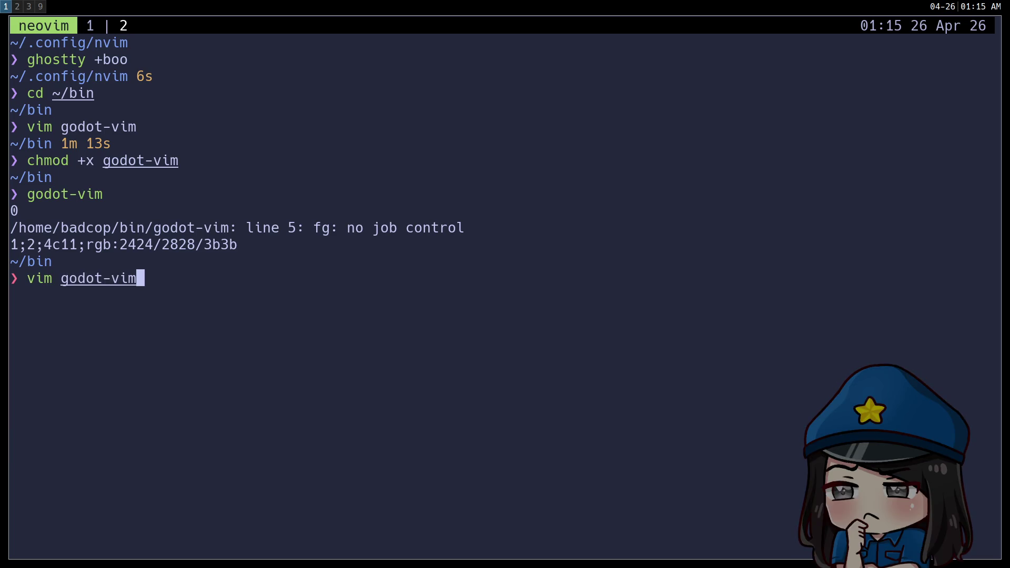
key("Return")
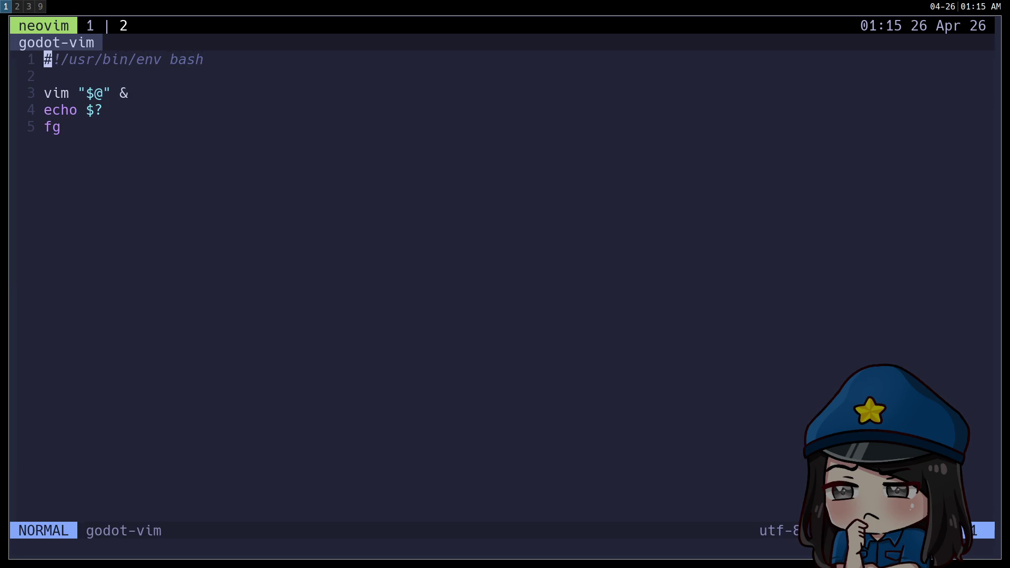
key("super+2")
key("super+3")
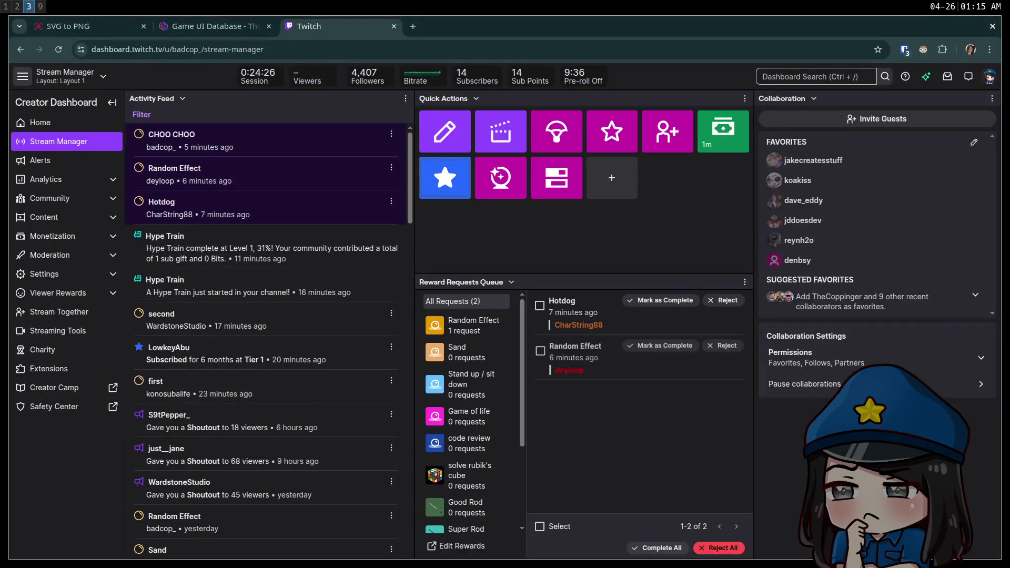
Step: Search 'bash turn on job control in script' and open the Stack Overflow question
key("ctrl+t")
type("bash turn on job control in script")
key("Return")
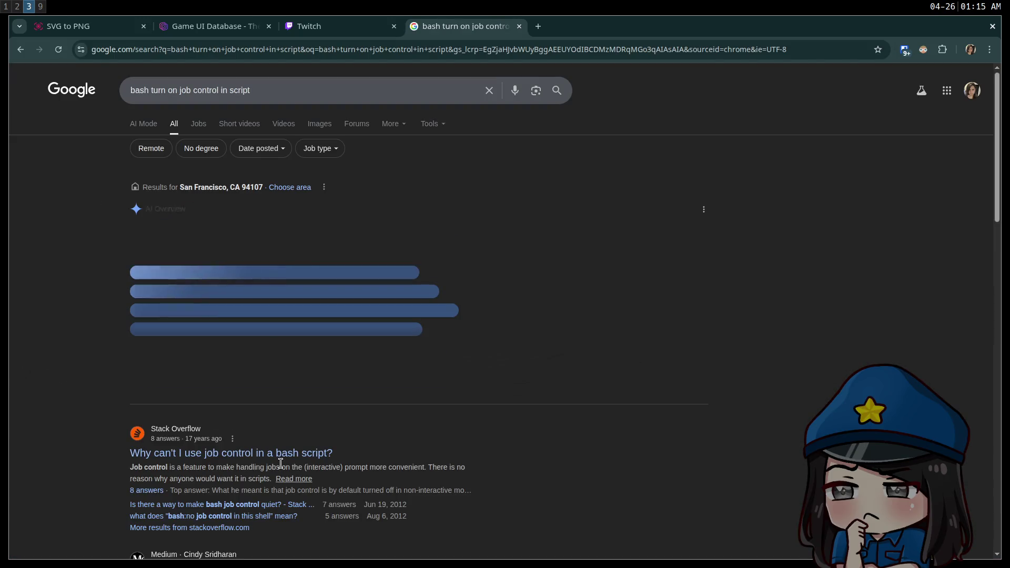
left_click(273, 454)
Step: Read through the Stack Overflow answers on job control in scripts
scroll(189, 346, "down", 10)
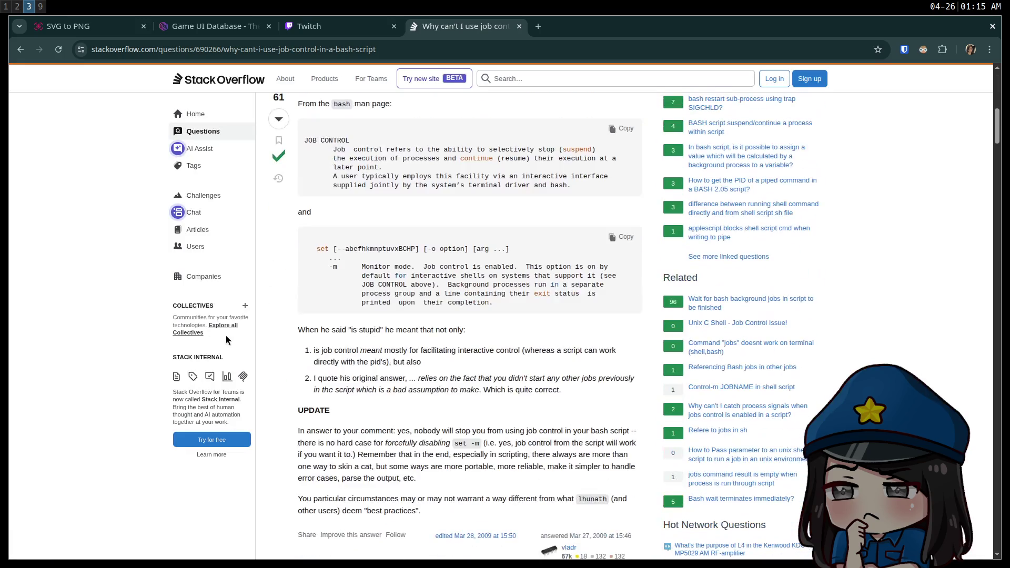
scroll(362, 169, "down", 5)
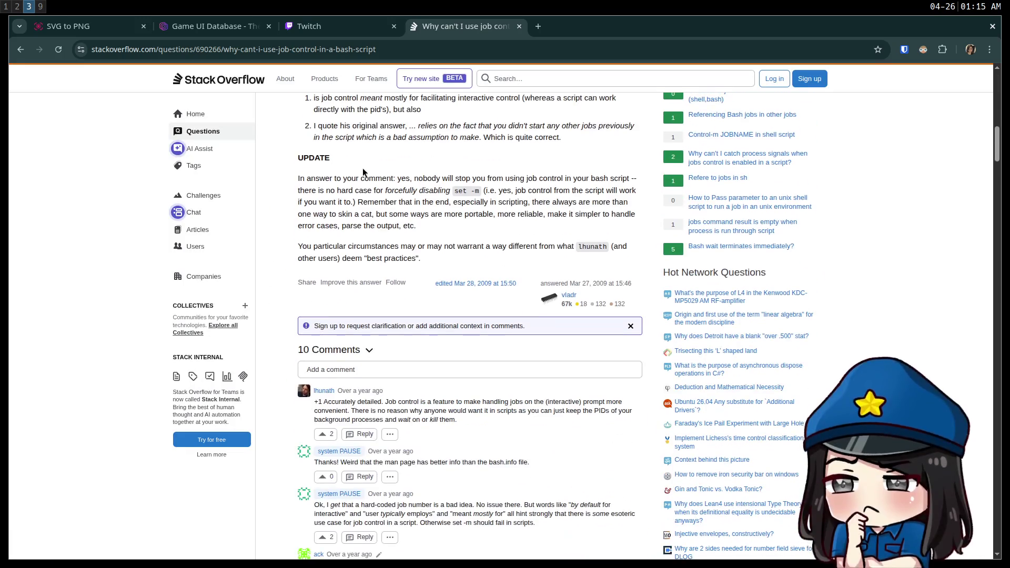
scroll(362, 168, "down", 8)
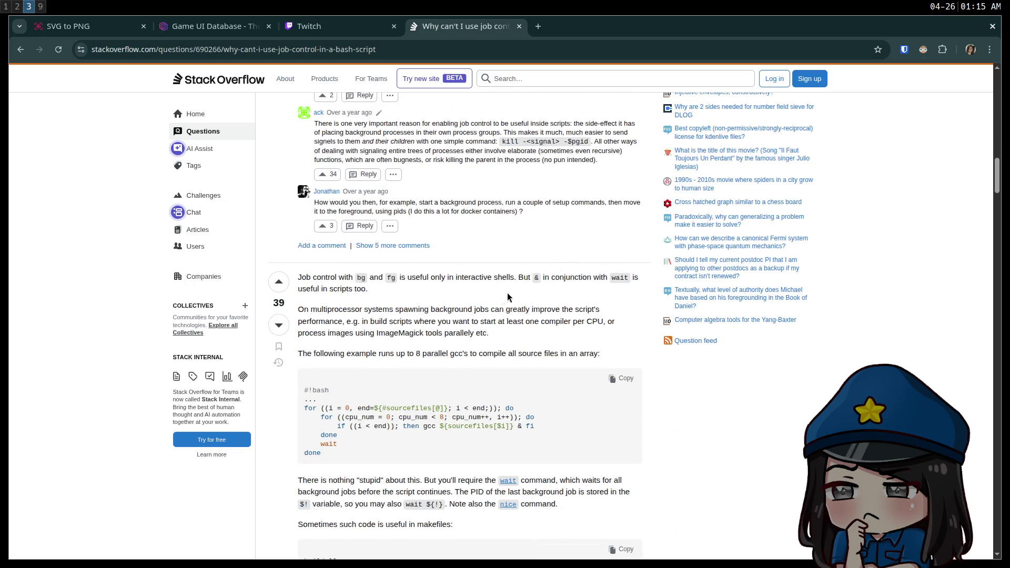
mouse_move(599, 276)
left_mouse_down()
mouse_move(368, 291)
mouse_move(530, 311)
left_mouse_up()
left_click(507, 319)
scroll(507, 320, "down", 1)
scroll(506, 319, "down", 3)
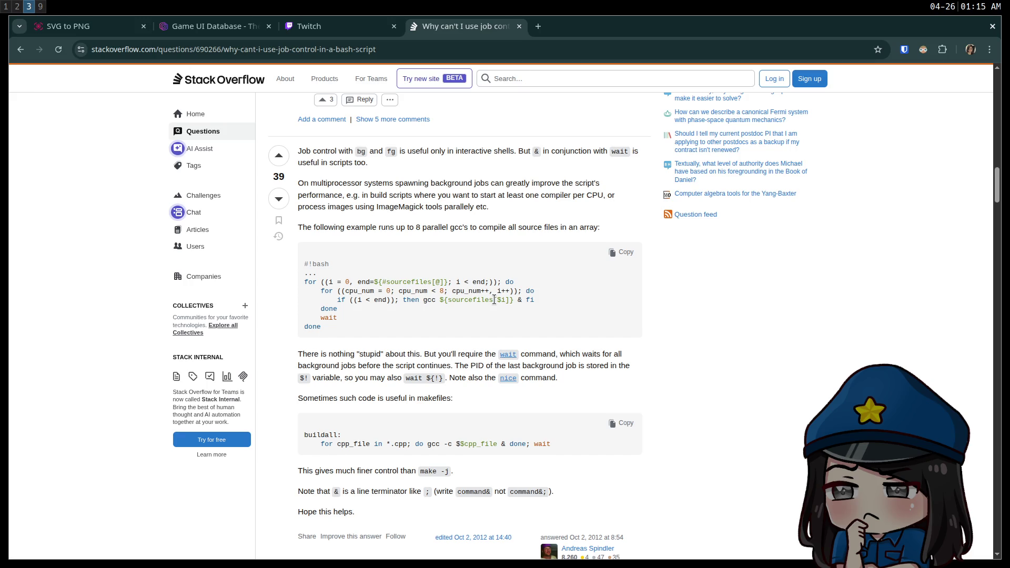
scroll(489, 300, "down", 8)
scroll(477, 297, "down", 3)
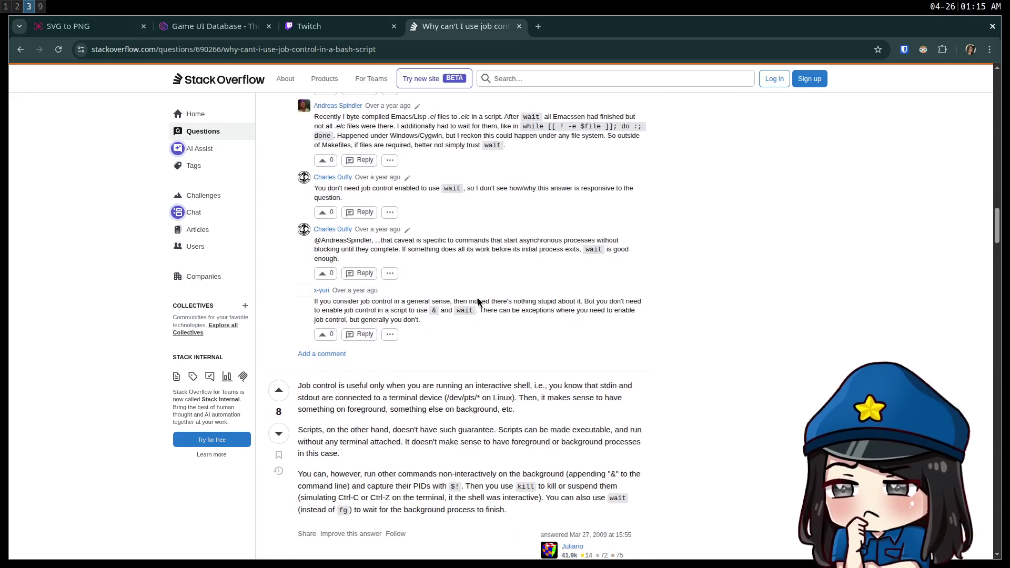
scroll(477, 298, "down", 3)
scroll(478, 301, "down", 6)
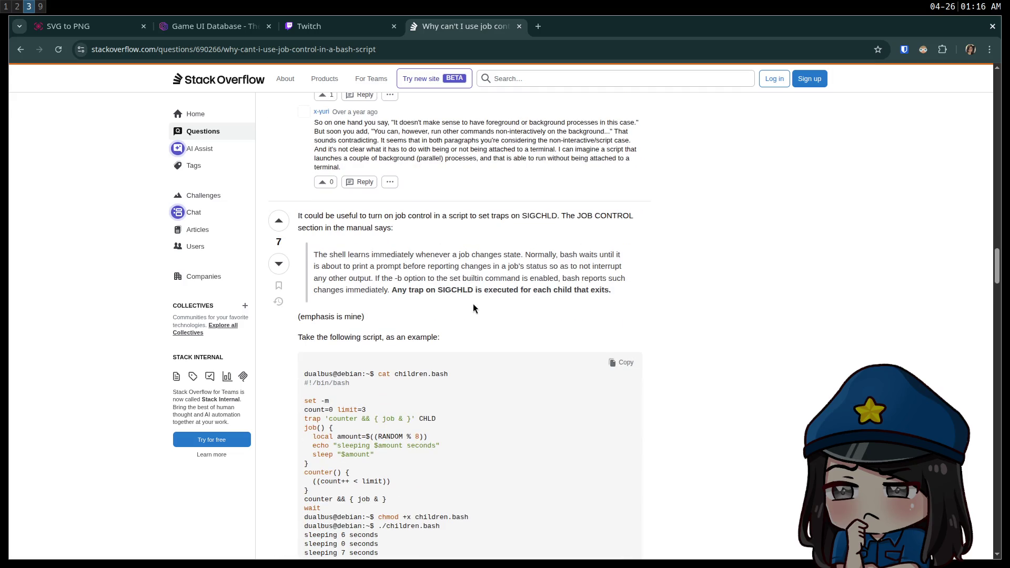
scroll(472, 306, "down", 6)
scroll(473, 309, "down", 6)
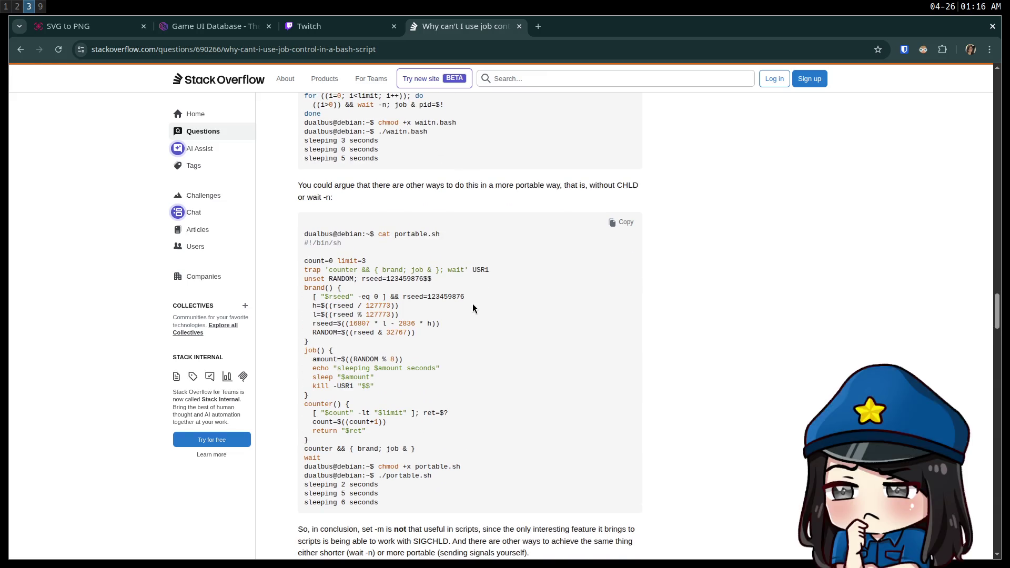
Step: Open ChatGPT in a new tab by typing 'chat' in the address bar
key("ctrl+t")
type("chat")
key("Return")
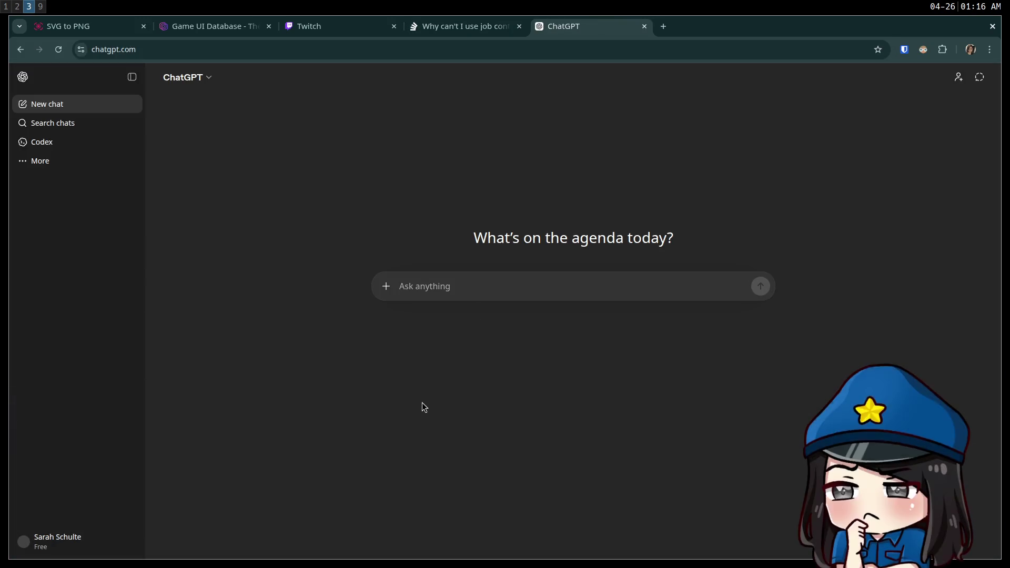
Step: Ask ChatGPT for a bash script that starts vim and captures its PID to a file
type("i wanna have a bash script that starts v")
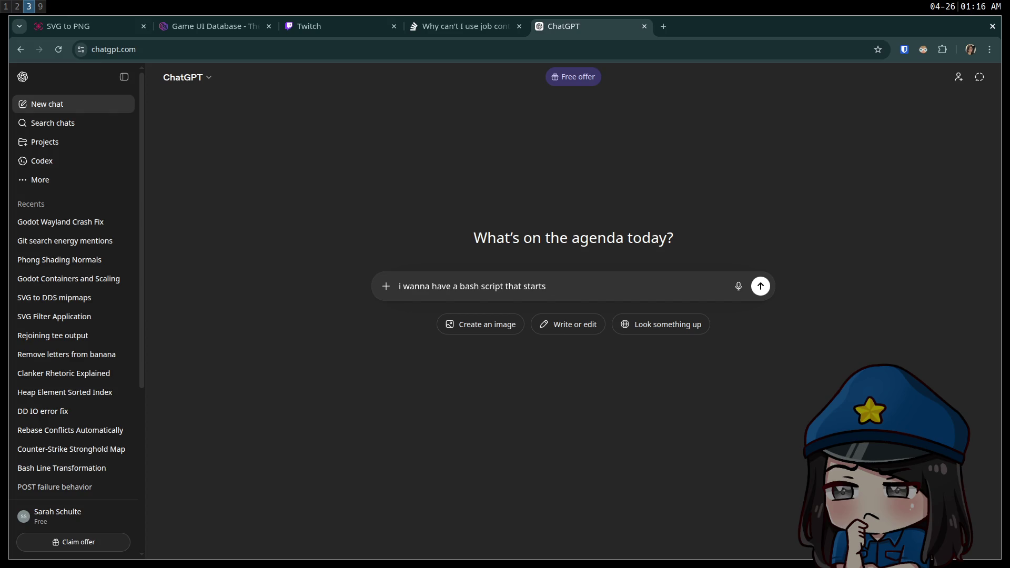
type("im an")
type("d captures t")
type("he PID to a file")
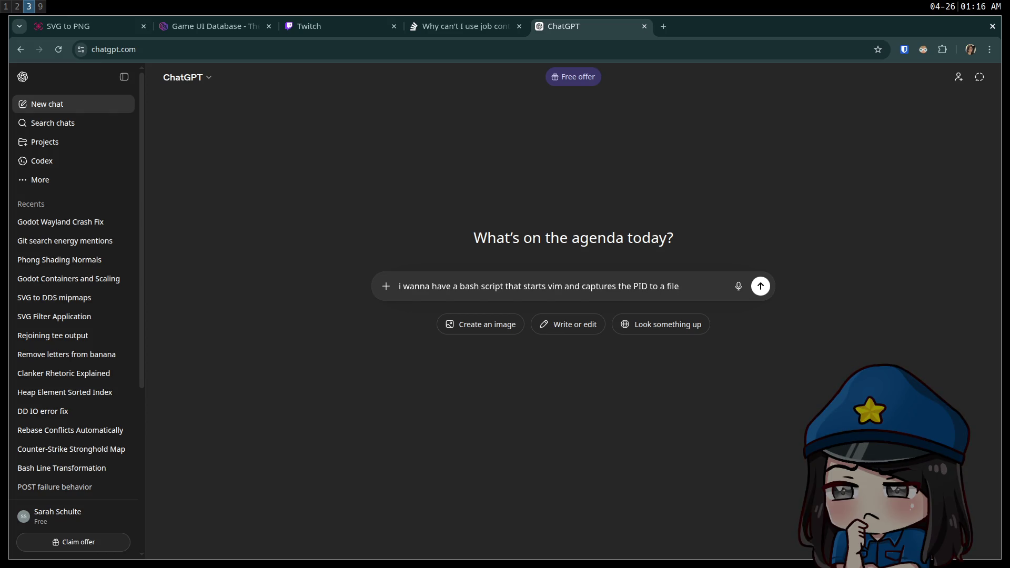
key("Return")
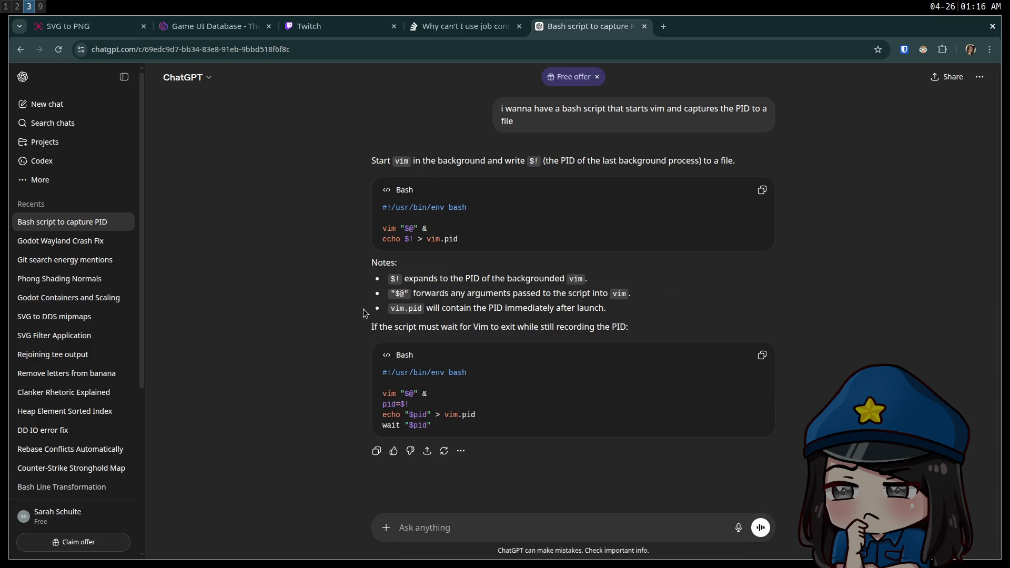
double_click(436, 310)
left_click(465, 318)
key("super+2")
Step: Delete the fg line from godot-vim and save with :w
key("super+3")
key("super+2")
key("super+1")
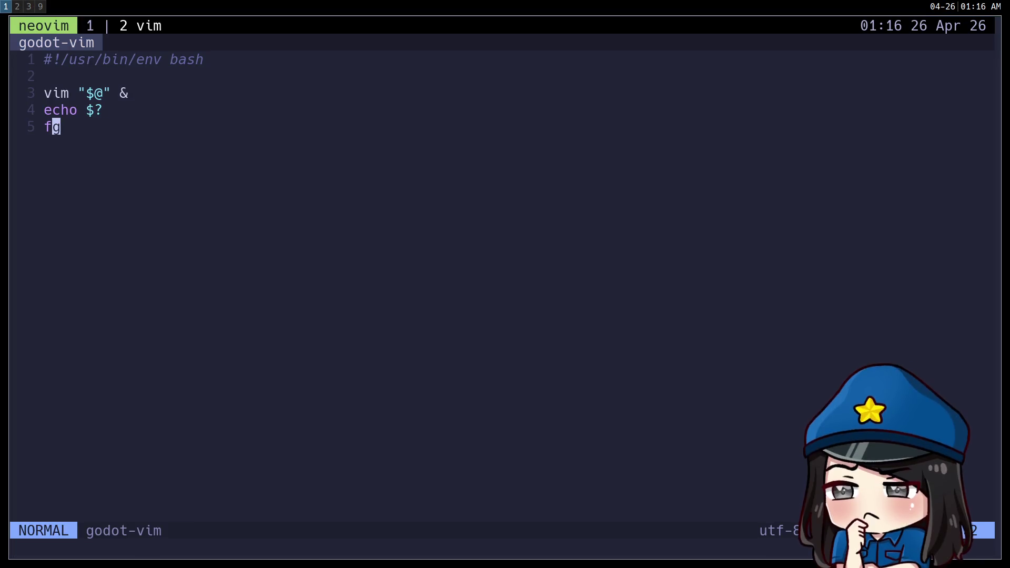
key("d")
key("d")
key("colon")
type("wq")
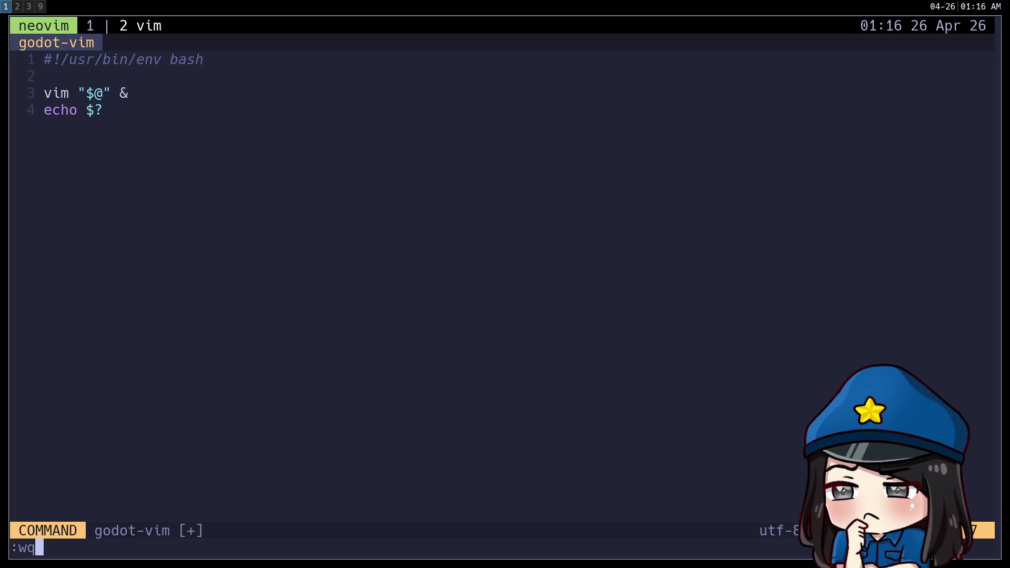
key("Return")
Step: Check ChatGPT's answer, then add a new 'wait' line below in the script
key("super+2")
key("super+3")
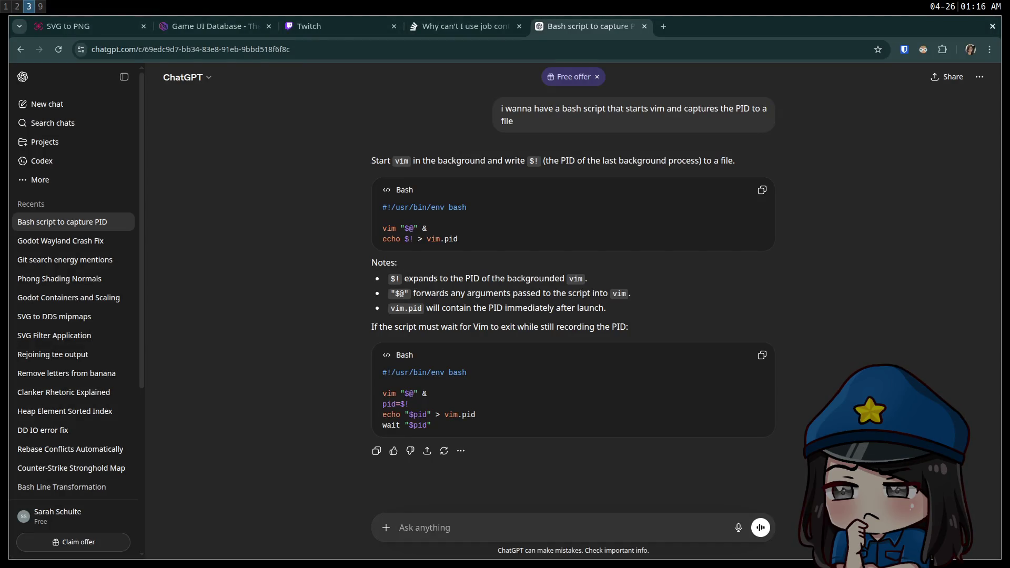
key("super+2")
key("super+1")
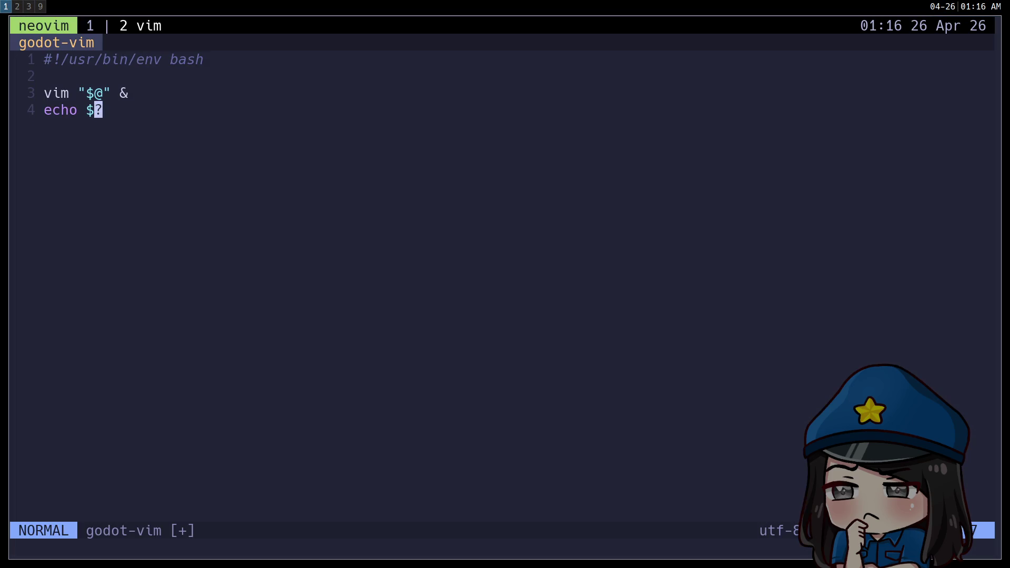
type("owait %")
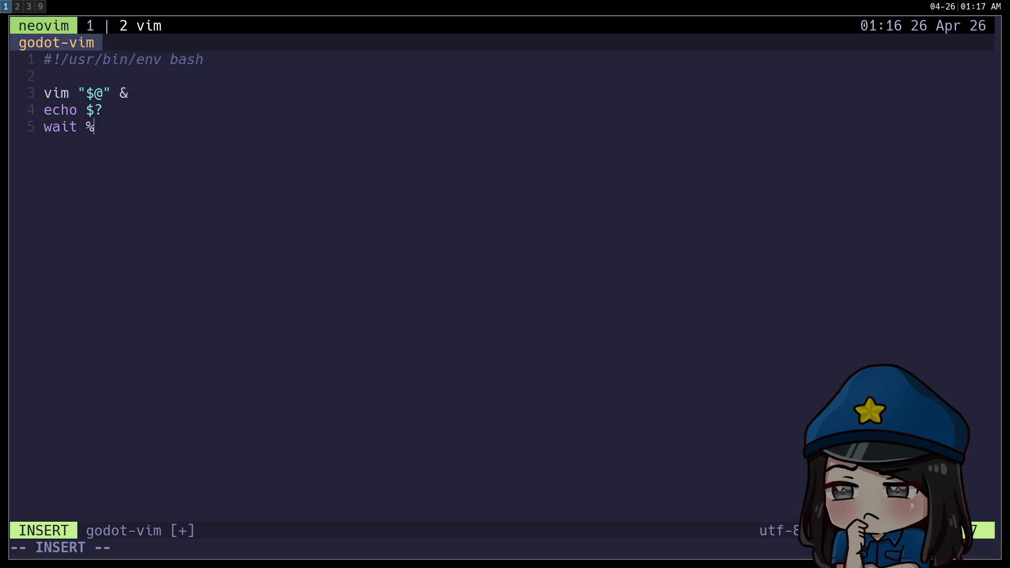
key("Escape")
key("h")
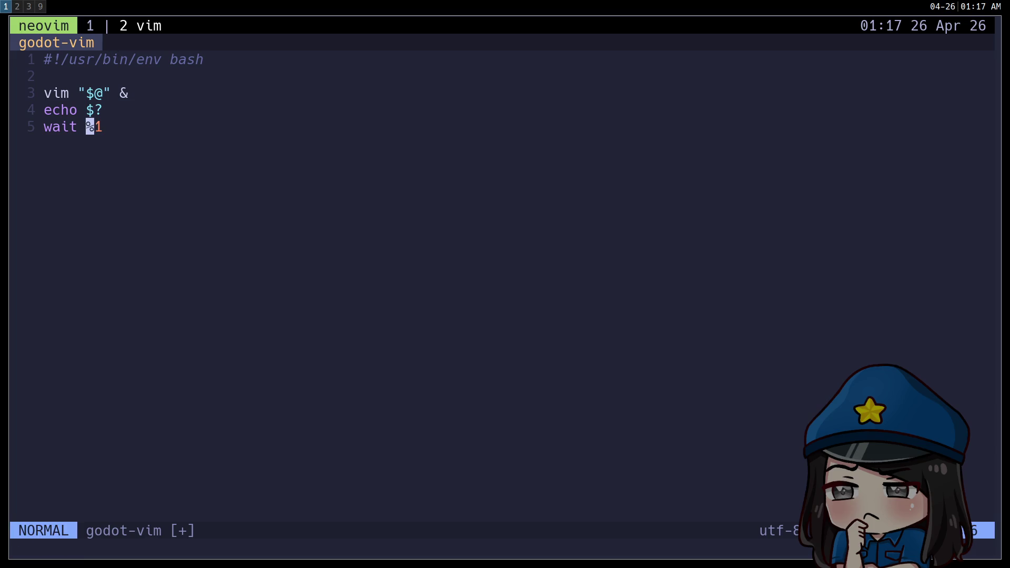
key("C")
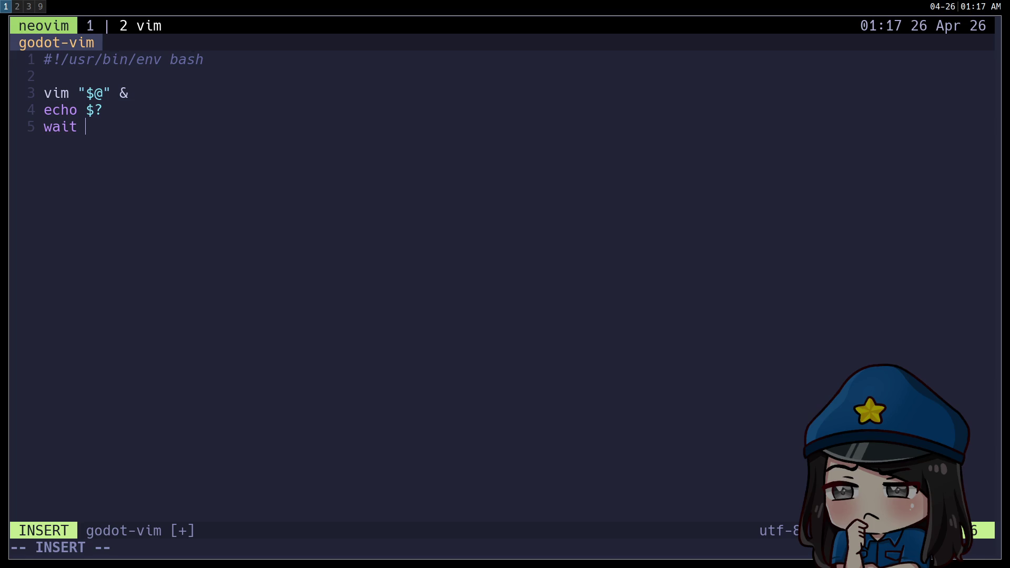
key("Escape")
Step: Replace 'echo' with 'PID=' on line 4 and make line 5 read 'wait $?'
key("k")
key("h")
key("h")
type("diwiPID=")
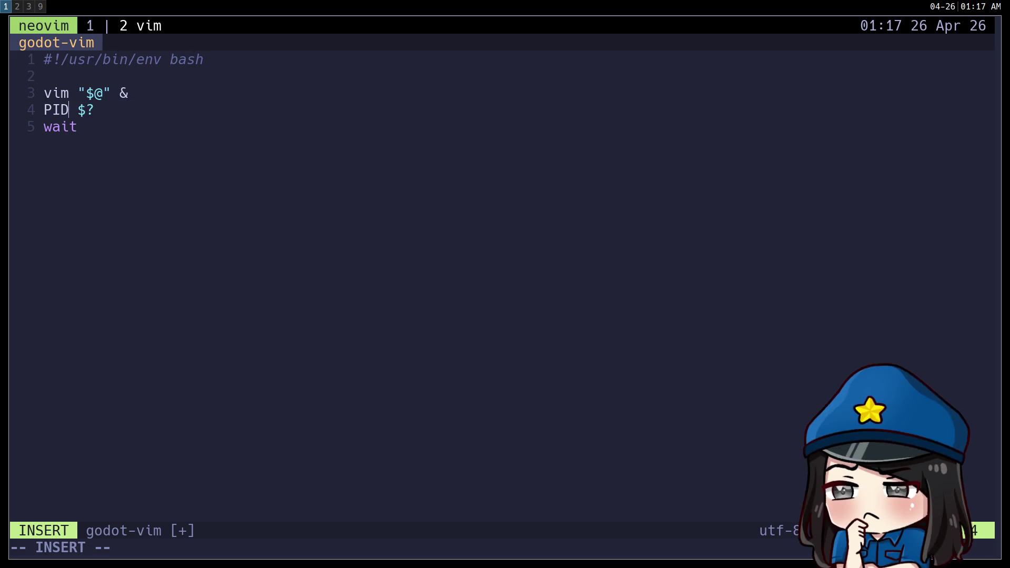
key("Escape")
key("l")
key("x")
key("j")
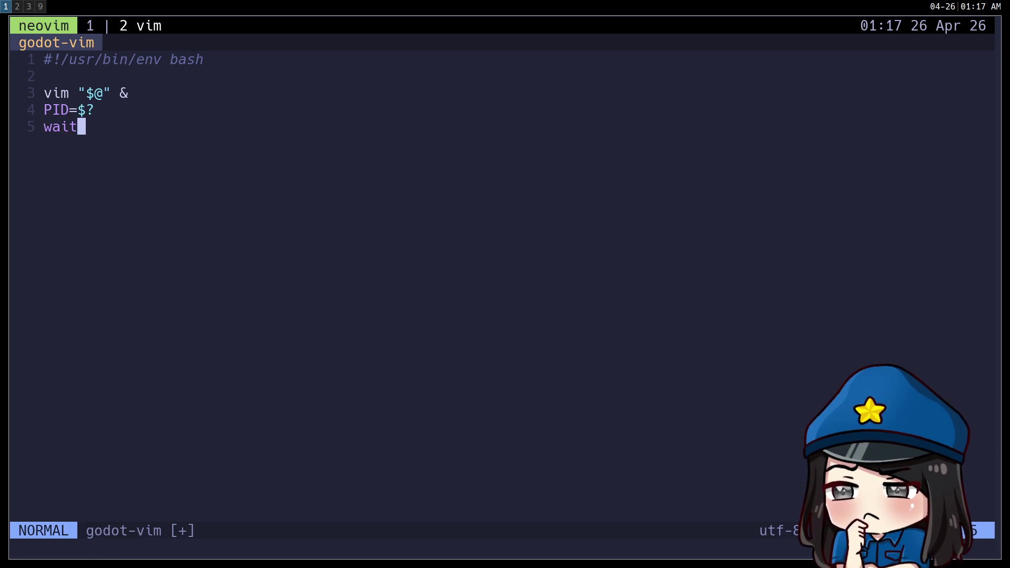
key("A")
key("BackSpace")
type("$")
key("BackSpace")
type("$?")
key("Escape")
Step: Save the script and quit Neovim with :wq
key("k")
key("h")
key("j")
key("k")
key("colon")
type("wq")
key("Return")
key("Up")
key("Up")
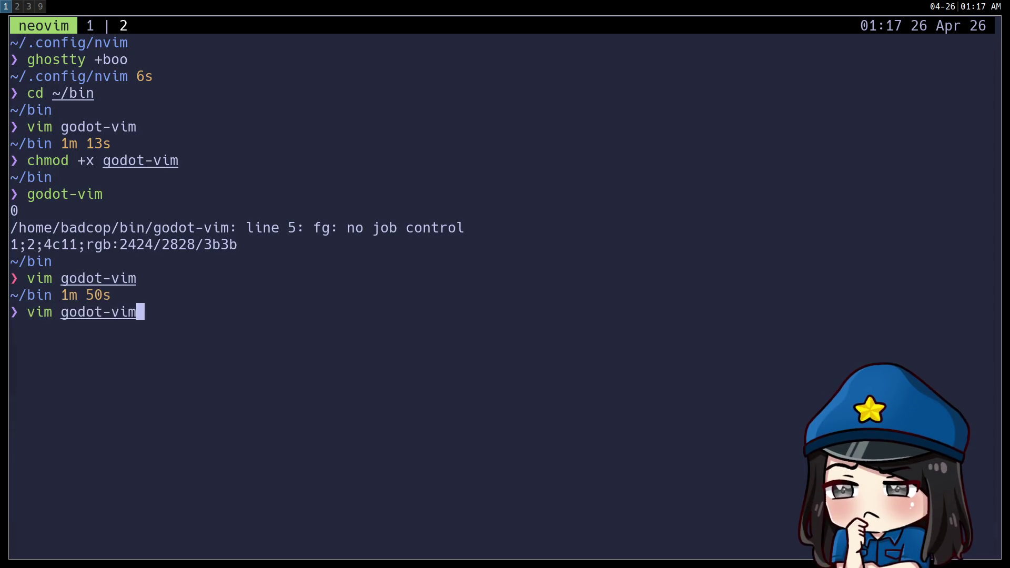
Step: Run godot-vim, which fails with 'pid 0 is not a child of this shell', then try fg
key("Return")
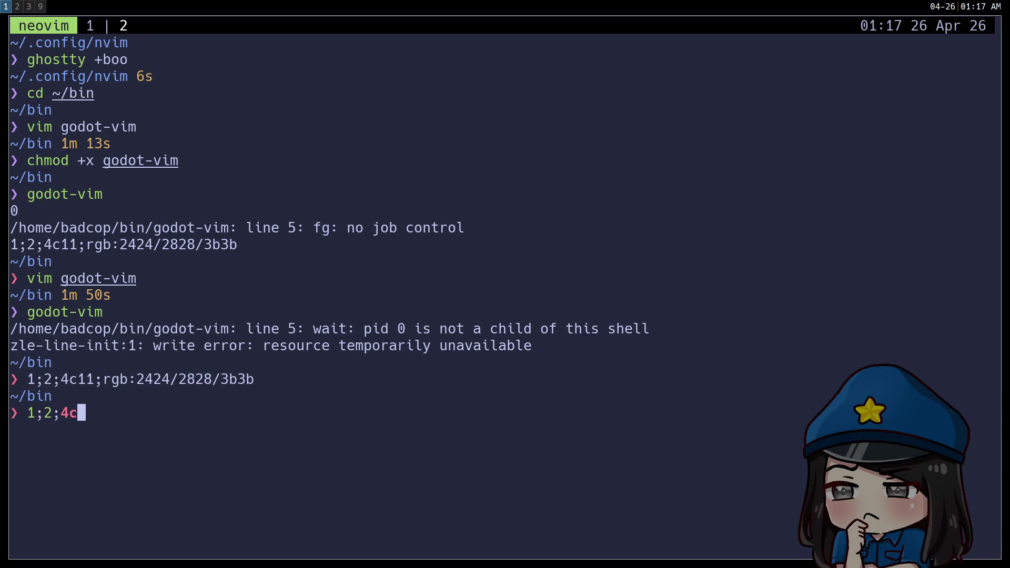
key("ctrl+u")
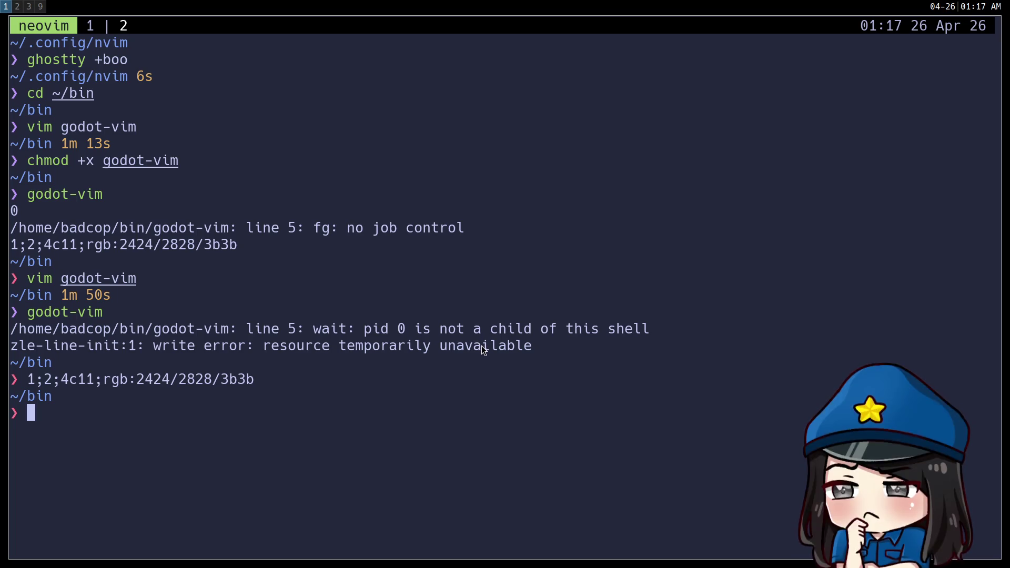
type("fg")
key("Return")
Step: Reopen godot-vim in vim, then return to ChatGPT's answer in the browser
type("v")
key("Right")
key("Return")
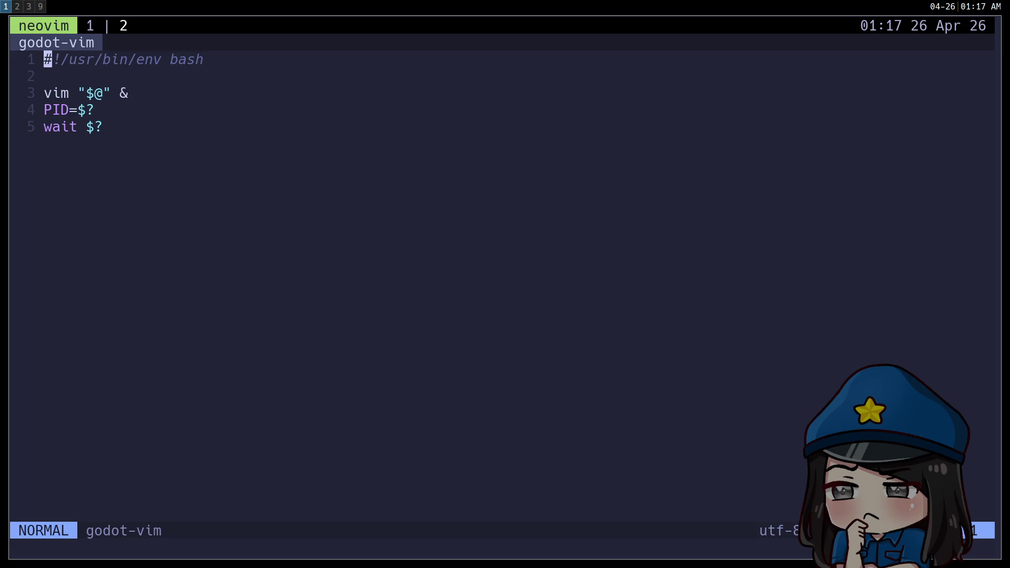
key("super+2")
key("super+1")
key("super+2")
key("super+3")
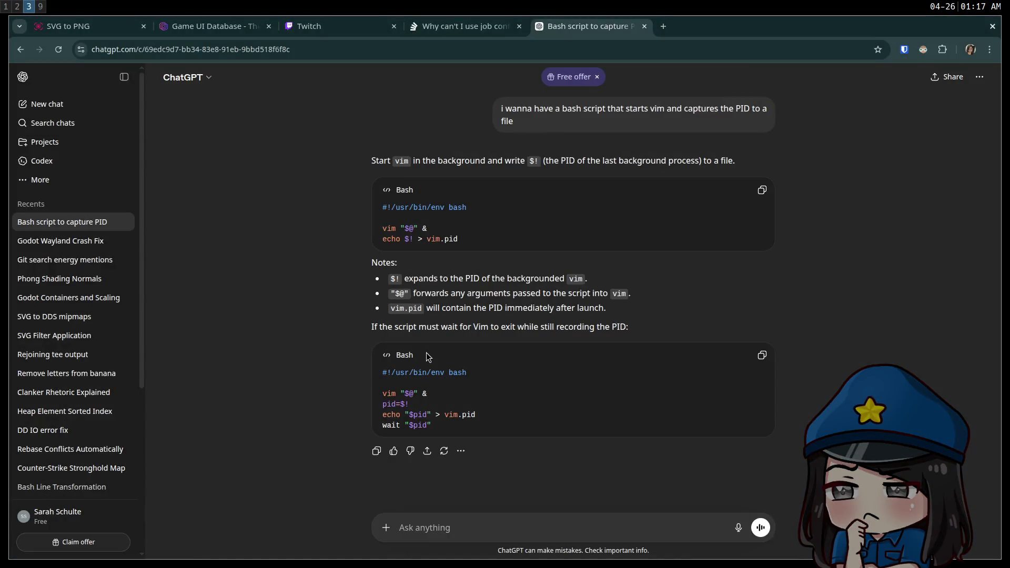
Step: Change PID=$? to PID=$! and wait $? to wait $!, then save with :wq
key("super+2")
key("super+1")
left_click(84, 112)
key("l")
key("r")
key("exclam")
left_click(97, 128)
key("period")
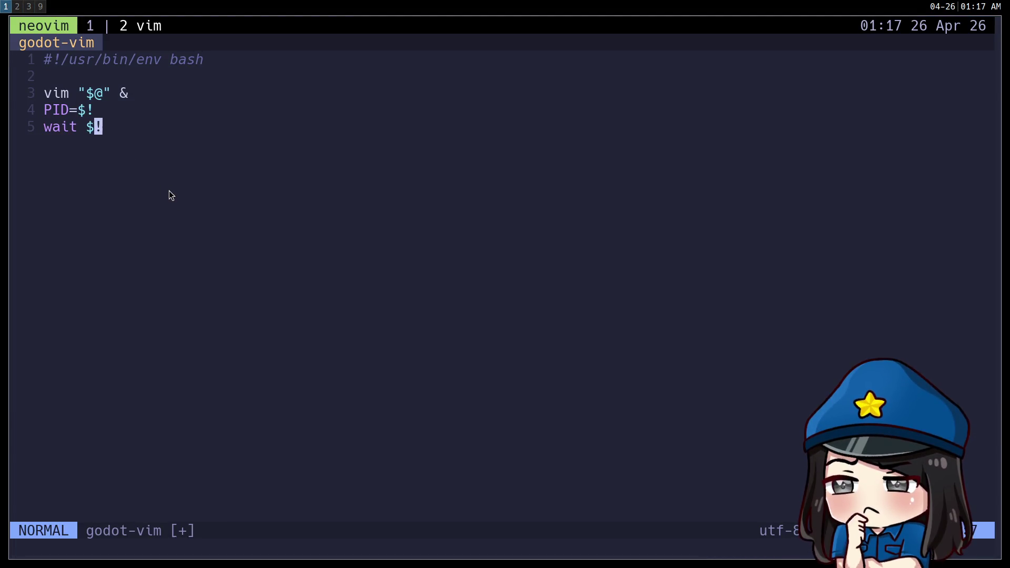
type(":wq")
key("Return")
Step: Rerun godot-vim to test it and quit the Neovim it opens with :q
key("Up")
key("Up")
key("Up")
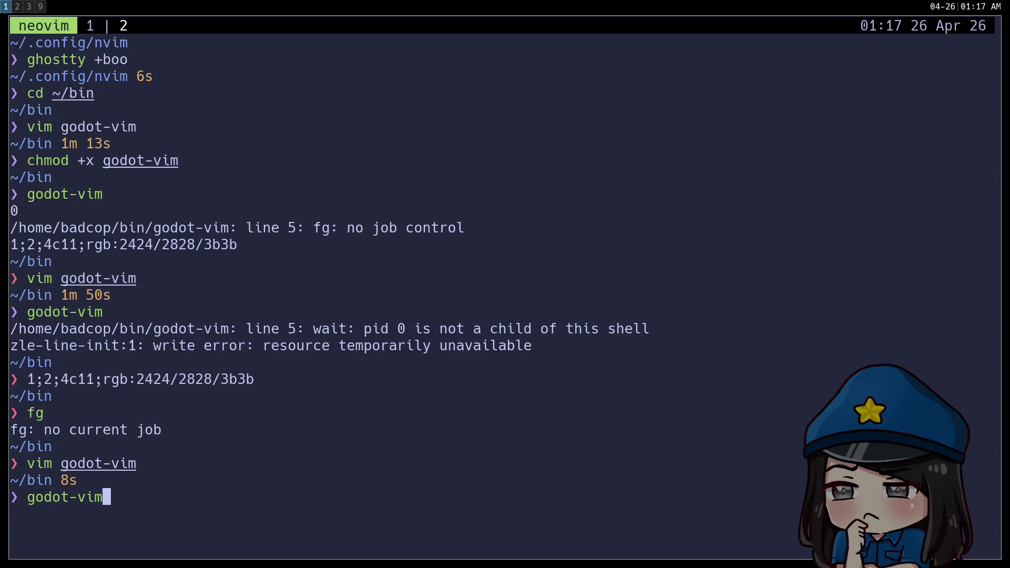
key("Return")
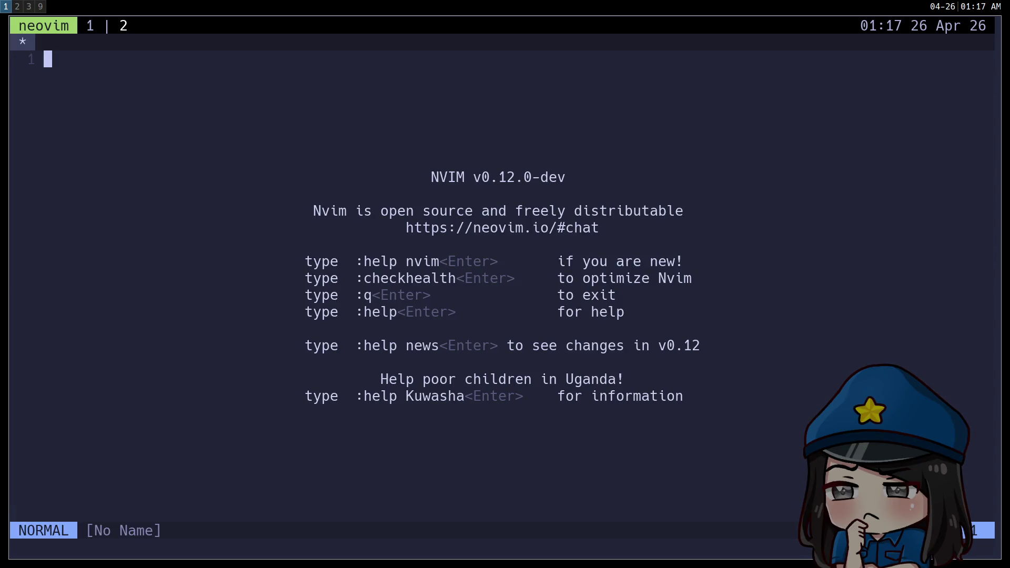
type(":q")
key("Return")
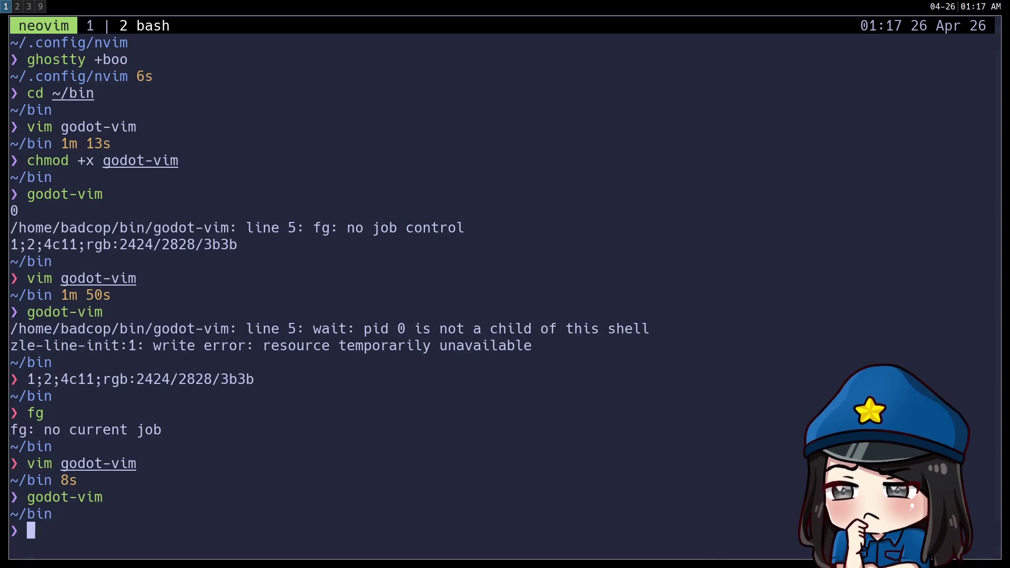
Step: Reopen godot-vim, add an 'echo $PID' line, and save with :wq
key("Up")
key("Up")
key("Return")
key("j")
key("j")
key("j")
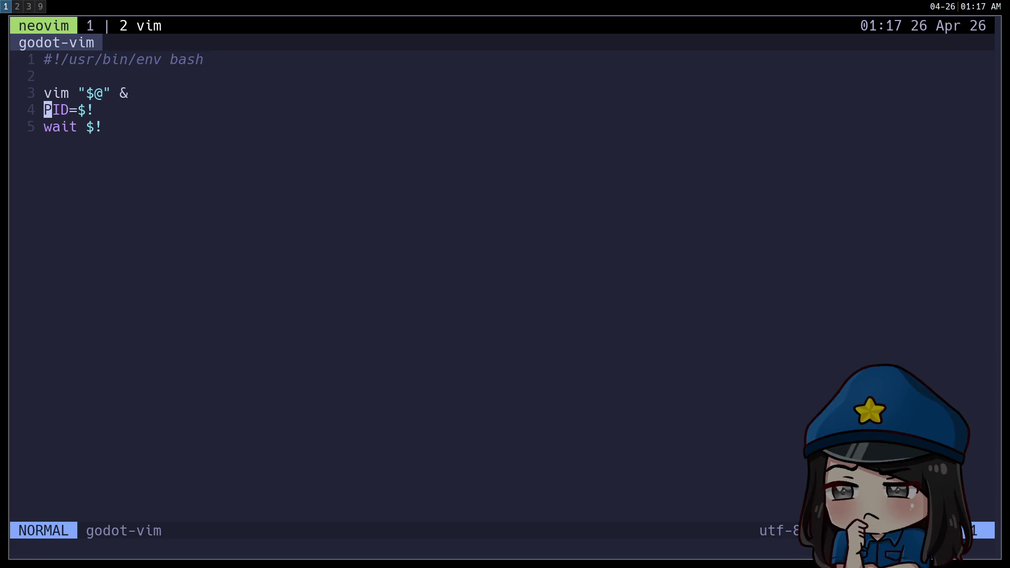
type("oe")
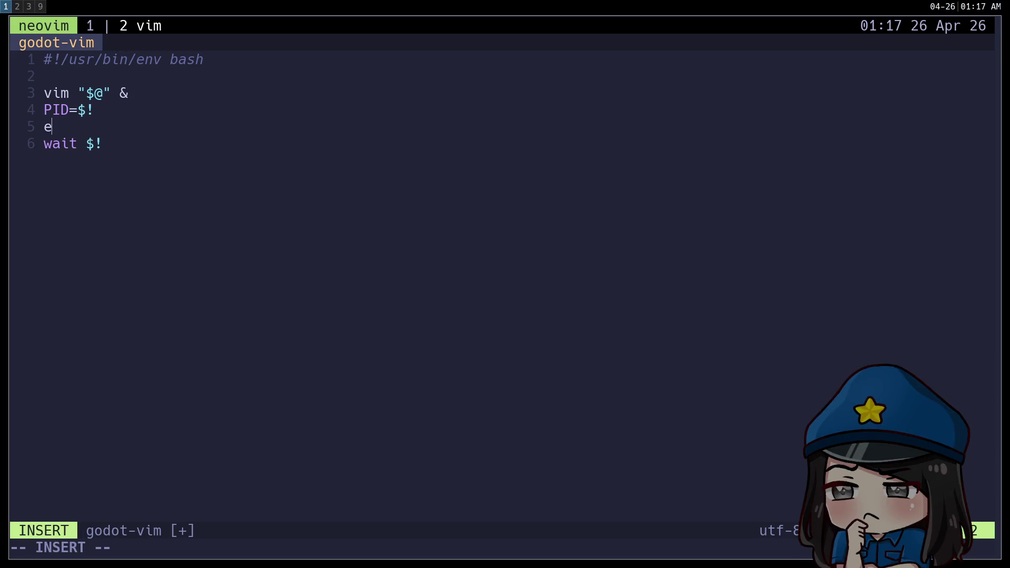
type("cho ")
type("$PID")
key("Escape")
type(":wq")
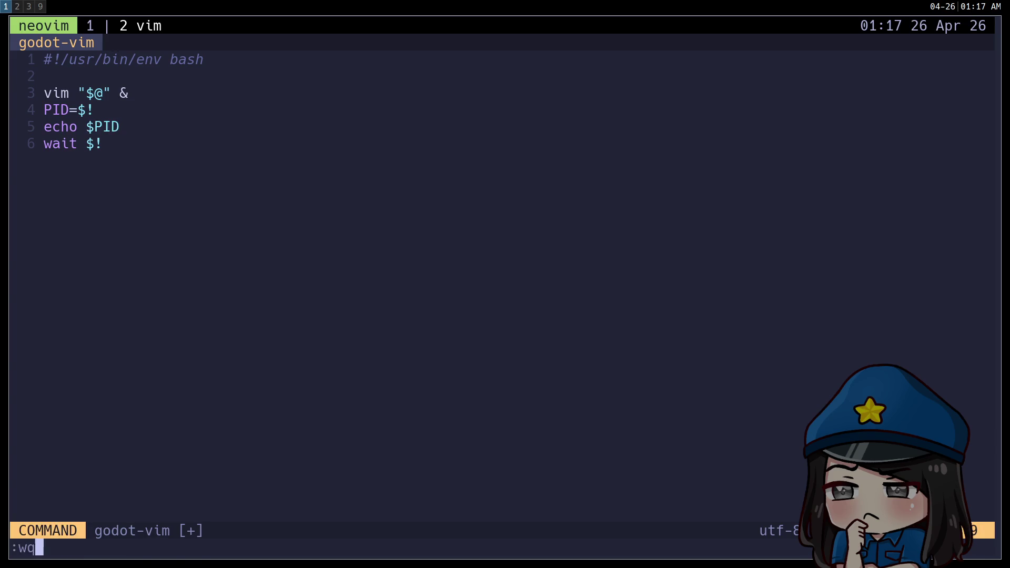
key("Return")
Step: Run godot-vim, see it print 686821, quit Neovim, and return to ChatGPT
key("Up")
key("Up")
key("Return")
type(":q")
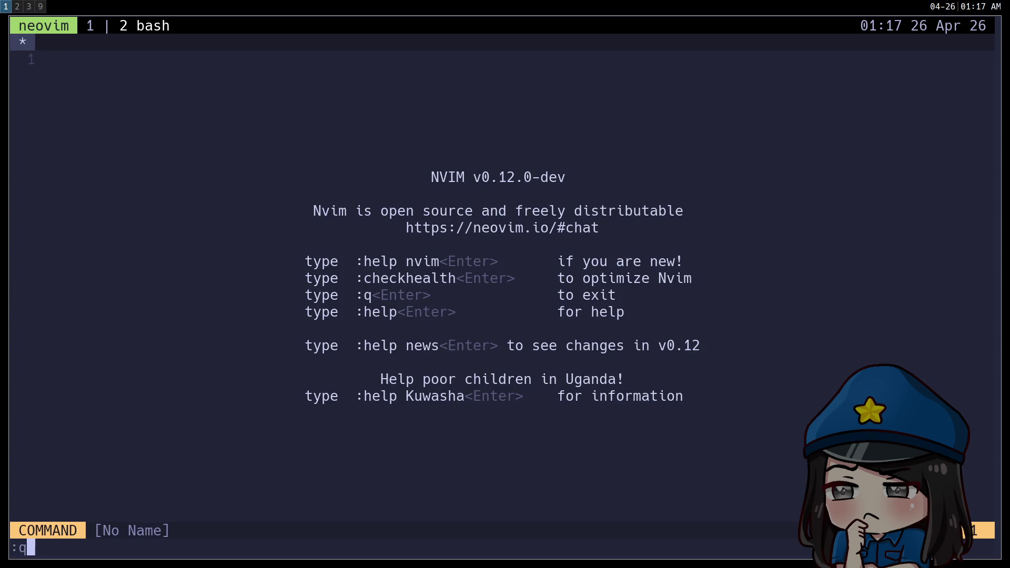
key("Return")
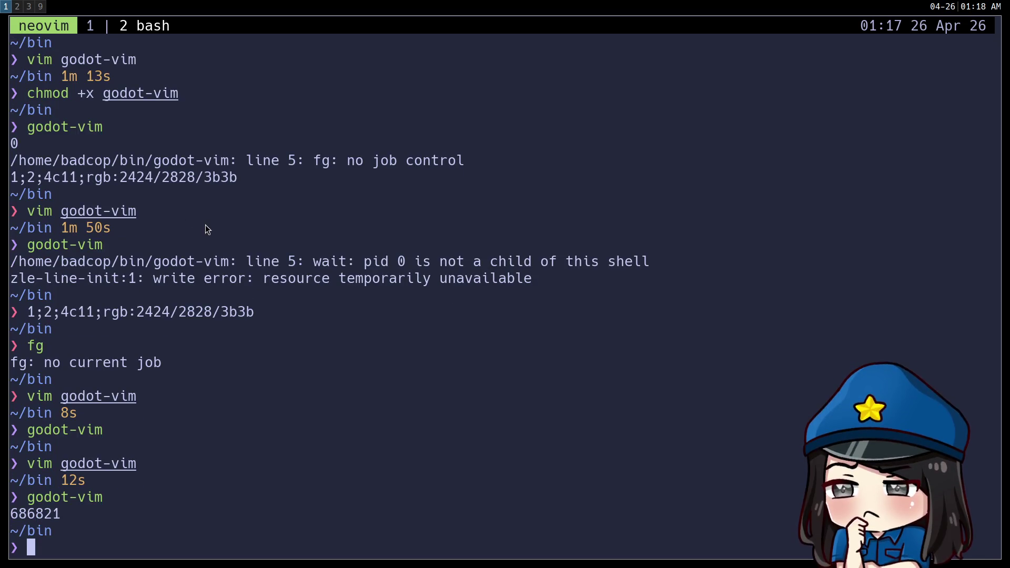
key("super+2")
key("super+3")
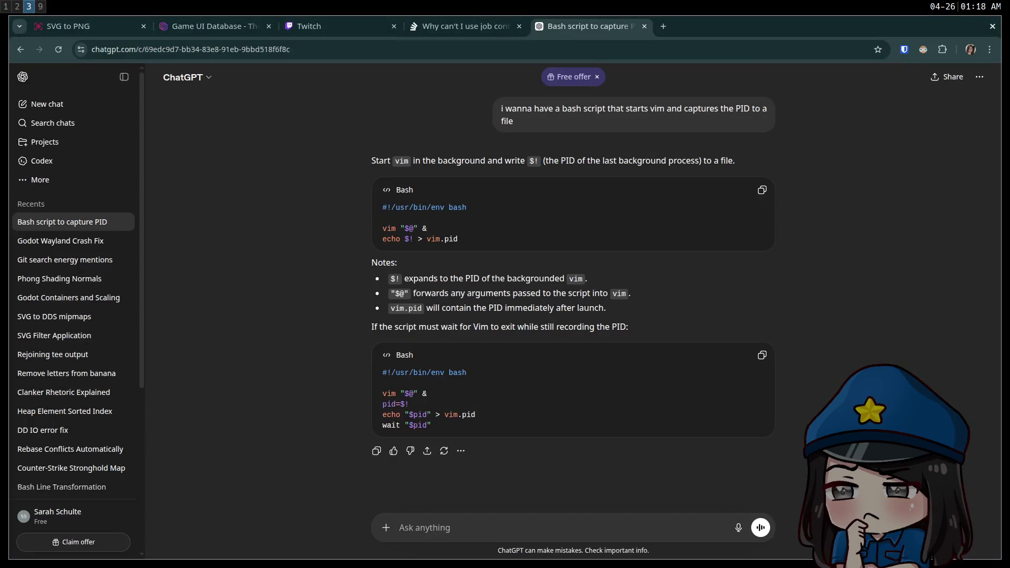
Step: Ask ChatGPT whether a wait is needed or the script can just give up control to vim
type("do i")
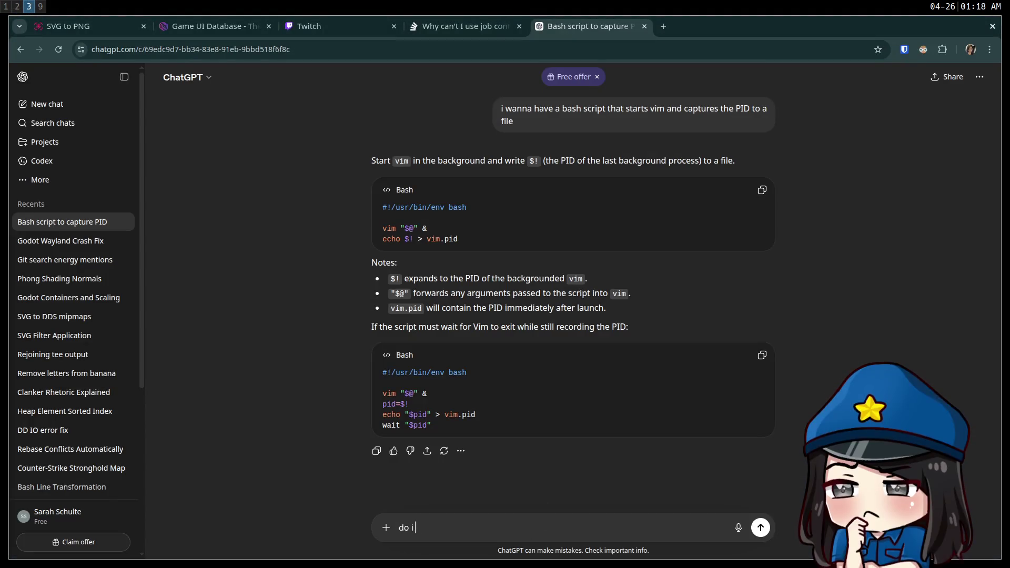
type(" need to do a wait")
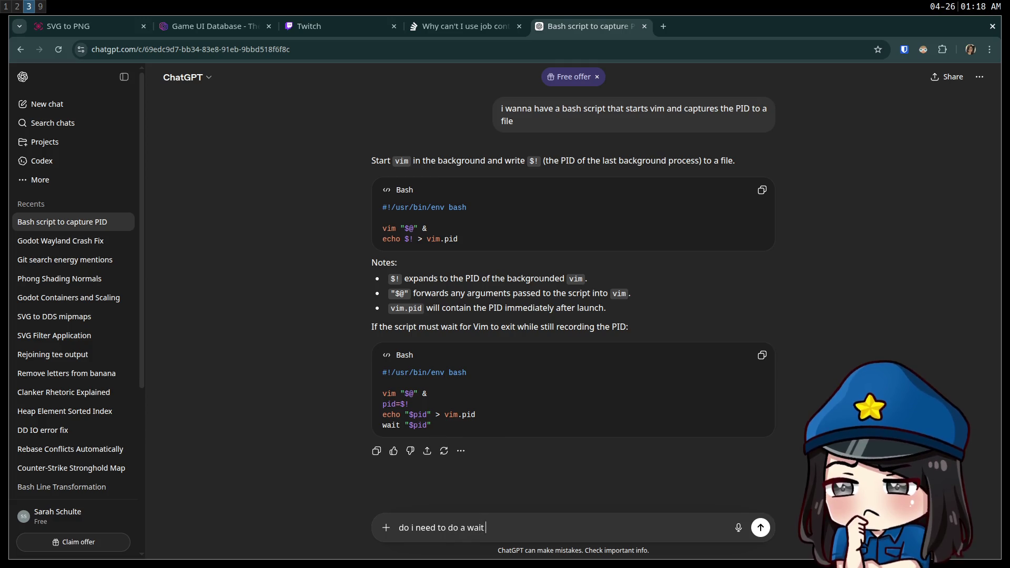
type(" or is there some way i can")
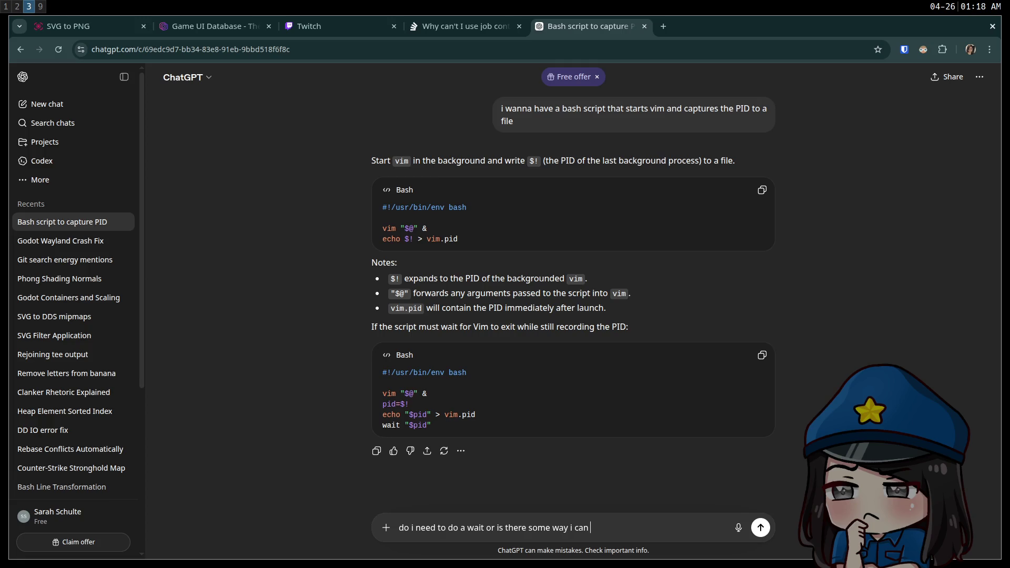
type(" just")
type("give up control to vim idk")
key("Return")
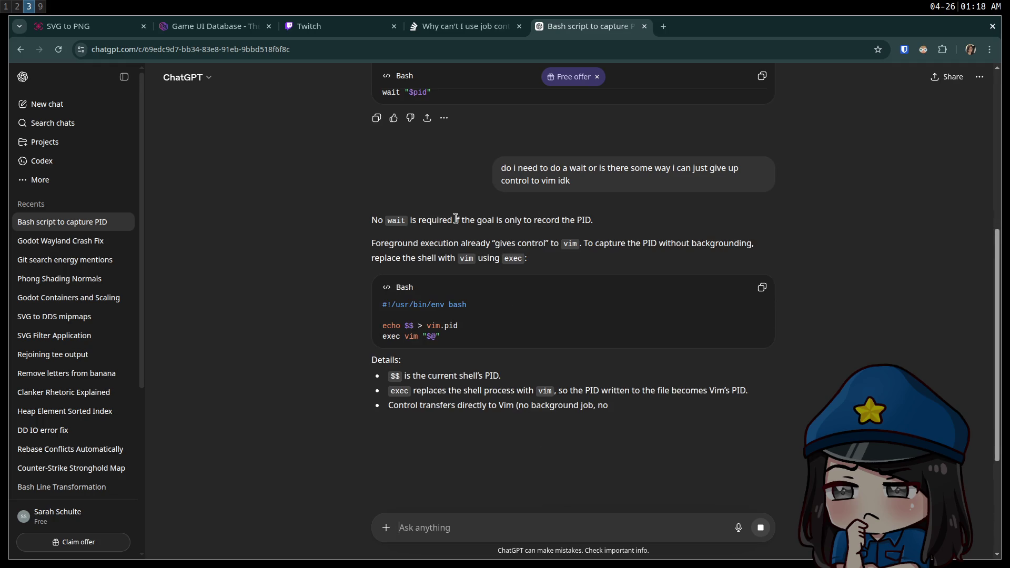
Step: Read the reply suggesting echo $$ > vim.pid and exec vim "$@"
mouse_move(372, 243)
left_mouse_down()
mouse_move(691, 243)
mouse_move(717, 299)
left_mouse_up()
left_click(677, 345)
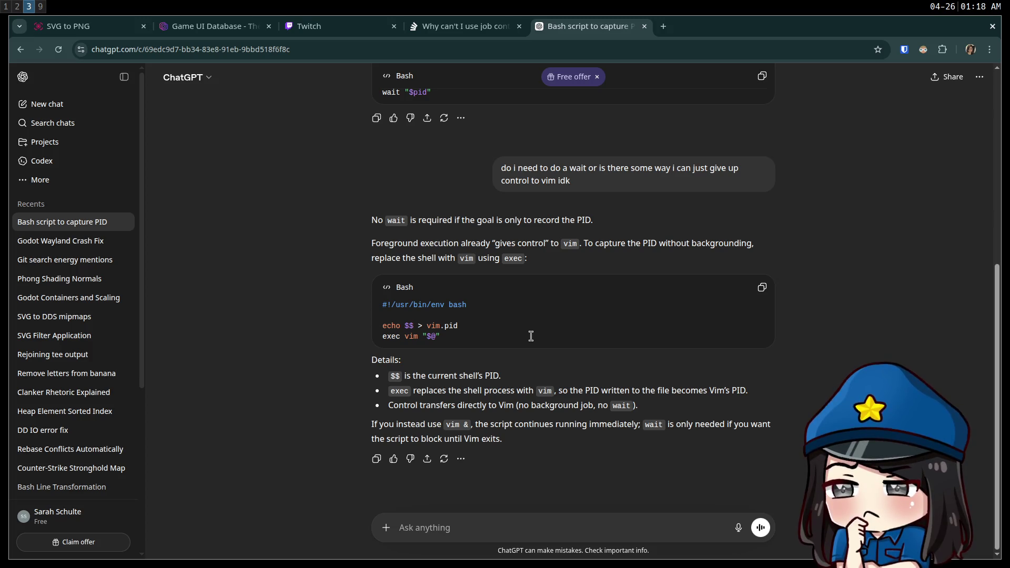
triple_click(499, 333)
left_click(498, 333)
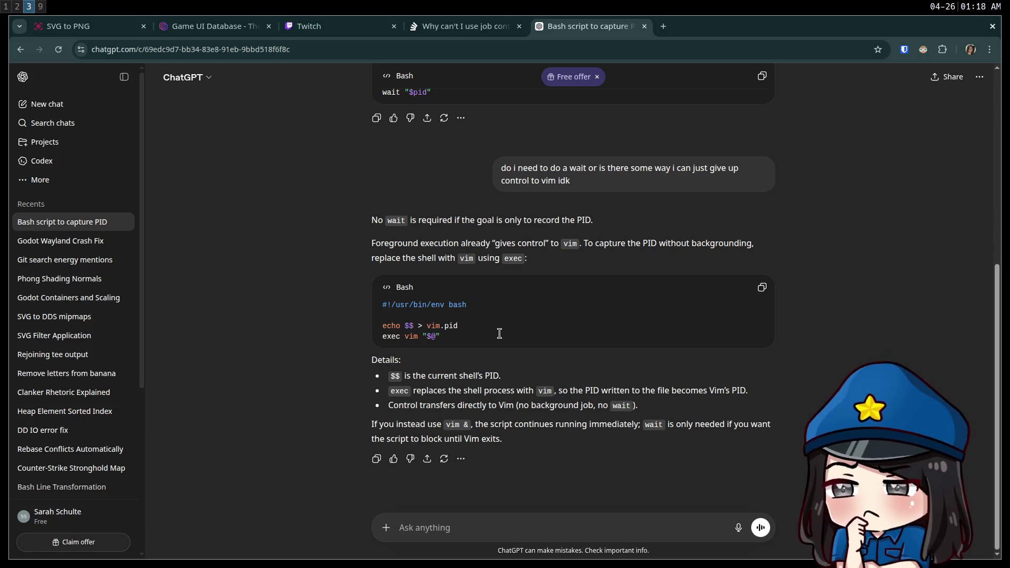
key("super+2")
key("super+1")
key("super+2")
Step: Open the godot-vim script in Neovim from the terminal
key("super+1")
type("vim")
key("Right")
key("Return")
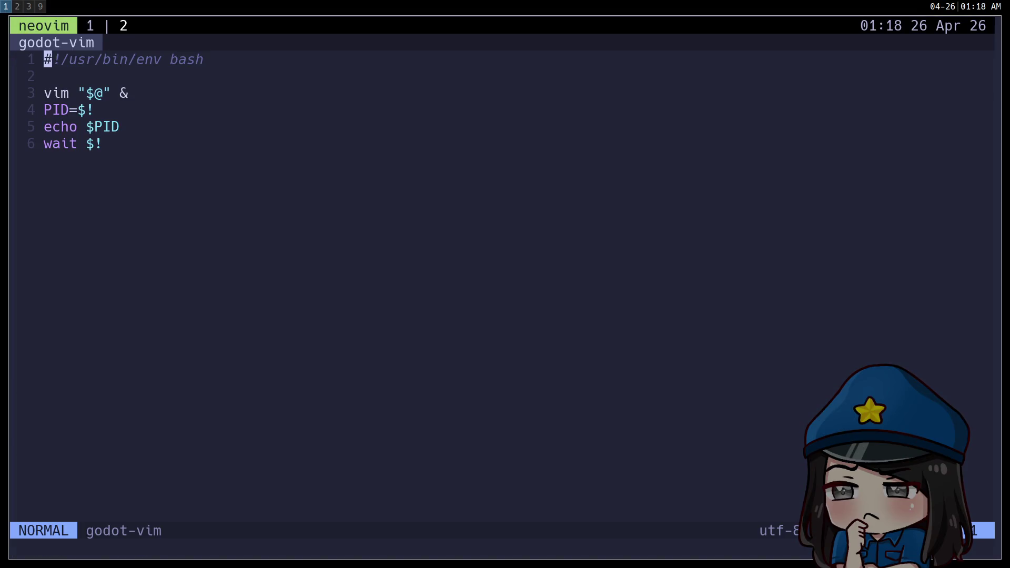
Step: Move the PID line above the vim line and change it to PID=$$
key("j")
key("j")
key("j")
key("k")
key("d")
key("d")
key("shift+p")
key("shift+a")
key("BackSpace")
type("$")
key("Escape")
key("j")
key("j")
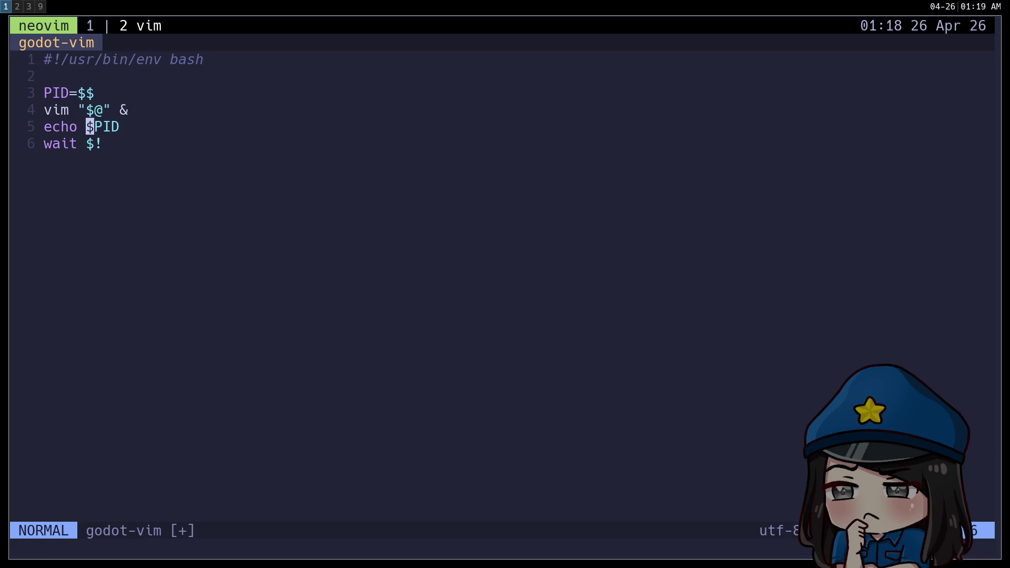
Step: Delete the echo and wait lines, prefix the vim line with exec, and drop the trailing &
key("d")
key("j")
key("shift+i")
type("exec")
key("End")
key("BackSpace")
key("BackSpace")
key("Escape")
Step: Add an echo "$PID" line below the PID assignment, undoing trial edits
key("k")
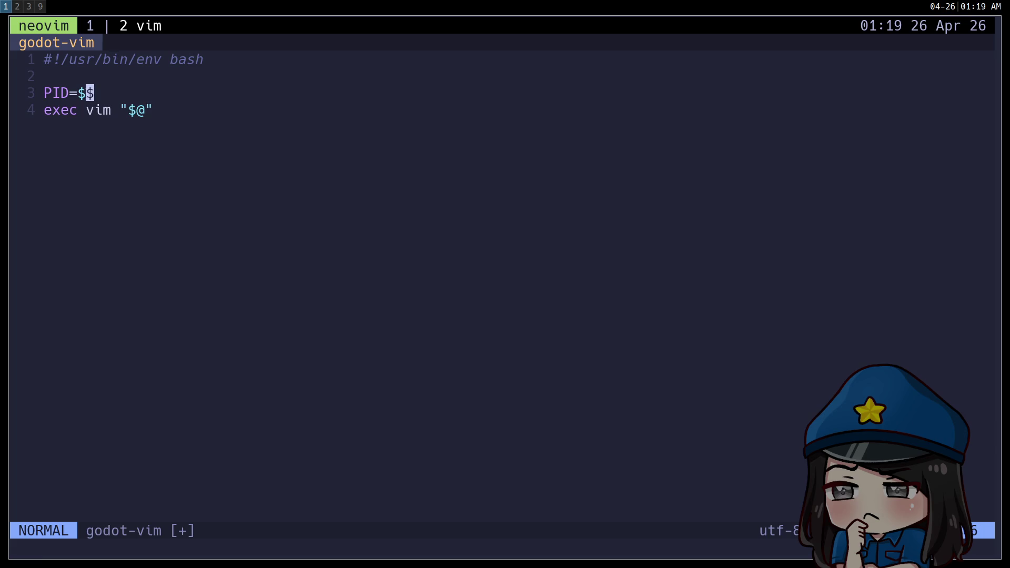
type("oecho ")
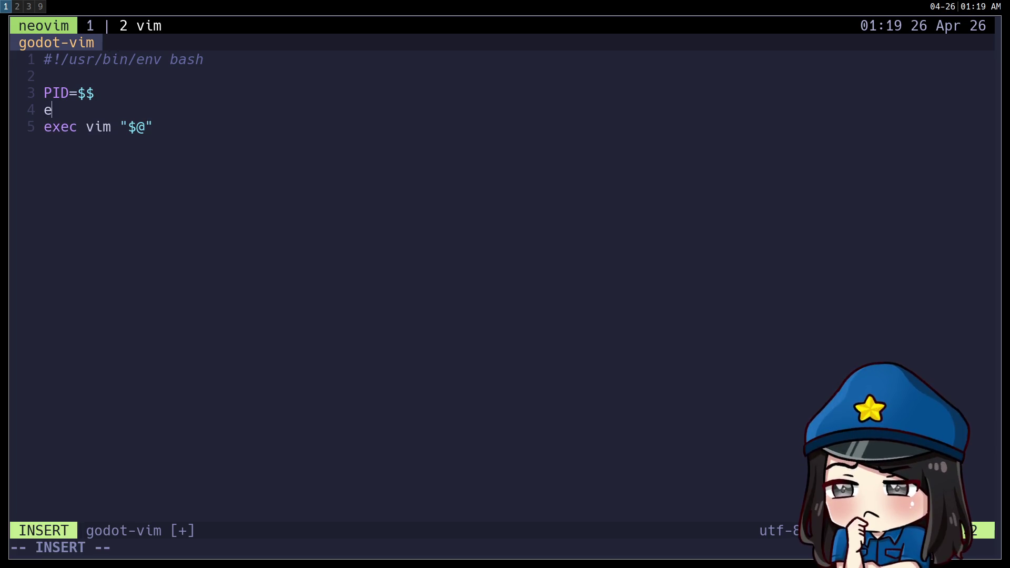
type("\"$PID\"")
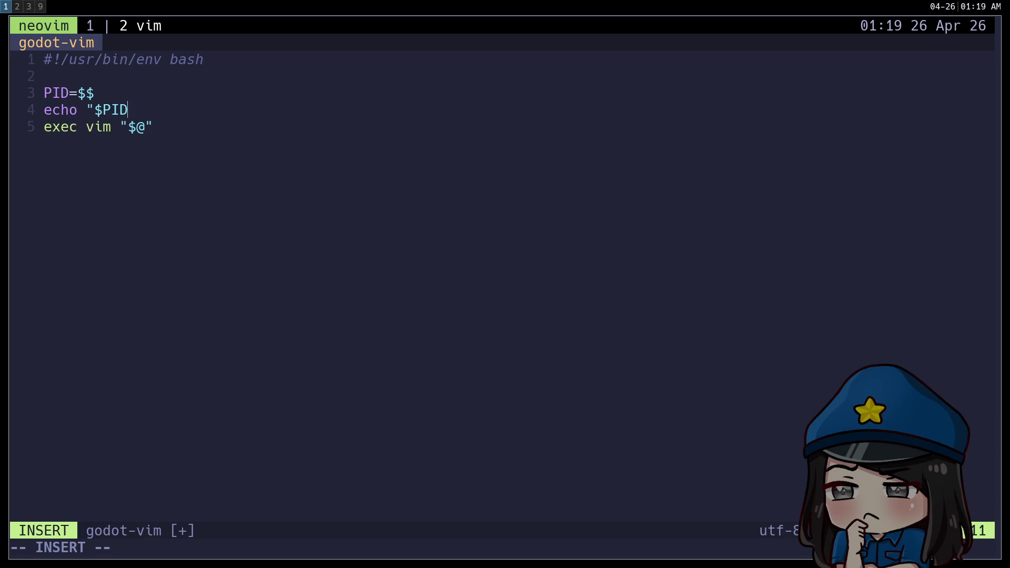
key("Escape")
key("k")
key("d")
key("d")
key("k")
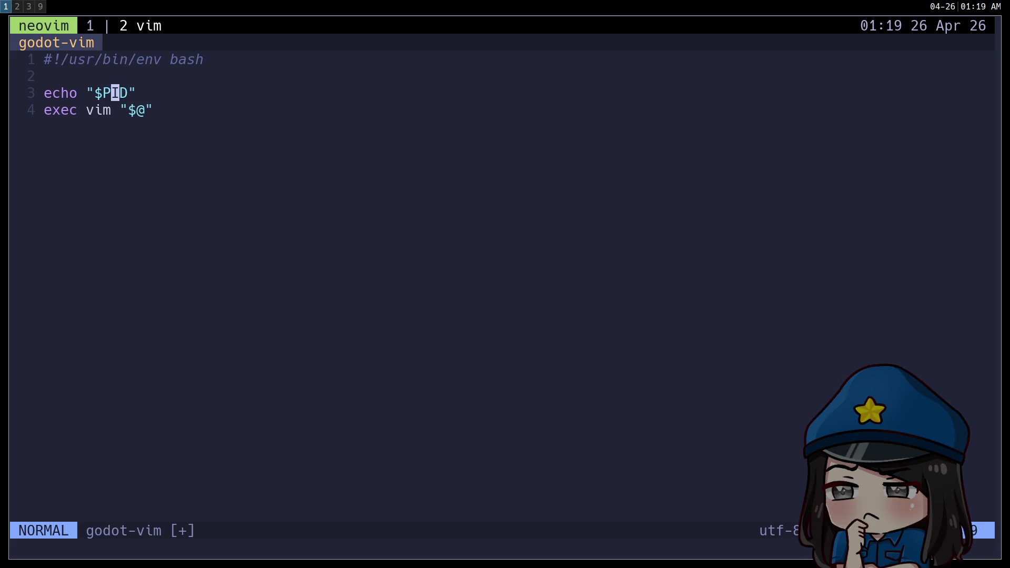
key("c")
key("i")
key("w")
key("Escape")
key("u")
key("ctrl+r")
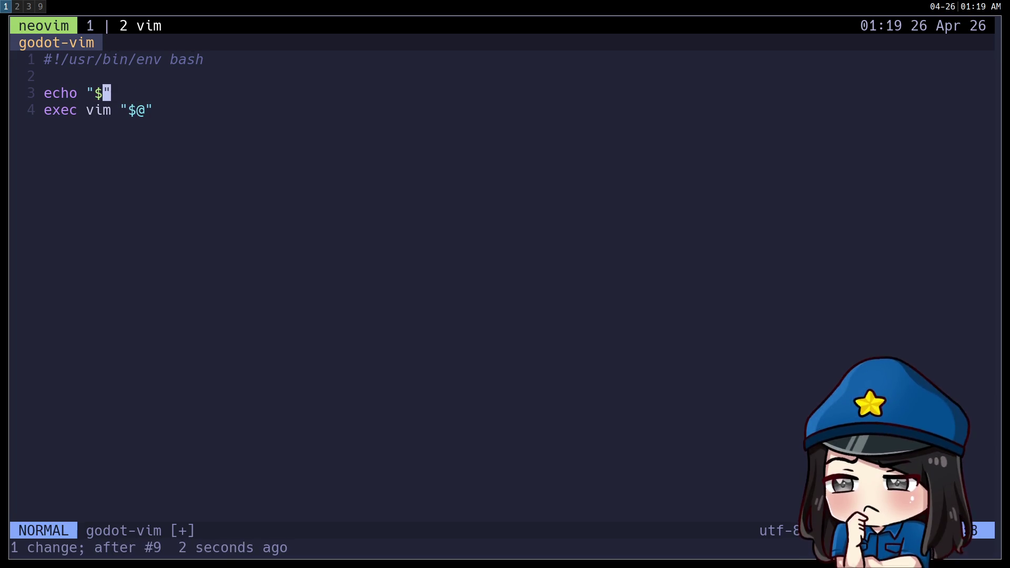
key("u")
key("u")
Step: Redirect the echo output to overwrite ~/.godot-vim-pid
type("A >>")
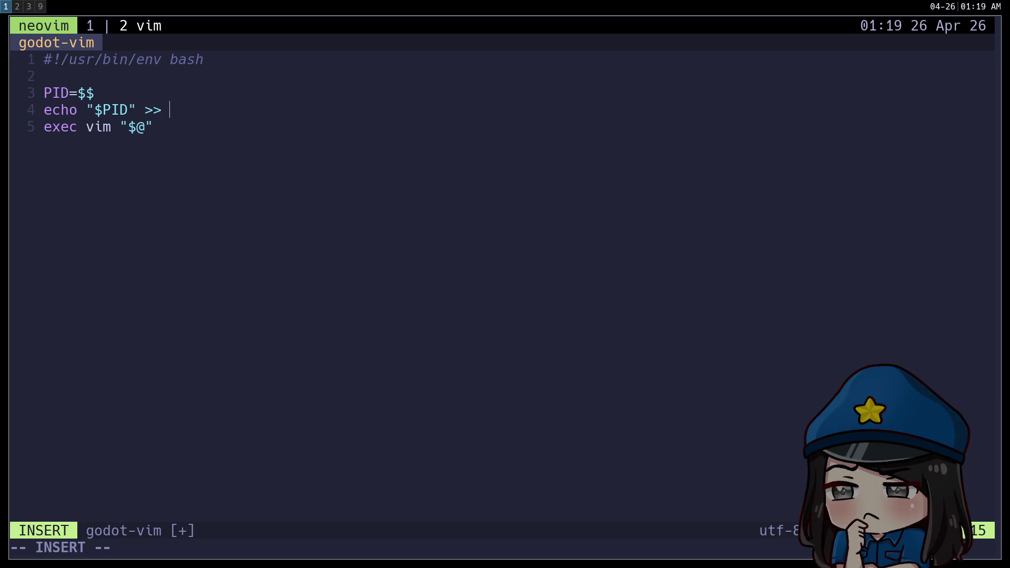
key("BackSpace")
type("~/")
type(".godot")
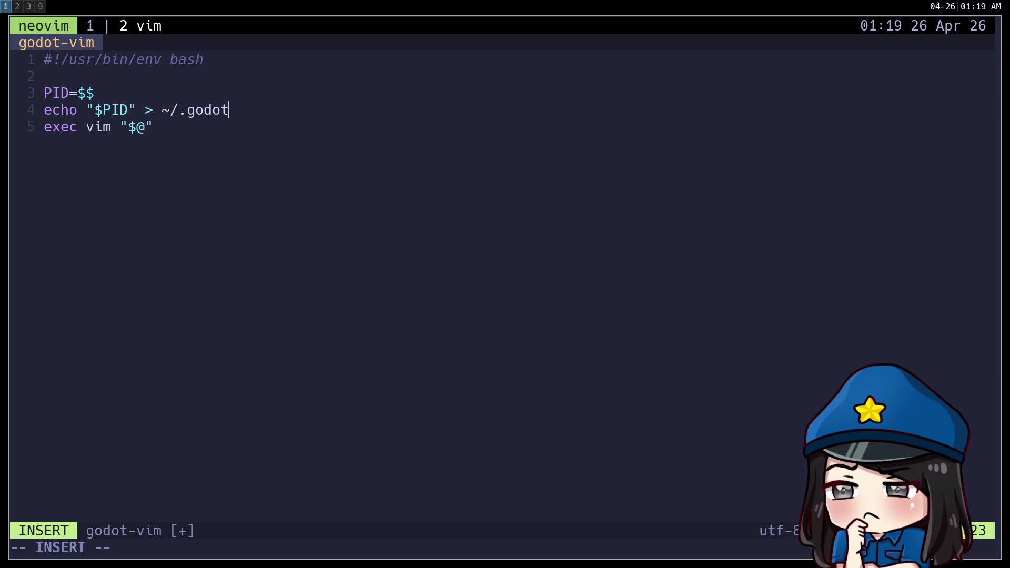
type("-vim-pid")
key("Escape")
key("j")
type("k")
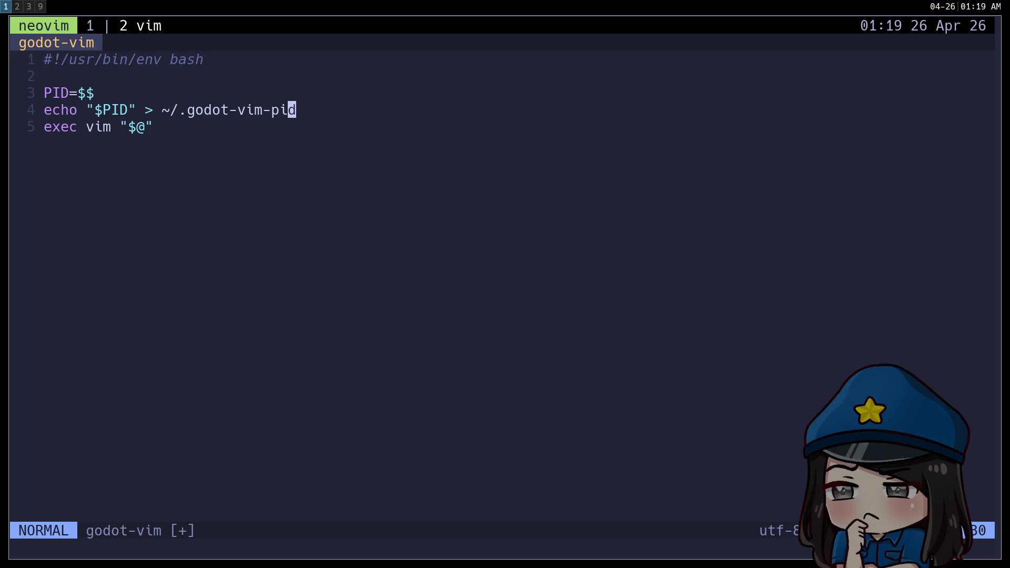
type(":wq")
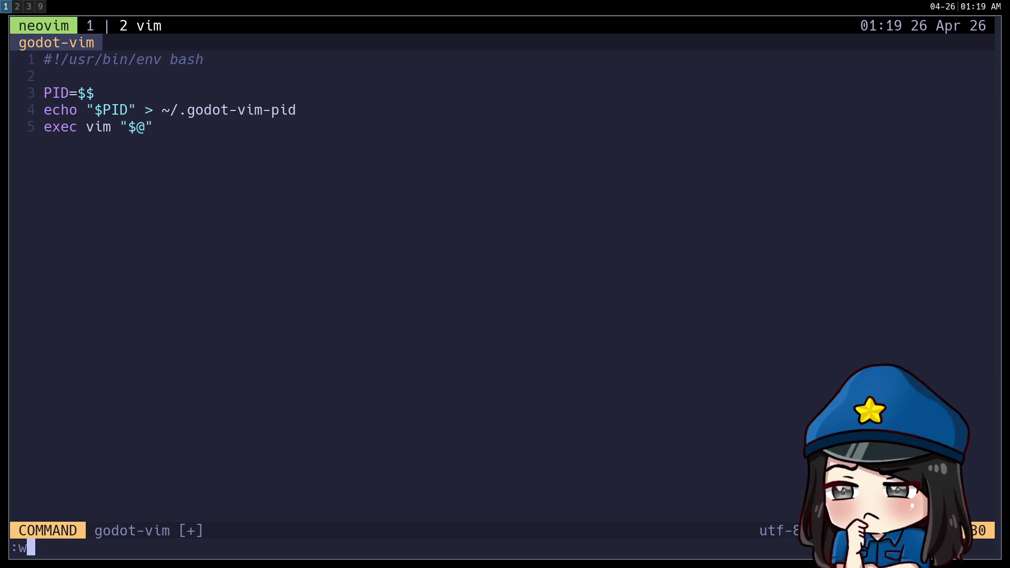
key("Escape")
Step: Change the echoed value to "$((PID+1))"
key("k")
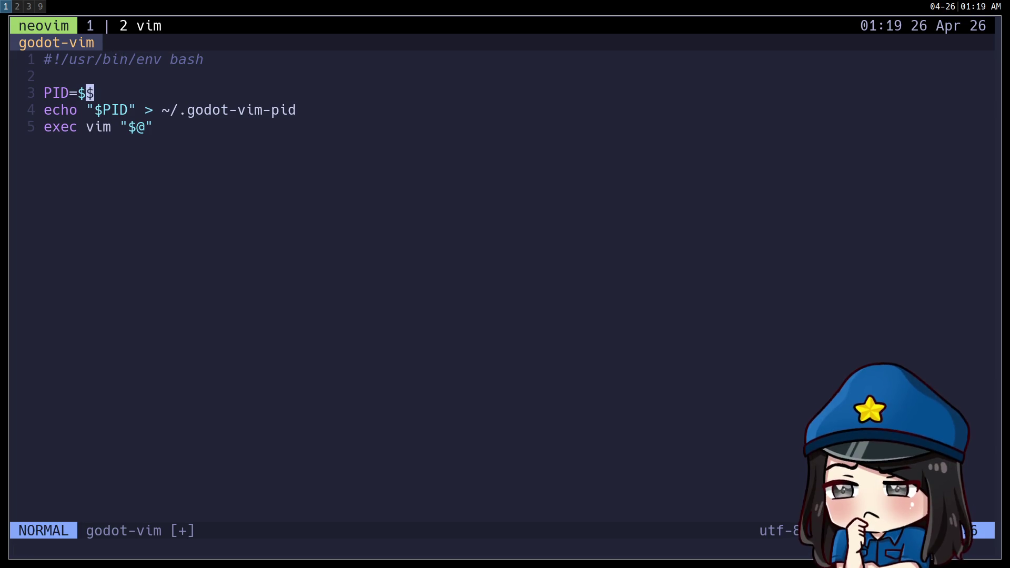
type("o")
type("((PI")
key("Escape")
key("d")
key("d")
type("w")
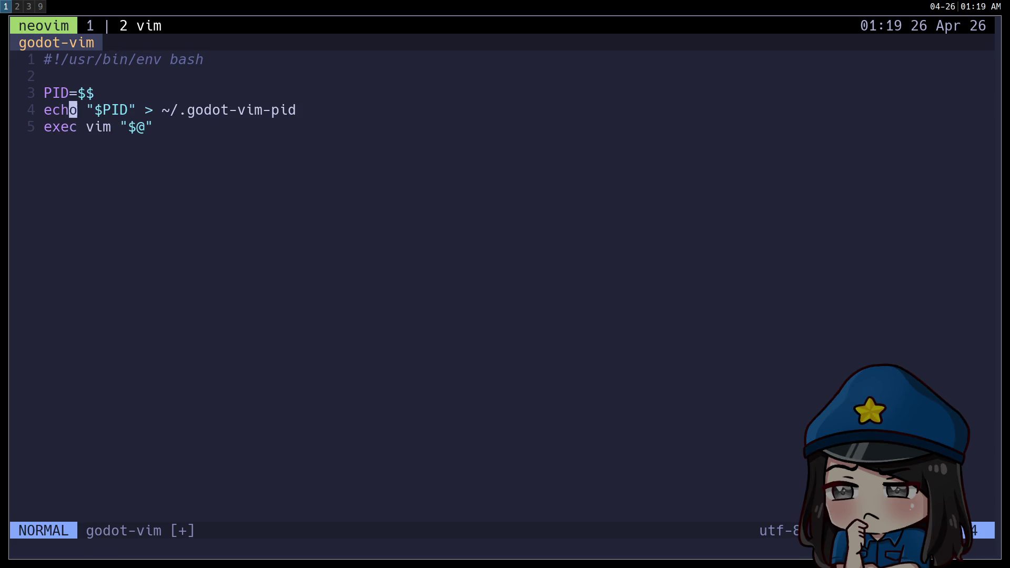
type("wi((")
key("Escape")
key("e")
key("a")
type("+1))")
key("Escape")
Step: Save godot-vim with :wq and type godot-vim at the shell prompt
key("j")
key("k")
key("k")
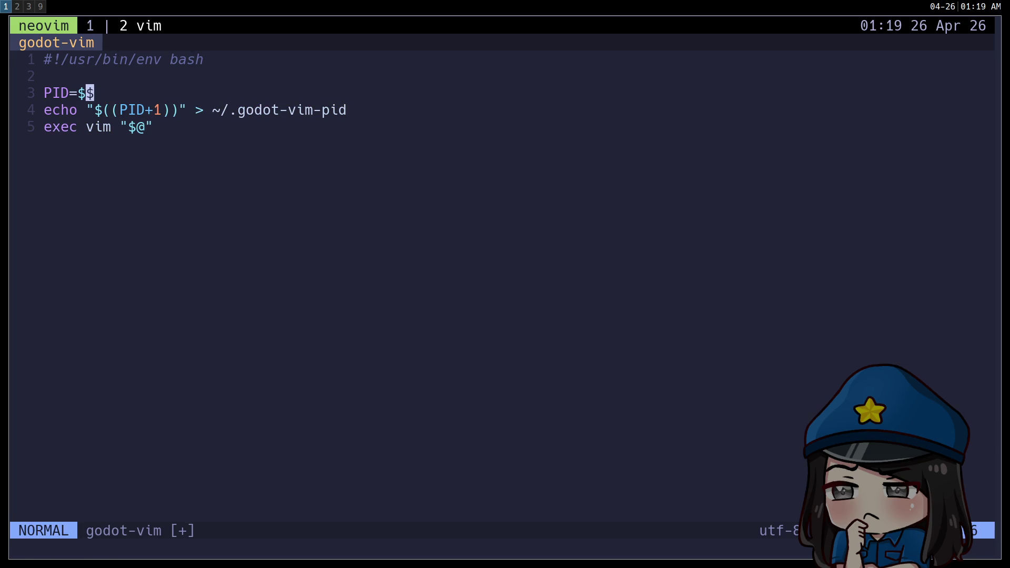
key("j")
key("j")
key("colon")
type("wq")
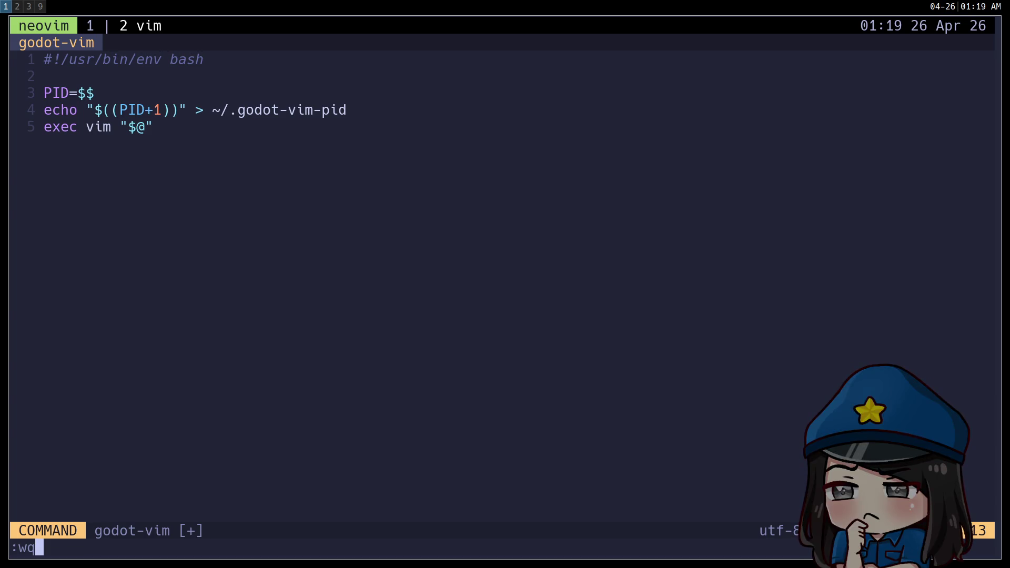
key("Return")
type("godot-vim")
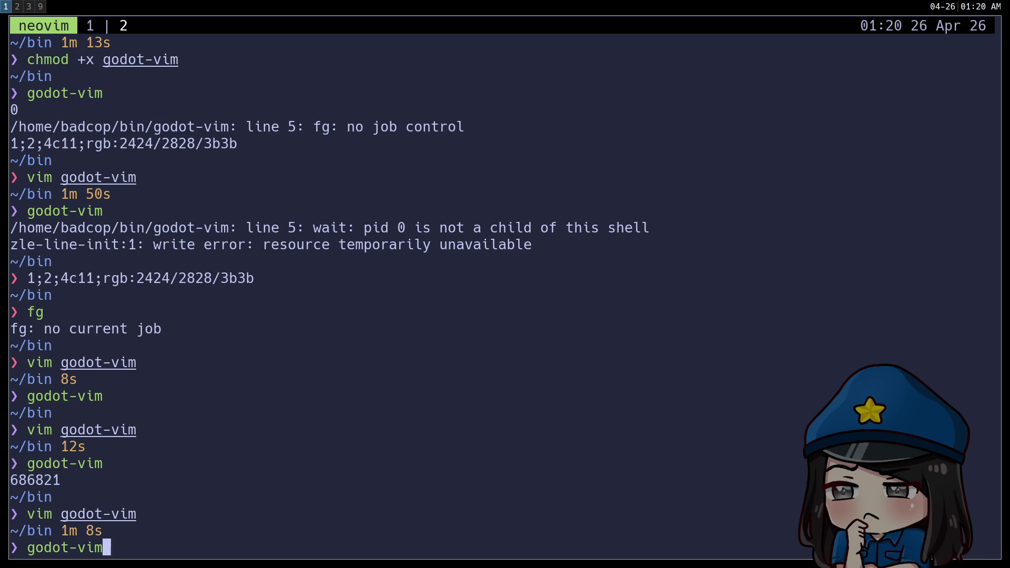
Step: Run godot-vim, split a side pane, and print ~/.godot-vim-pid showing 686936
key("Return")
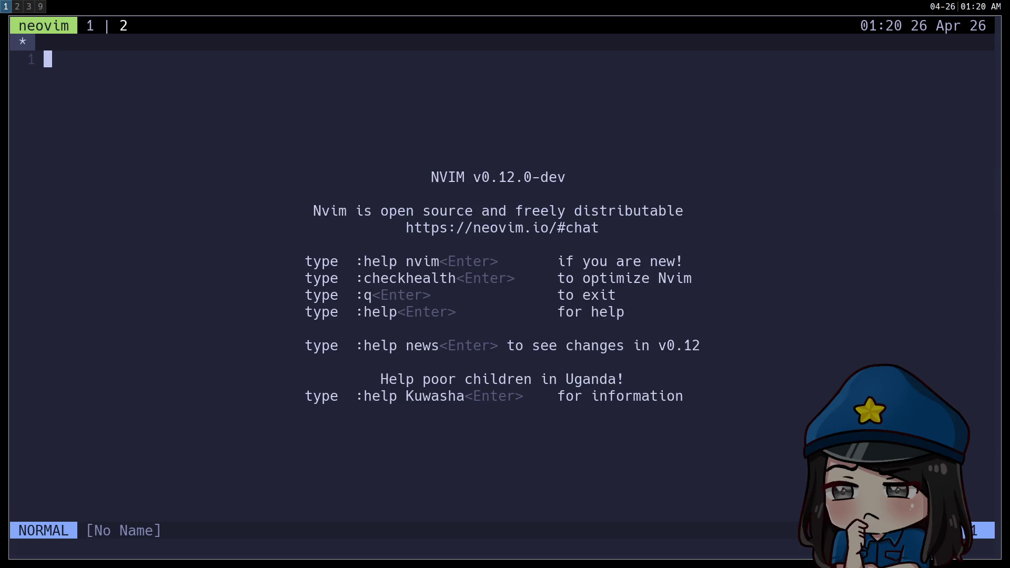
key("ctrl+b")
key("percent")
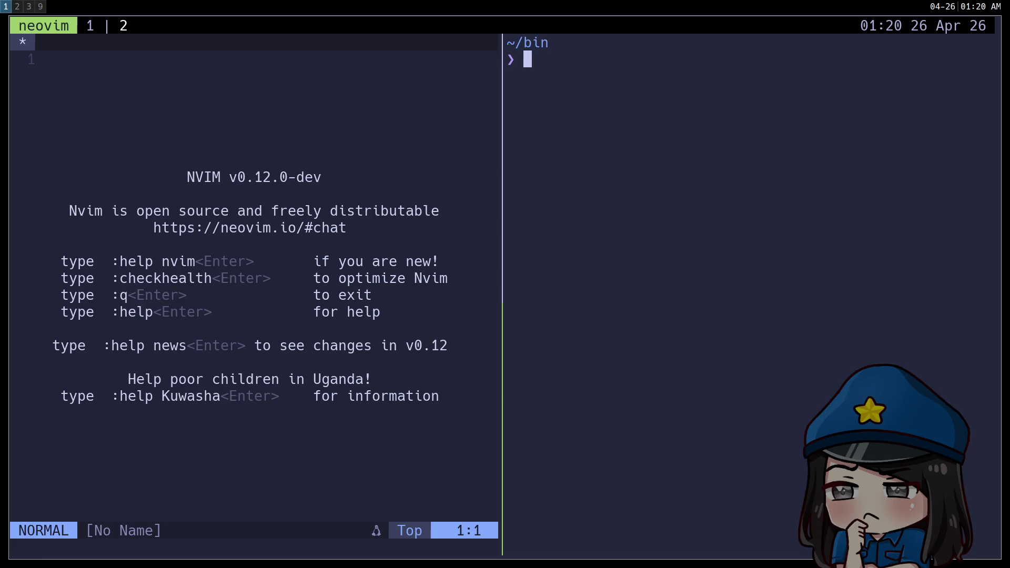
type("c")
key("BackSpace")
type("cat ~/.godot")
key("Tab")
key("Return")
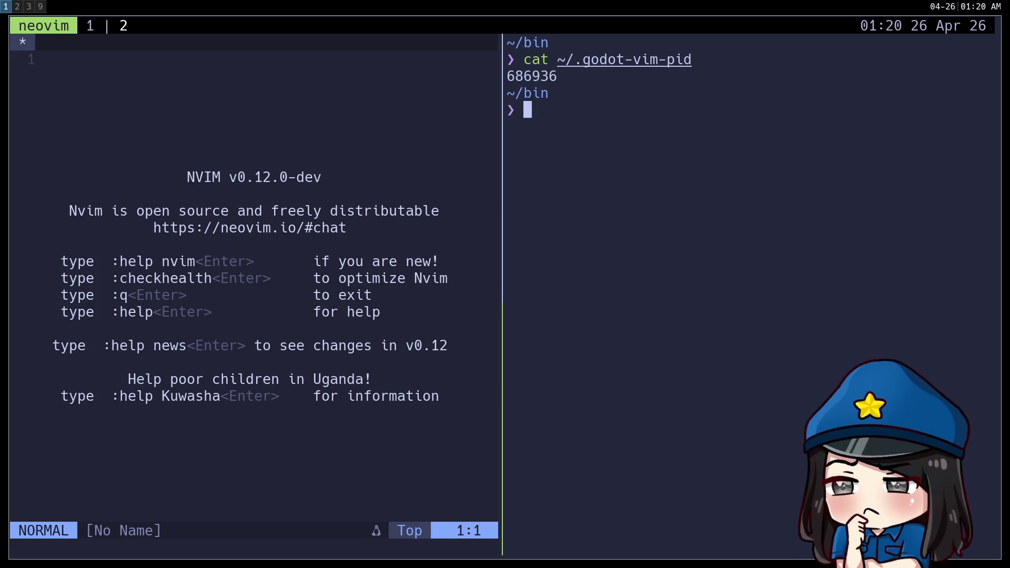
Step: List the nvim sockets under /run/user/1000 with find -iname 'nvim*'
type("find")
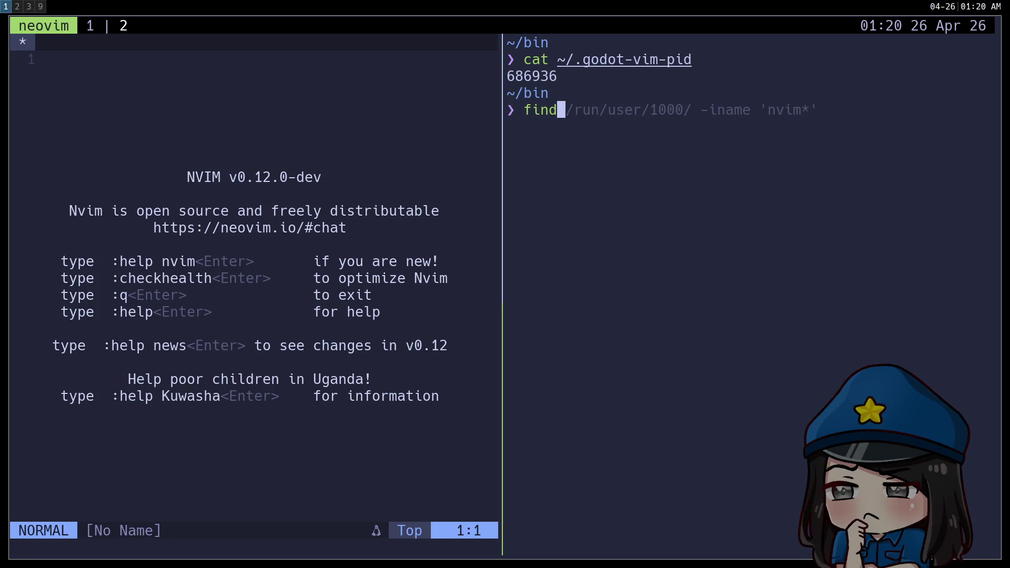
key("Right")
key("Return")
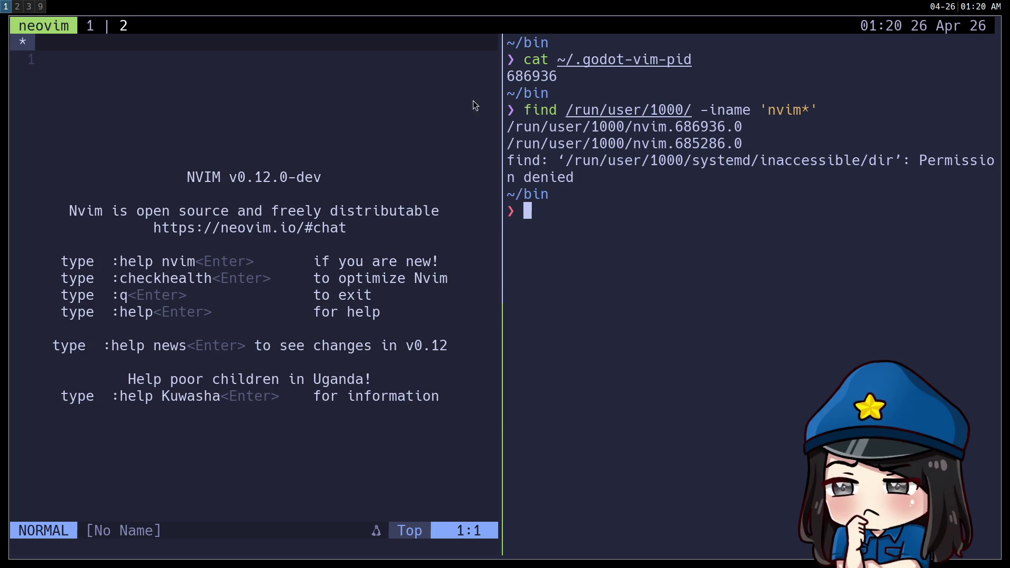
left_click(88, 26)
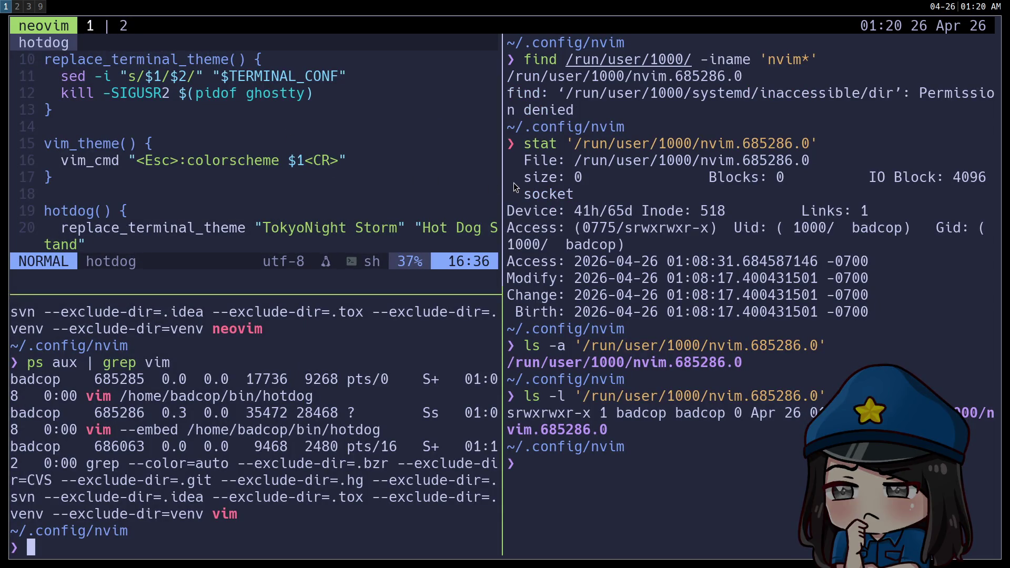
Step: Enlarge the left panes and copy the hotdog script's find and xargs lines 6–7
mouse_move(502, 295)
left_mouse_down()
mouse_move(537, 298)
mouse_move(568, 346)
left_mouse_up()
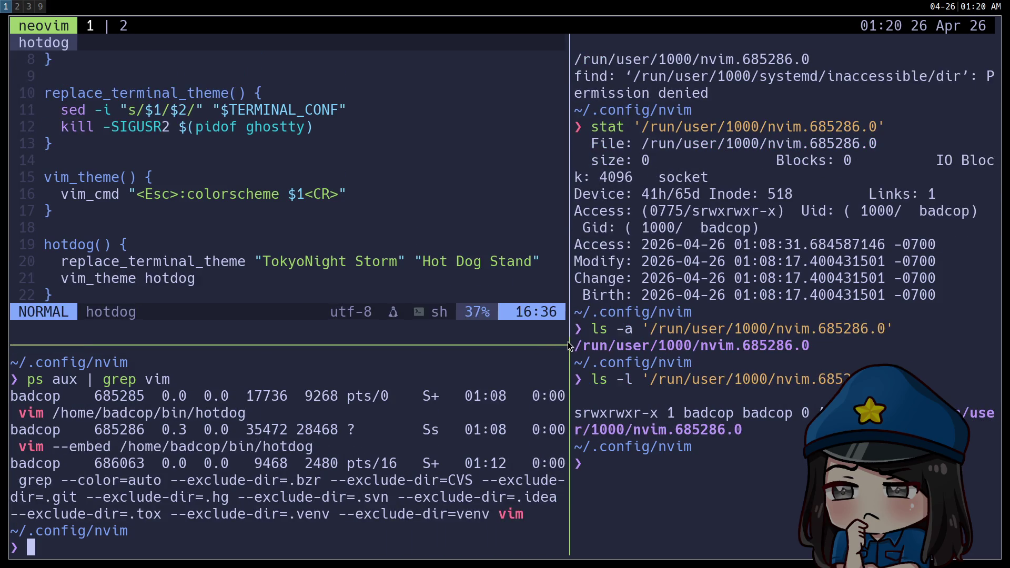
scroll(242, 141, "up", 3)
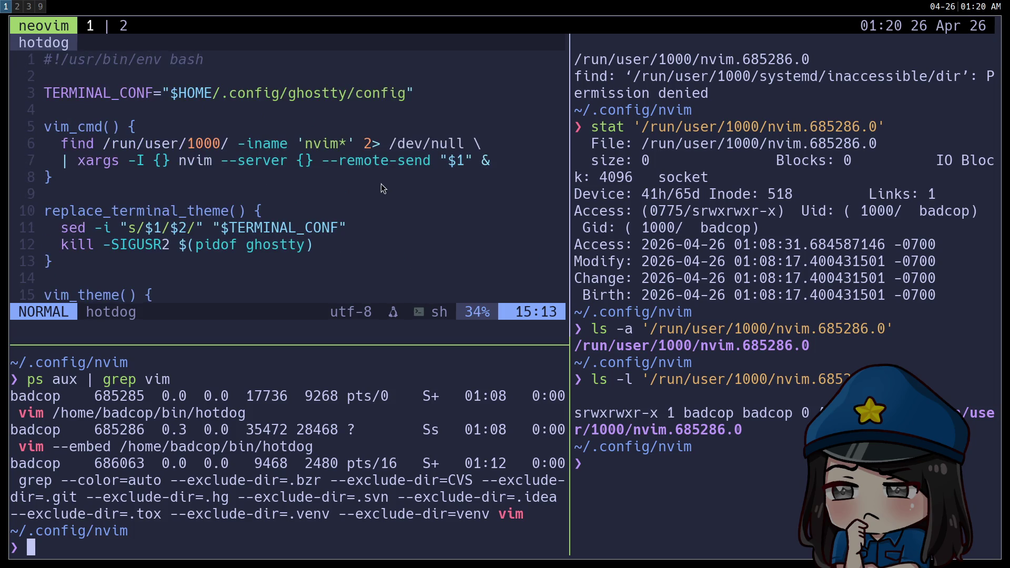
left_click(392, 144)
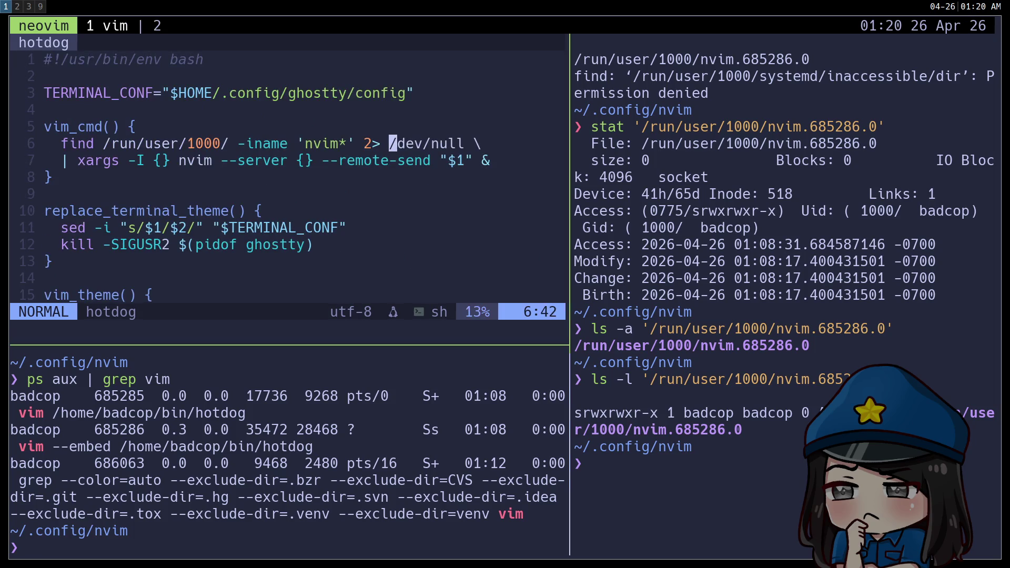
key("shift+v")
key("j")
key("y")
Step: Enter the old socket path /run/user/1000/nvim.685286.0 in the fresh Neovim buffer, then return to window 1
key("ctrl+b")
type("2")
type("vim")
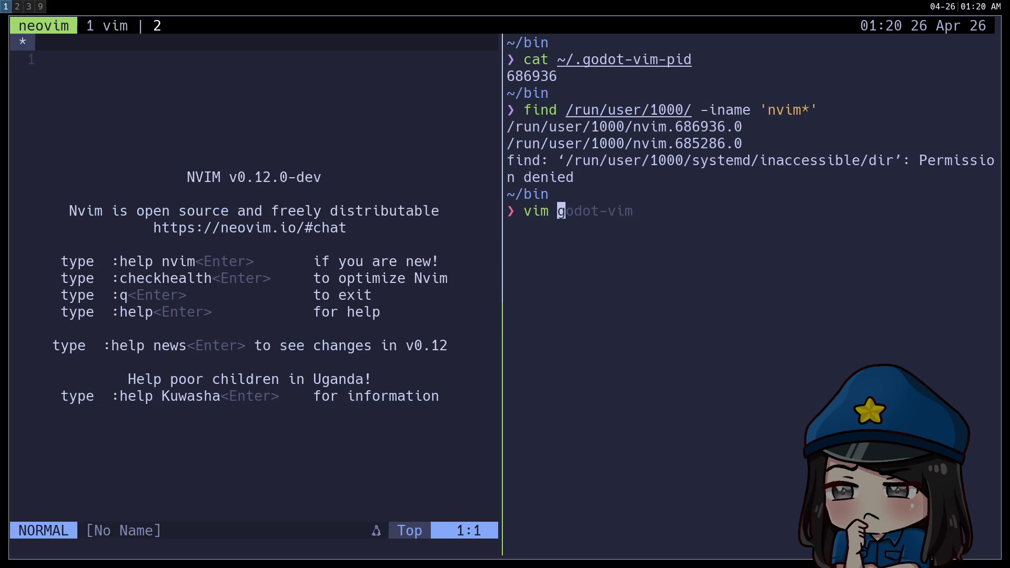
key("ctrl+u")
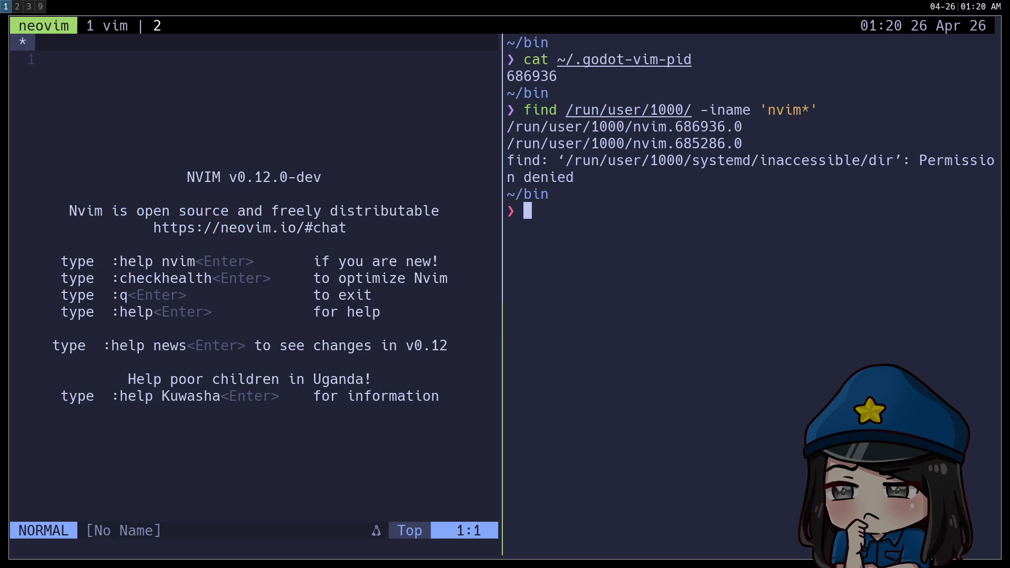
key("ctrl+b")
key("Left")
type("i/run/user/1000/nvim.685286.0")
key("Escape")
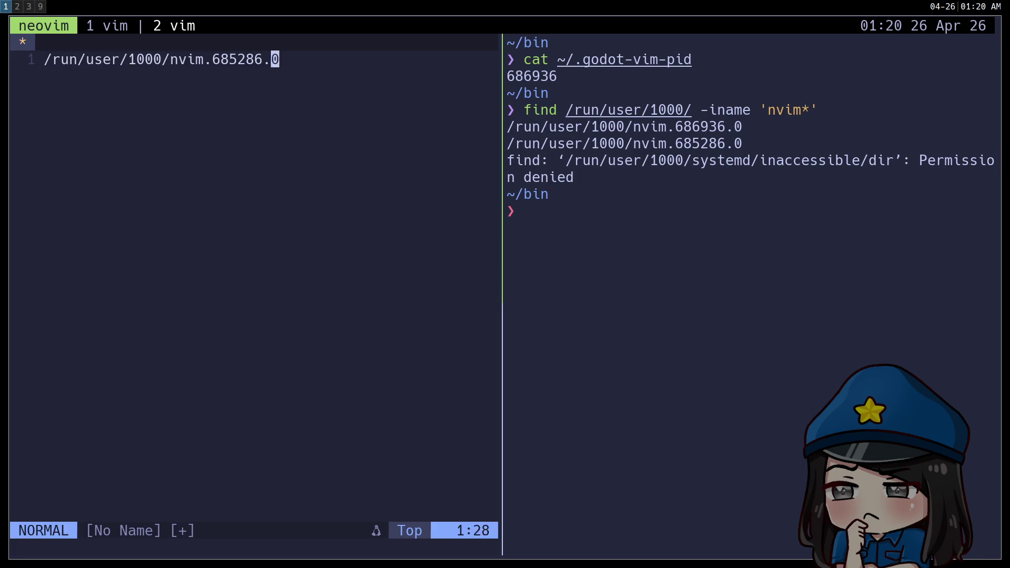
key("u")
key("p")
key("u")
key("ctrl+b")
key("1")
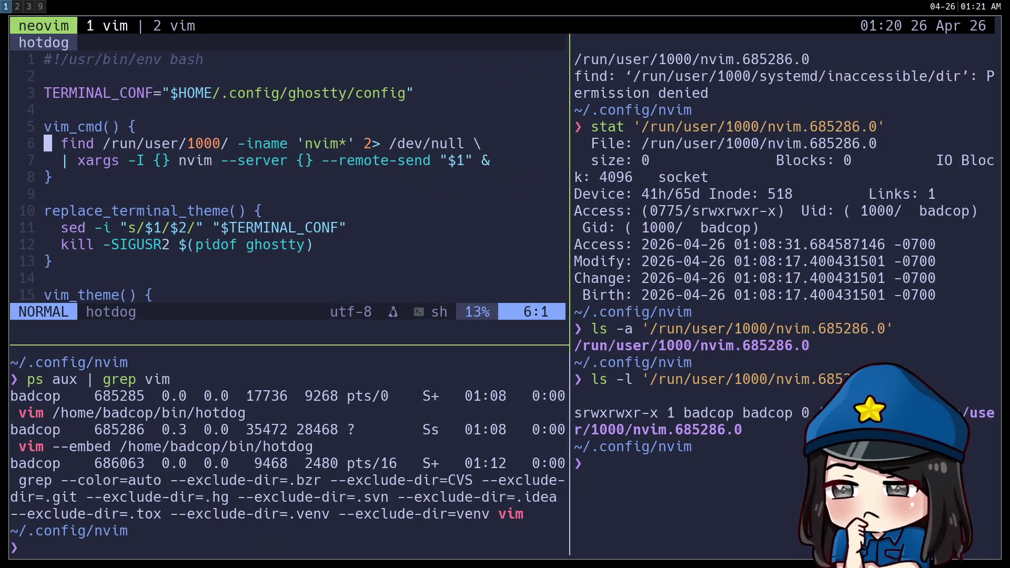
Step: Create ~/bin/godopen and give it a #!/usr/bin/env bash shebang
type(":e ")
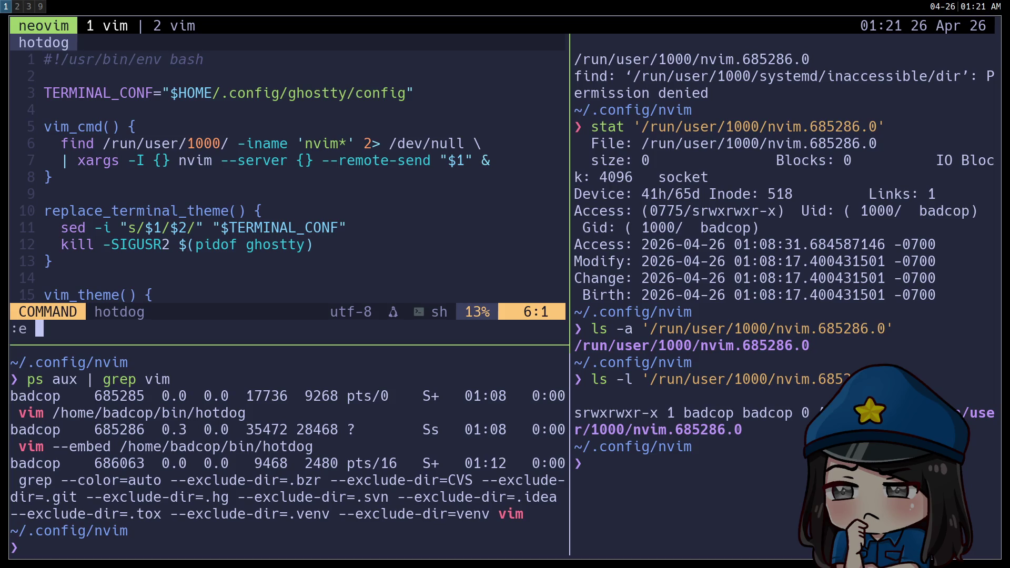
type("~/bin/")
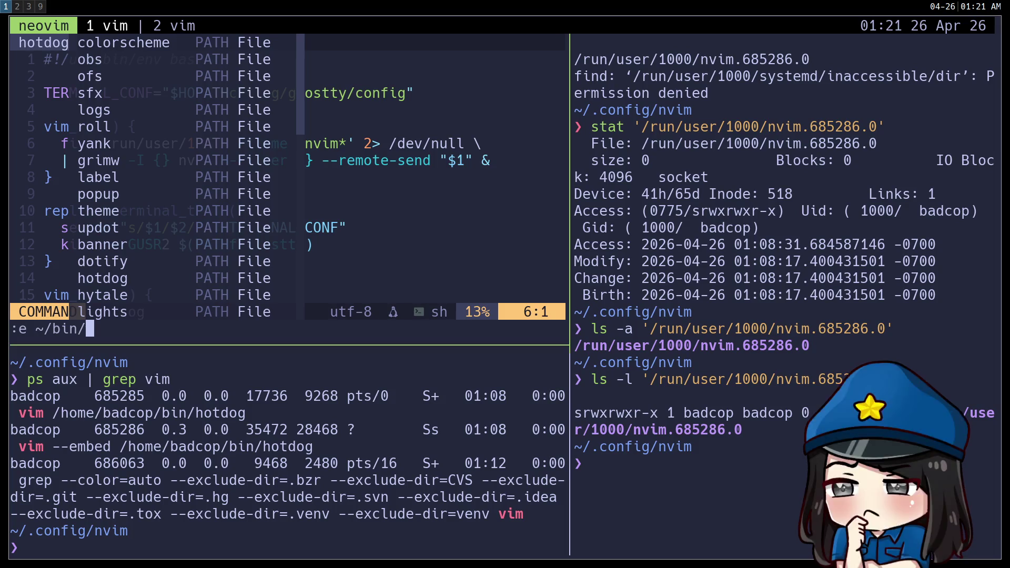
type("godot")
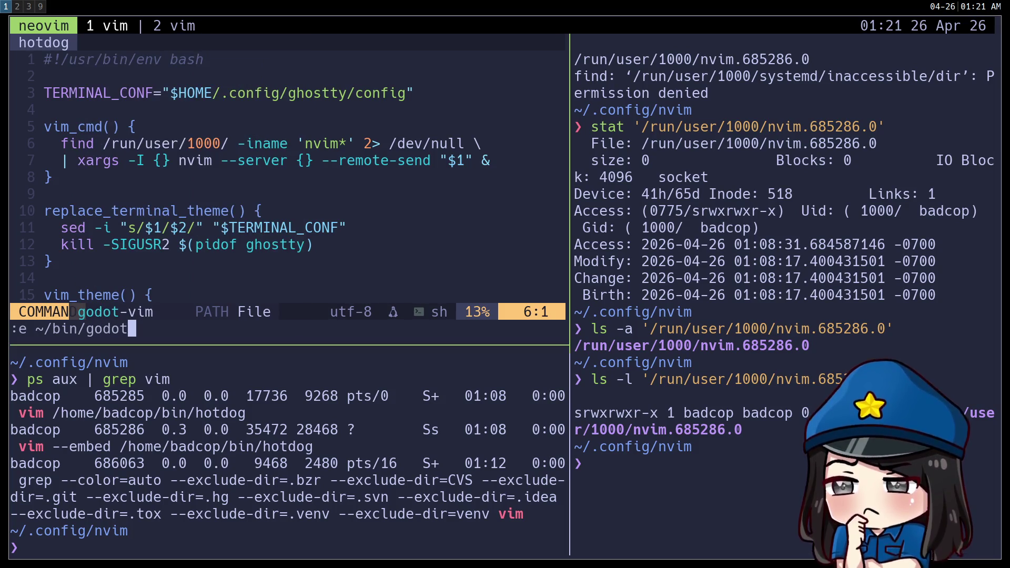
key("BackSpace")
type("pen")
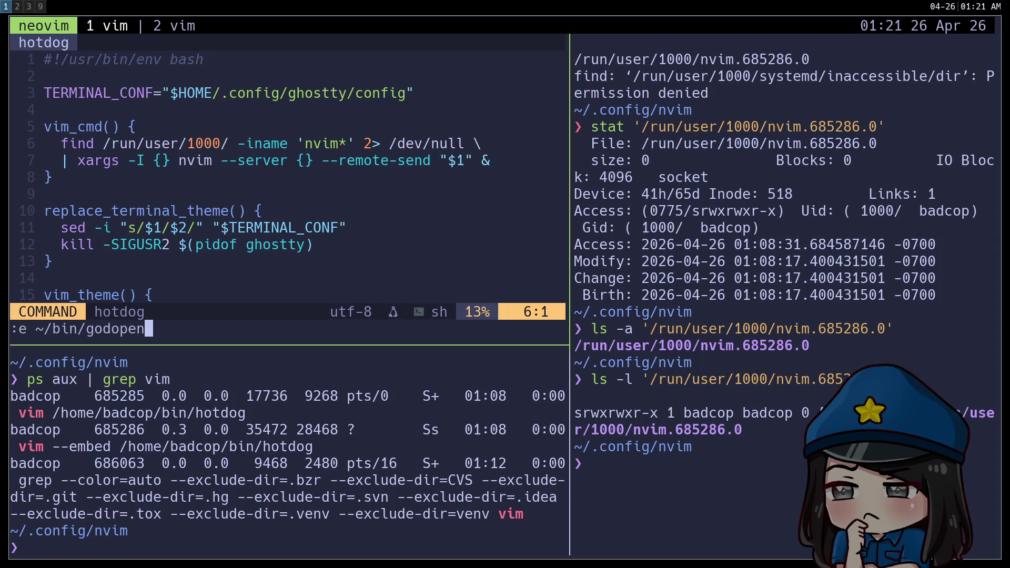
key("Return")
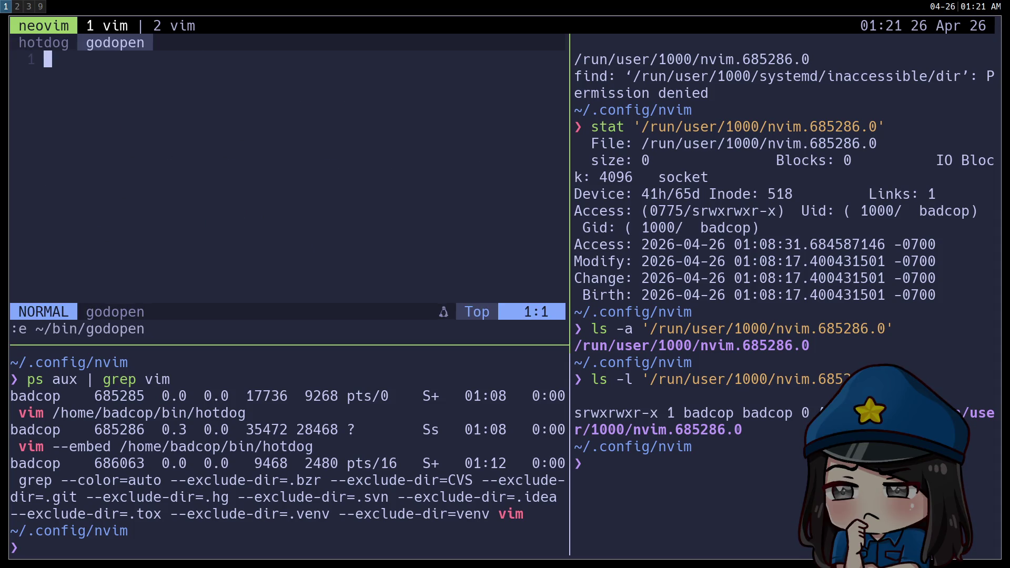
type("i#")
type("usr/b")
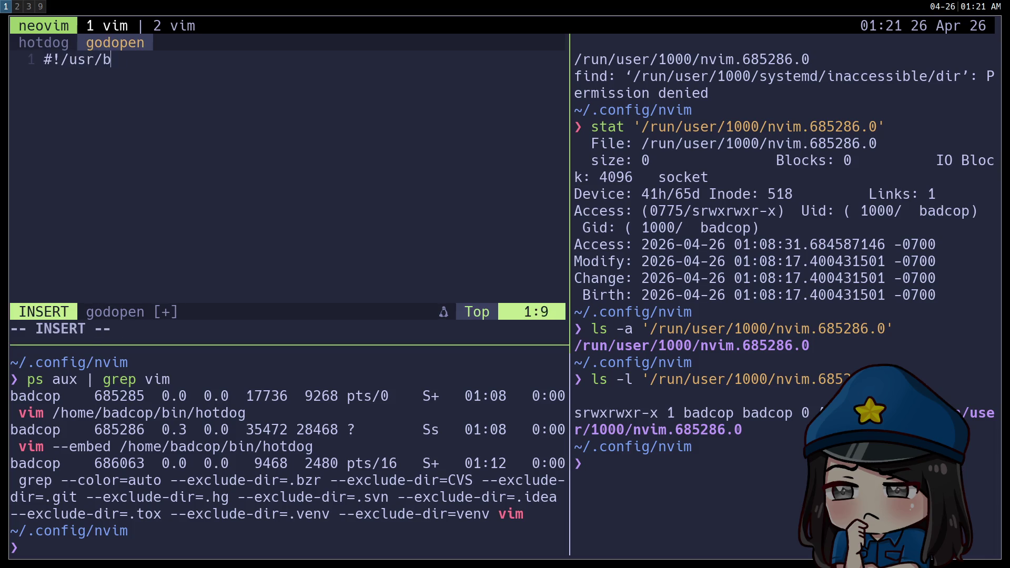
type("in/env bash")
key("Escape")
Step: Copy hotdog's xargs remote-send line into godopen as line 4
key("o")
key("Return")
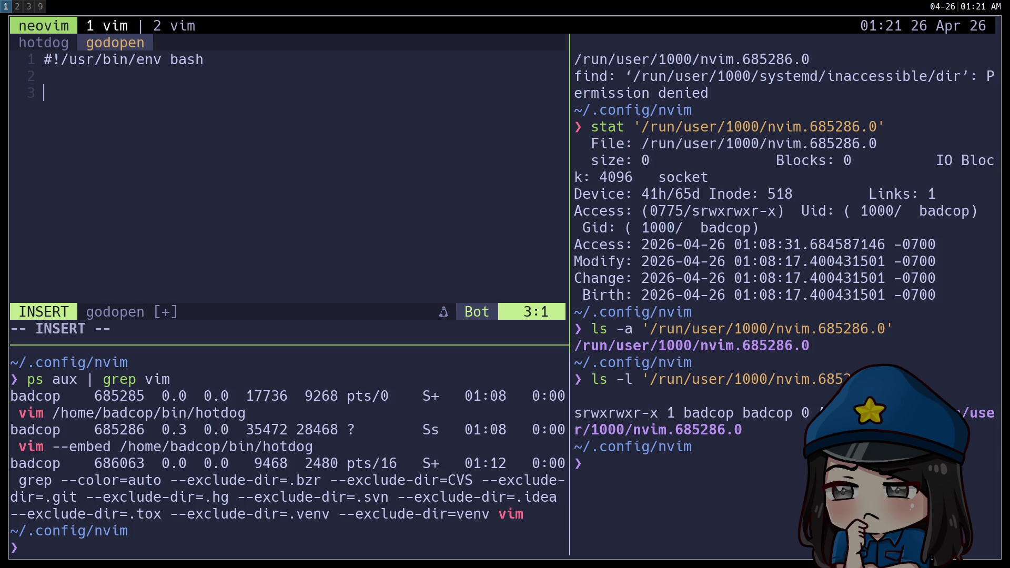
key("Escape")
key("shift+h")
key("j")
key("y")
key("y")
key("shift+l")
key("p")
Step: Strip the indent, pipe and xargs prefix so line 4 starts with nvim --server
key("d")
key("0")
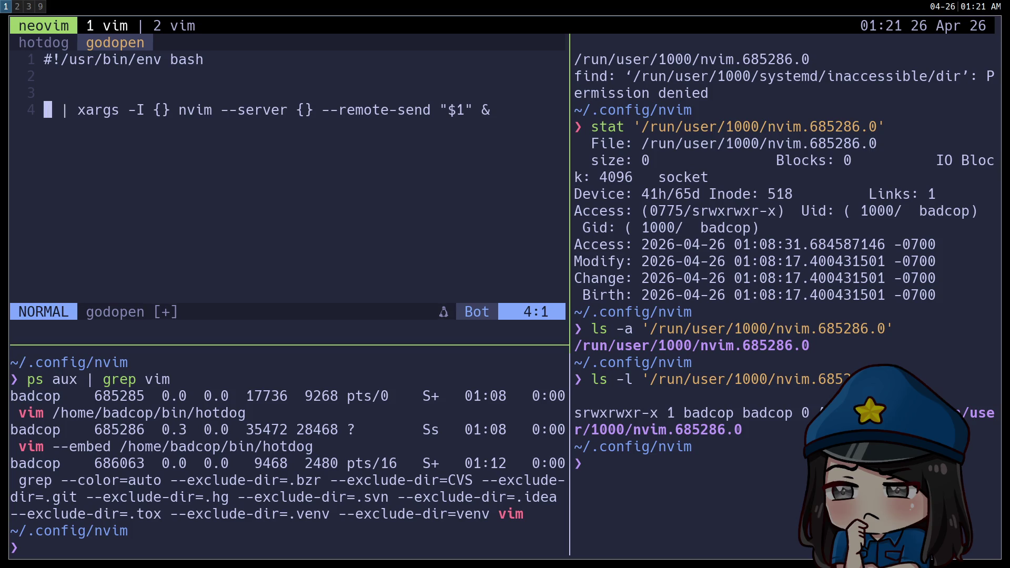
key("d")
key("w")
key("d")
key("3")
key("W")
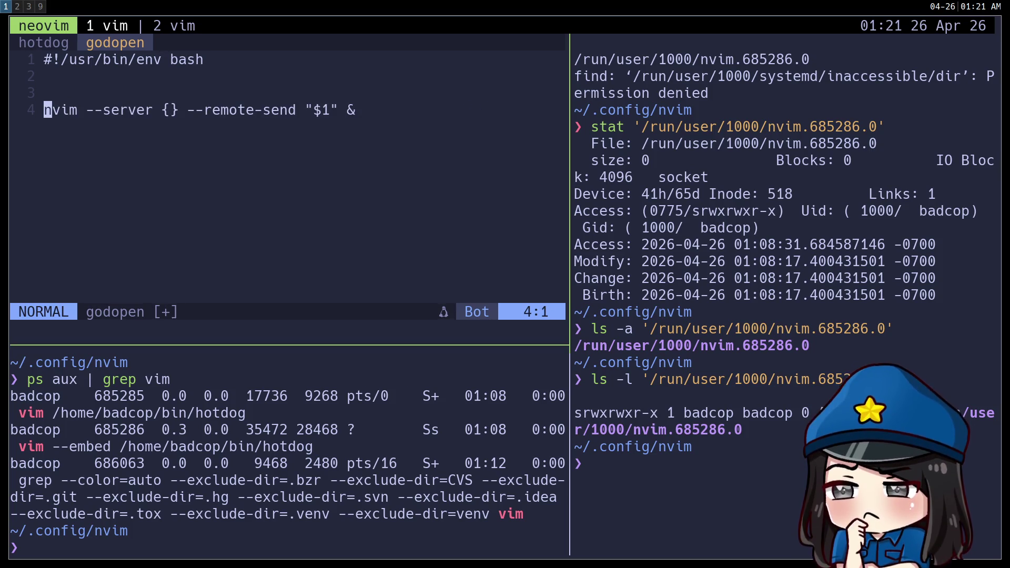
key("l")
key("w")
key("w")
key("w")
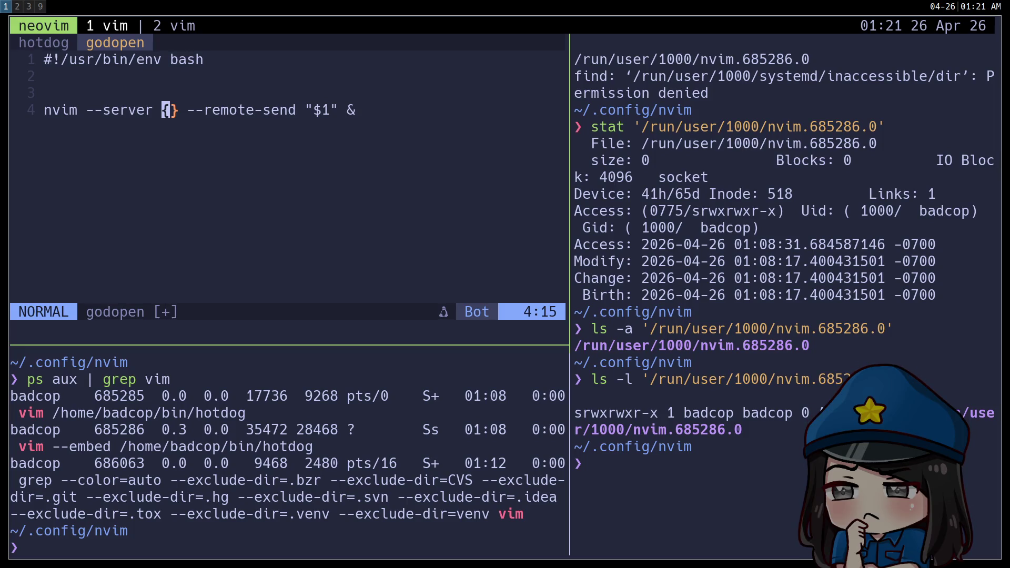
Step: Remove the trailing & and change "$1" to "$@" on the nvim line
key("A")
key("BackSpace")
key("BackSpace")
key("Escape")
key("k")
key("j")
key("h")
key("h")
key("h")
key("h")
key("A")
key("Escape")
key("h")
key("@")
key("r")
key("at")
key("h")
key("h")
key("h")
key("h")
key("h")
key("h")
Step: Write read pid < ~/.godot-vim-pid on the empty line 3 of godopen
key("k")
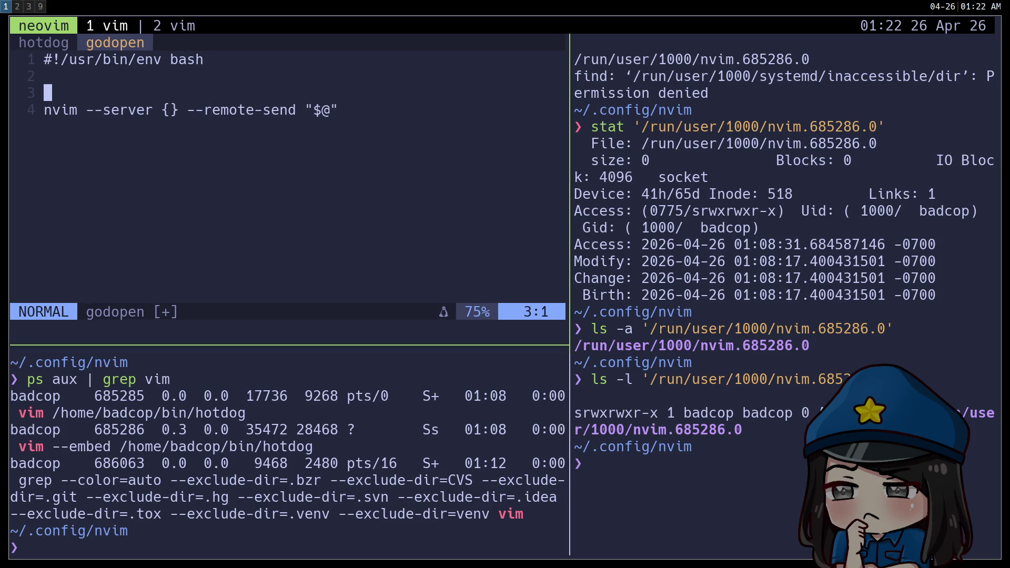
key("i")
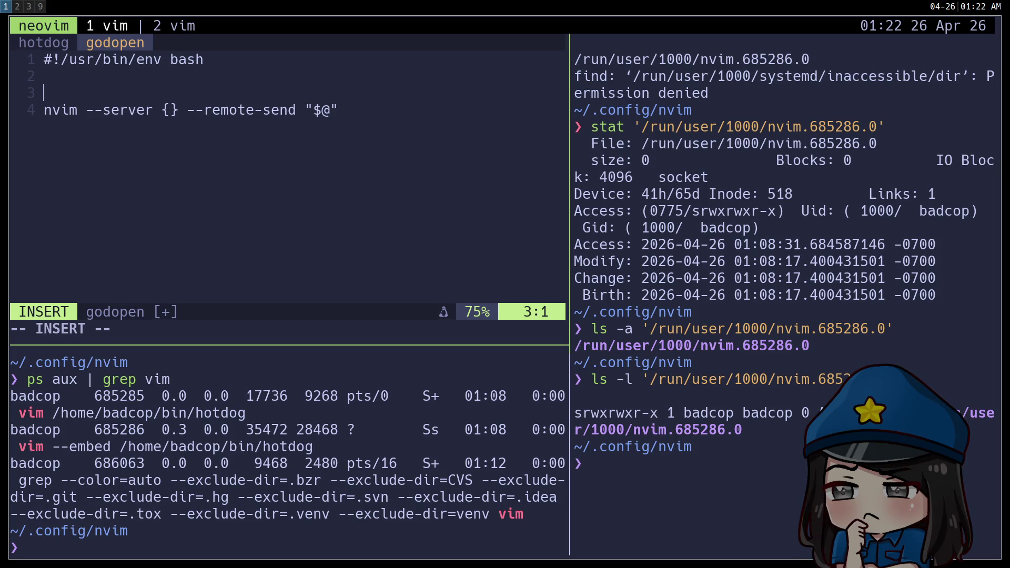
type("cat")
key("BackSpace")
key("BackSpace")
key("BackSpace")
type("read")
type("pid")
key("BackSpace")
key("BackSpace")
type("id < ")
type("~/.")
type("godot-vim-pid")
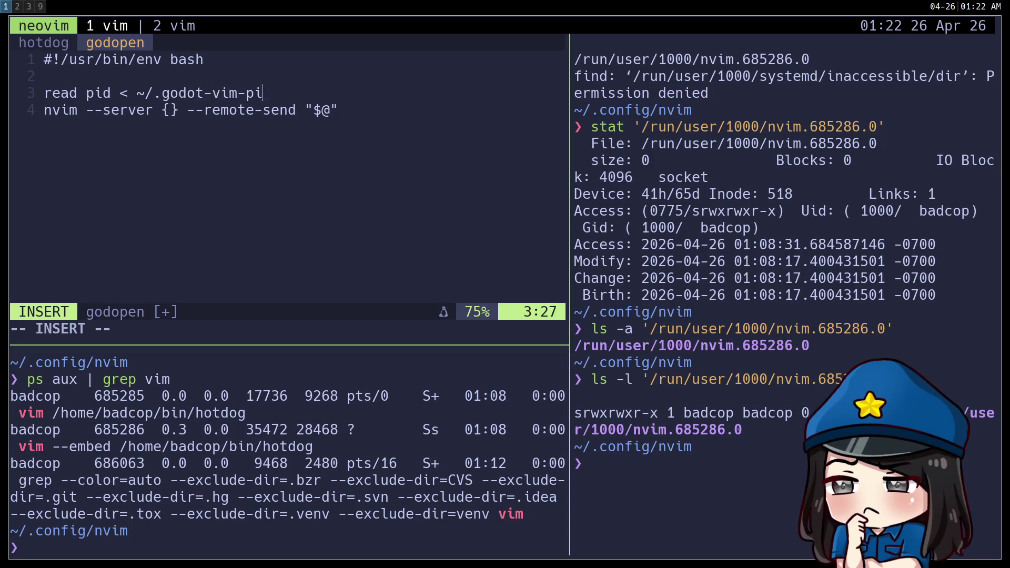
key("Escape")
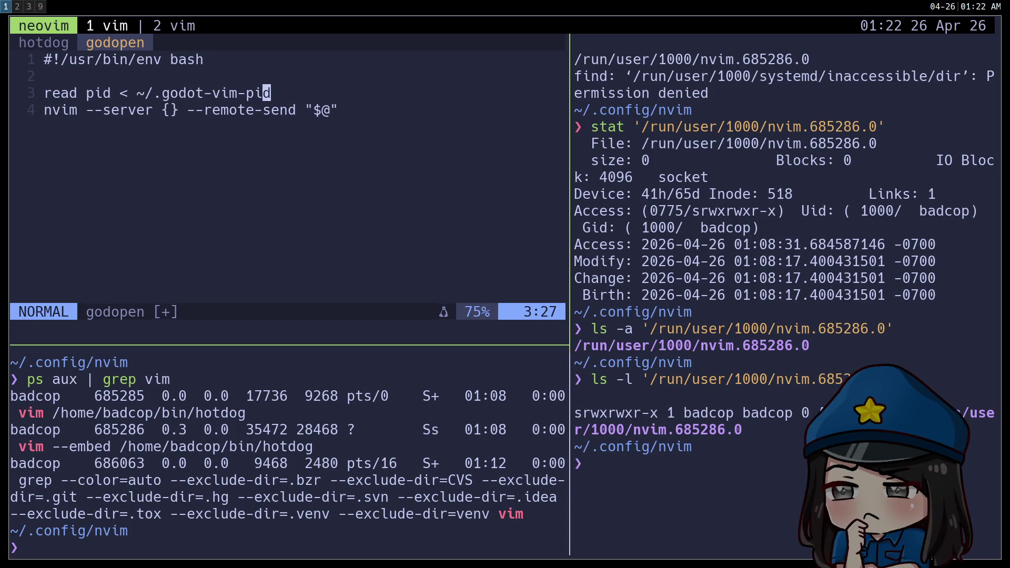
Step: Add echo "$pid", comment out the nvim line, reload with :e, and begin chmod +x in the shell
type("oecho \"$pid\"")
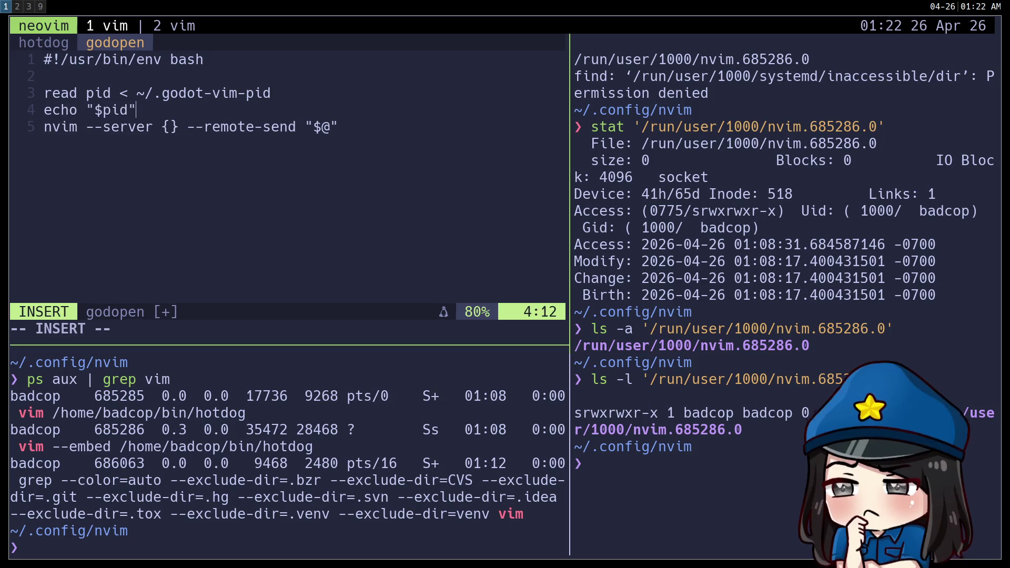
key("Escape")
type("jg0i#")
key("Escape")
type(":e")
key("Return")
key("ctrl+l")
type("ch")
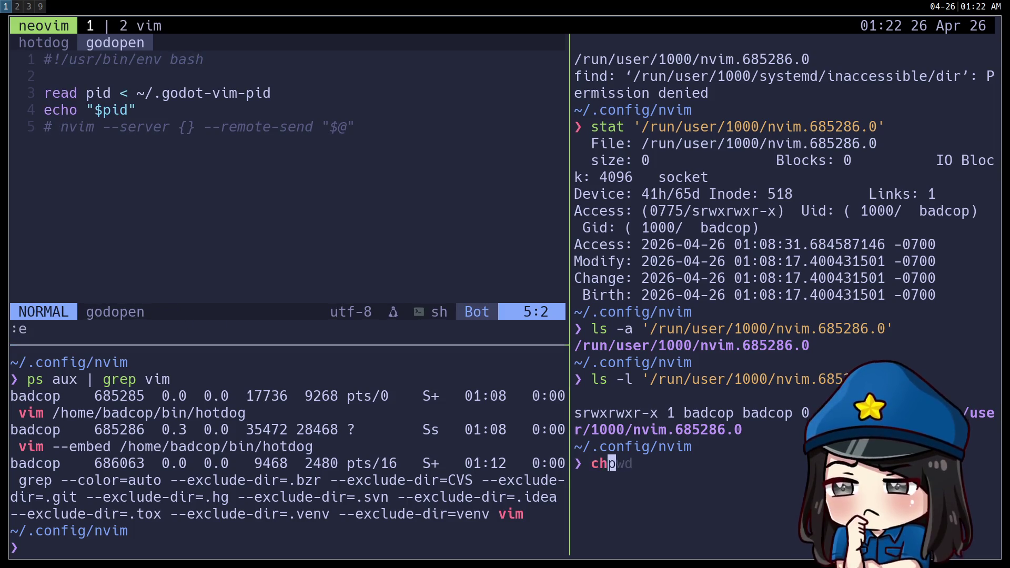
type("mod +x ~/bin/godoto")
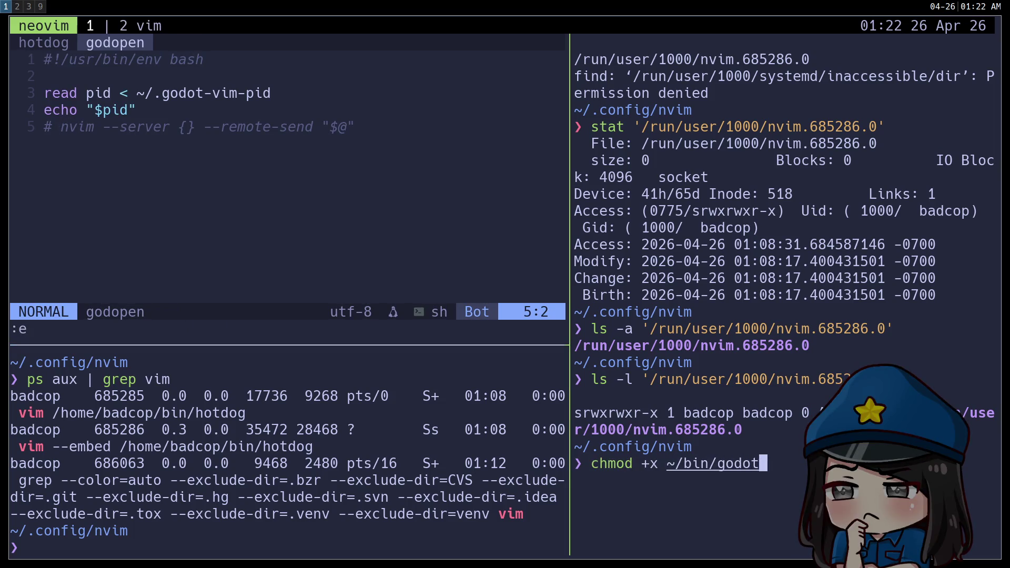
Step: Make ~/bin/godopen executable and run it, which prints the stored PID 686936
key("BackSpace")
key("BackSpace")
type("pen")
key("Return")
type("go")
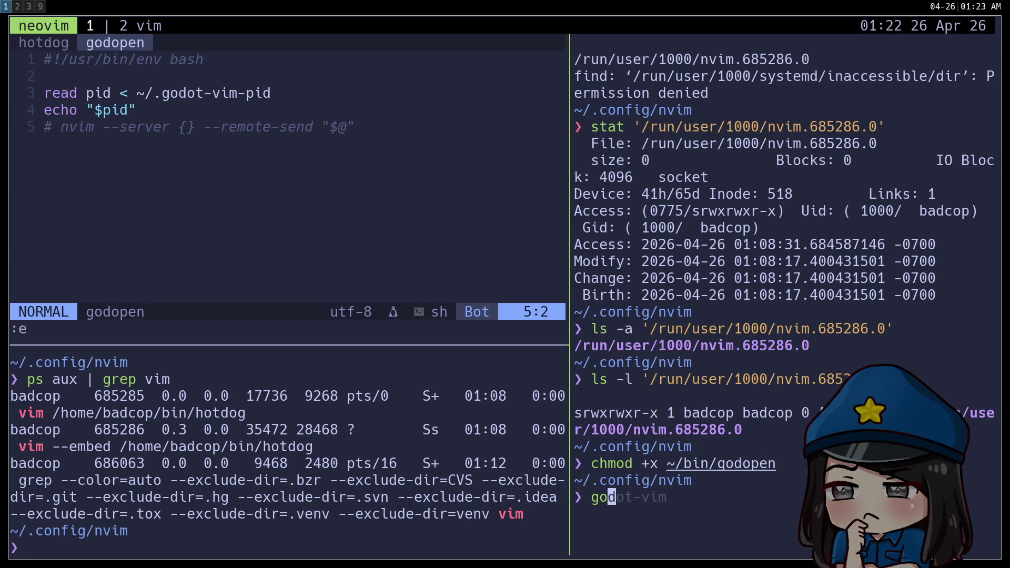
type("dopen")
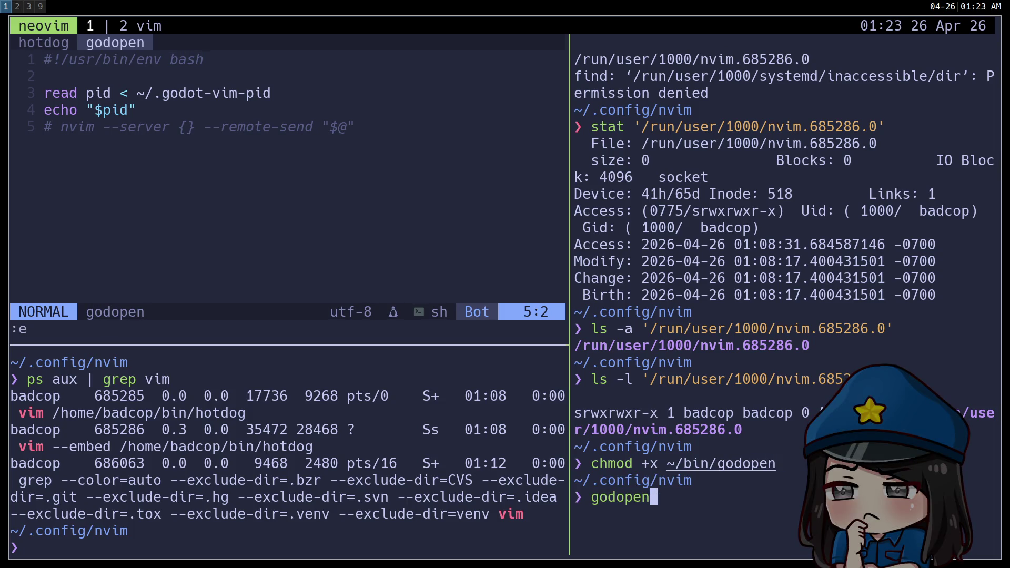
key("Return")
Step: Delete the echo "$pid" line, uncomment the nvim line, and replace {} with a continuation backslash
key("ctrl+h")
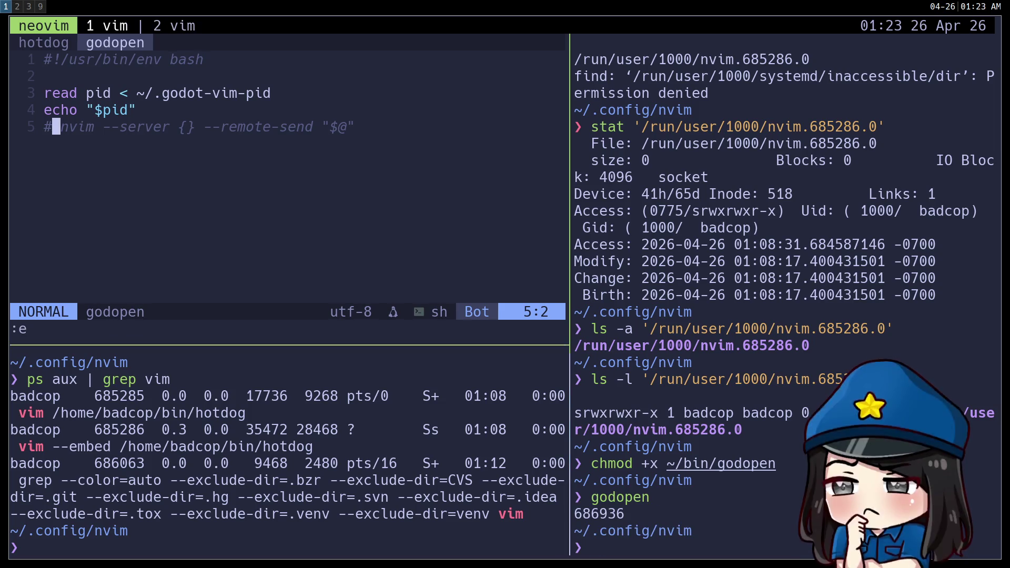
key("k")
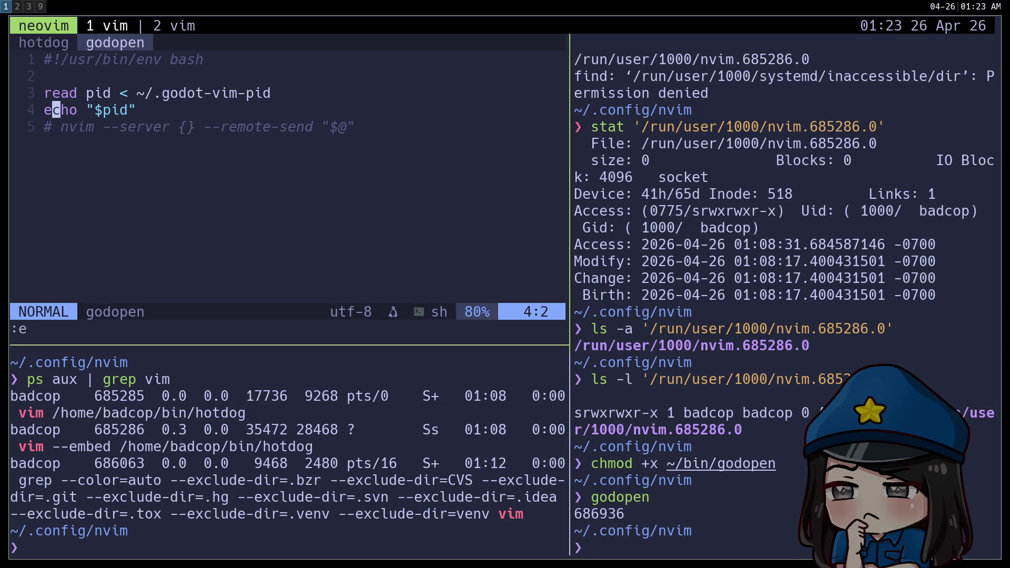
key("d")
key("d")
key("g")
key("c")
key("c")
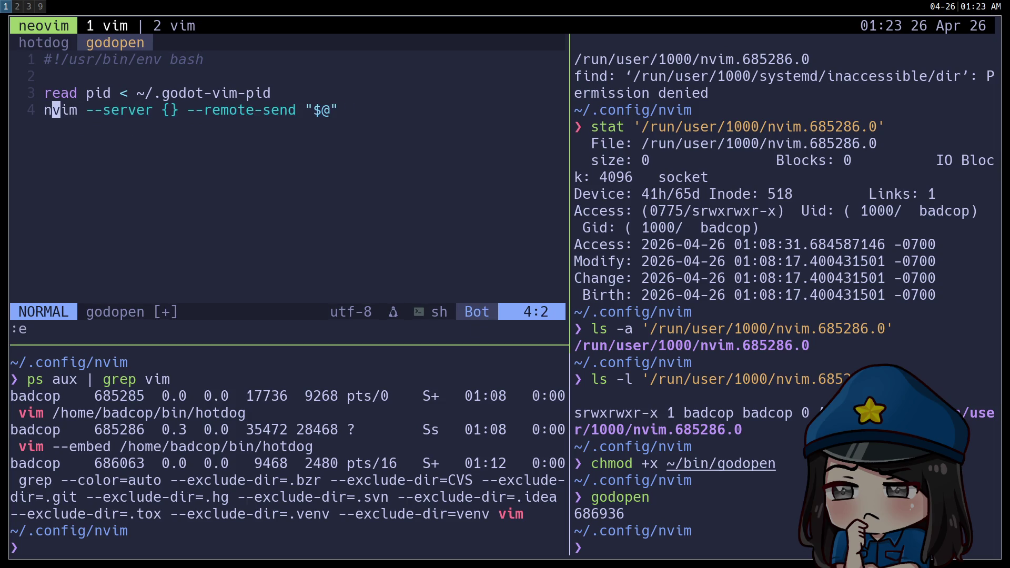
key("w")
key("w")
key("w")
type("cw\\")
key("Return")
Step: Insert --server "/run/user/1000/nvim.$pid.0" before the continuation so the command targets the stored pid's socket
key("Escape")
key("k")
key("w")
key("w")
key("w")
type("im --server \"/run/user/1000/")
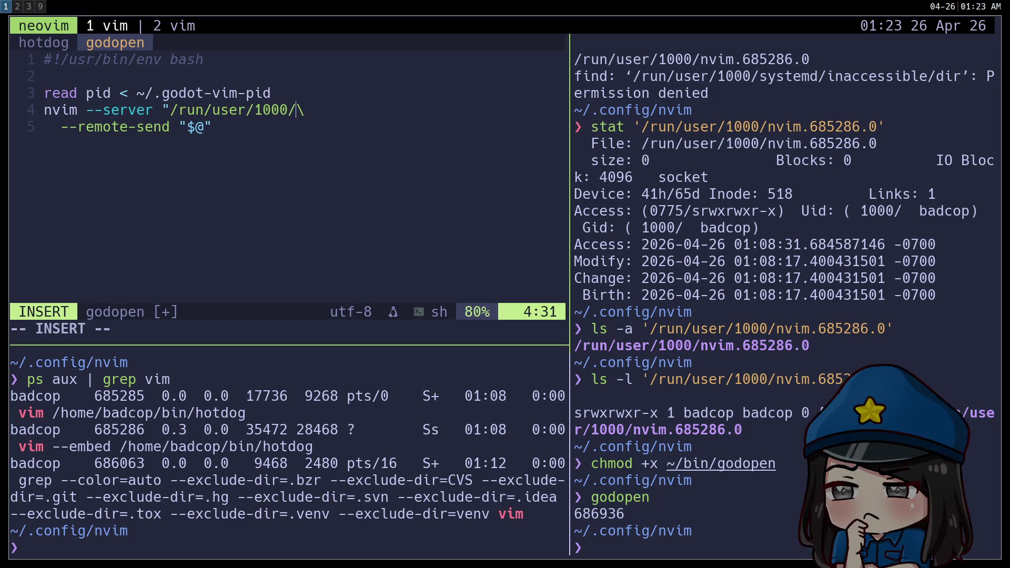
type("nvim")
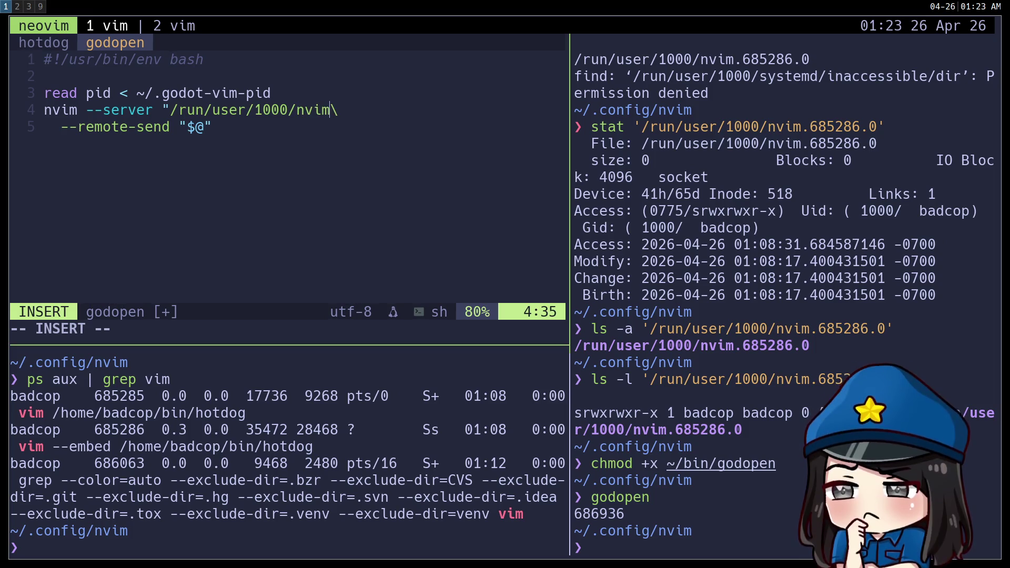
type(".$p")
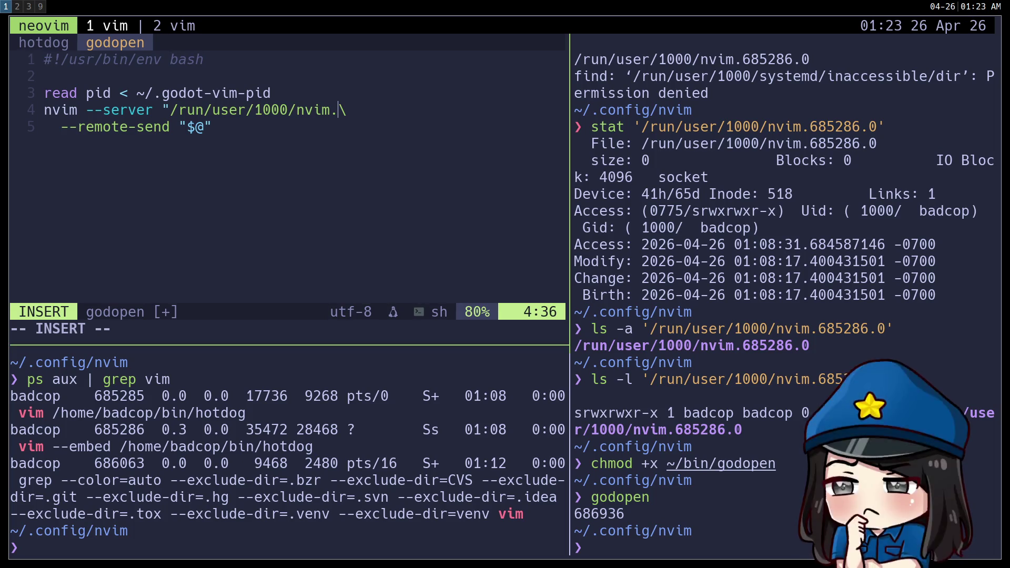
type("id.0")
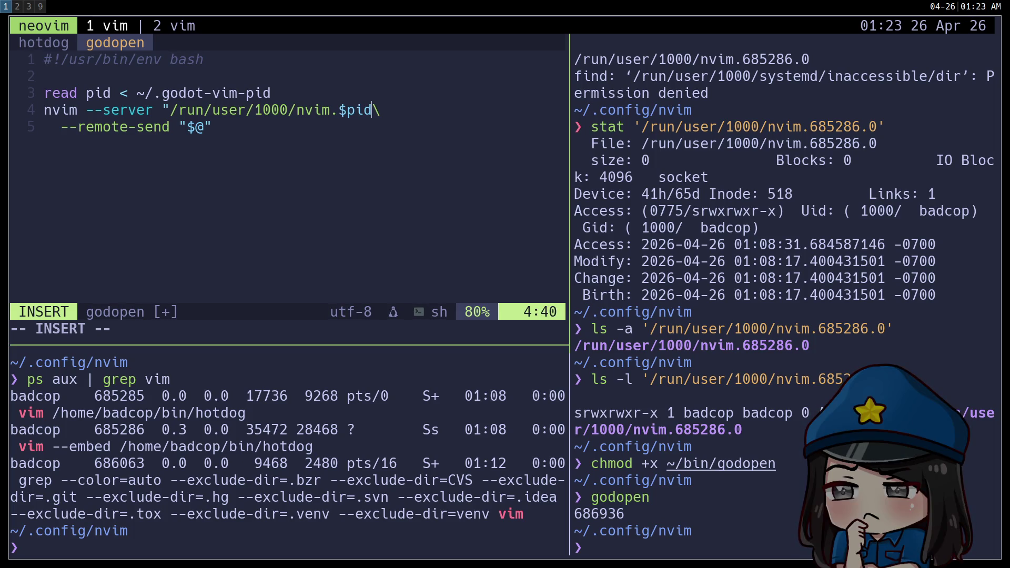
type("\"")
key("Escape")
key("j")
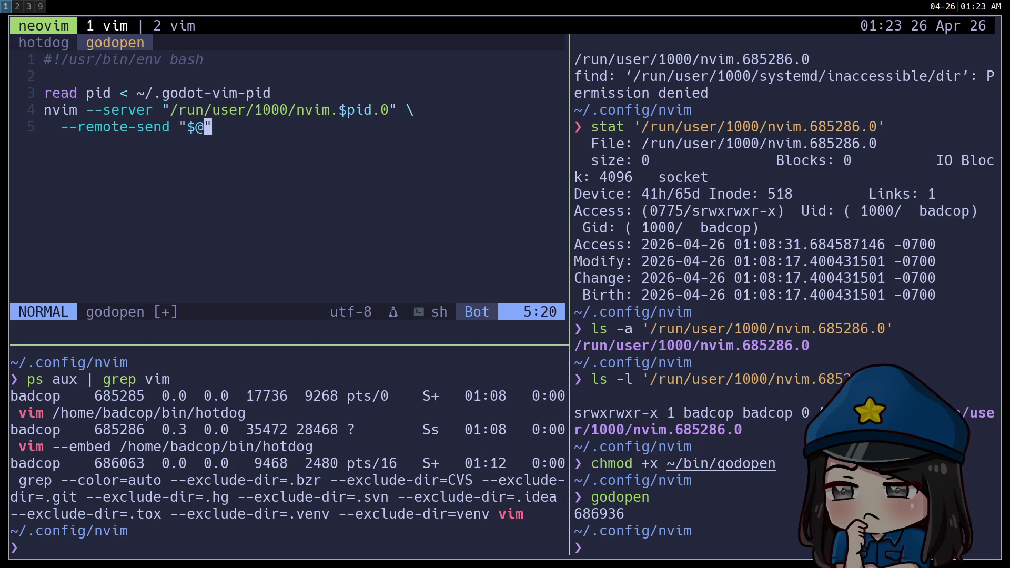
key("h")
key("h")
key("shift+h")
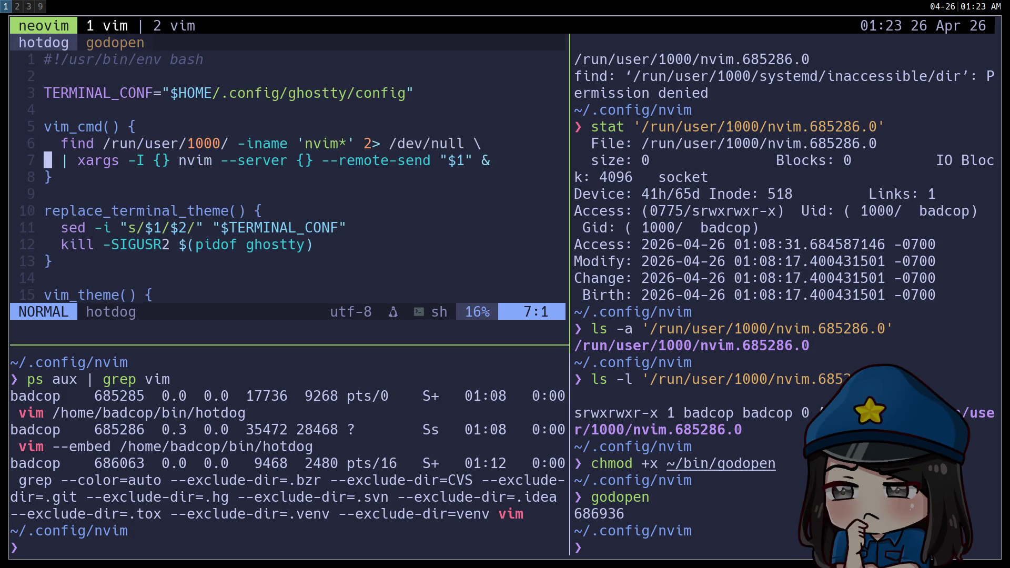
Step: Check how hotdog's vim_theme sends keys through vim_cmd, then print nvim --help in the shell
key("k")
key("k")
key("asterisk")
key("j")
key("j")
key("j")
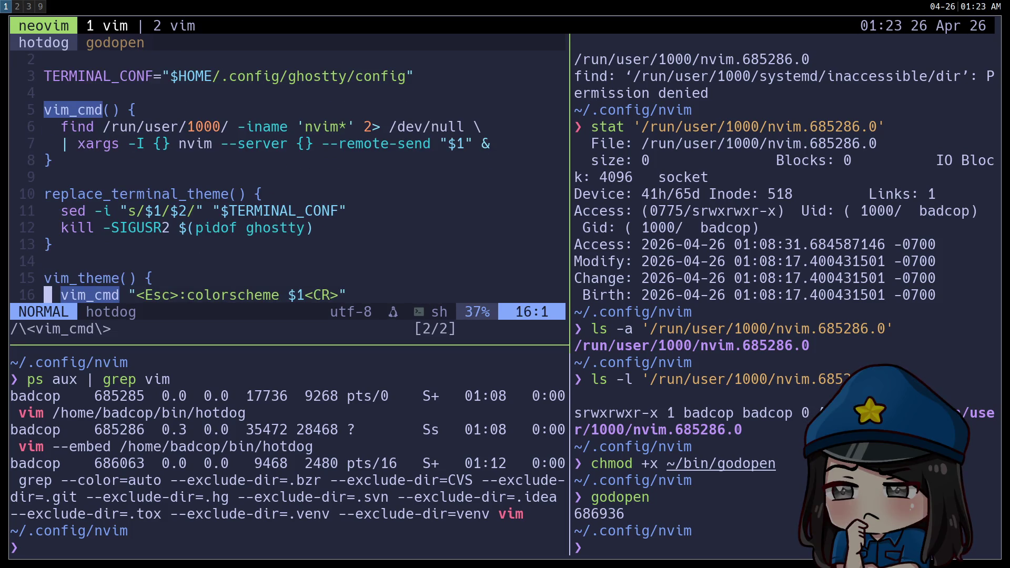
key("k")
key("k")
key("k")
key("k")
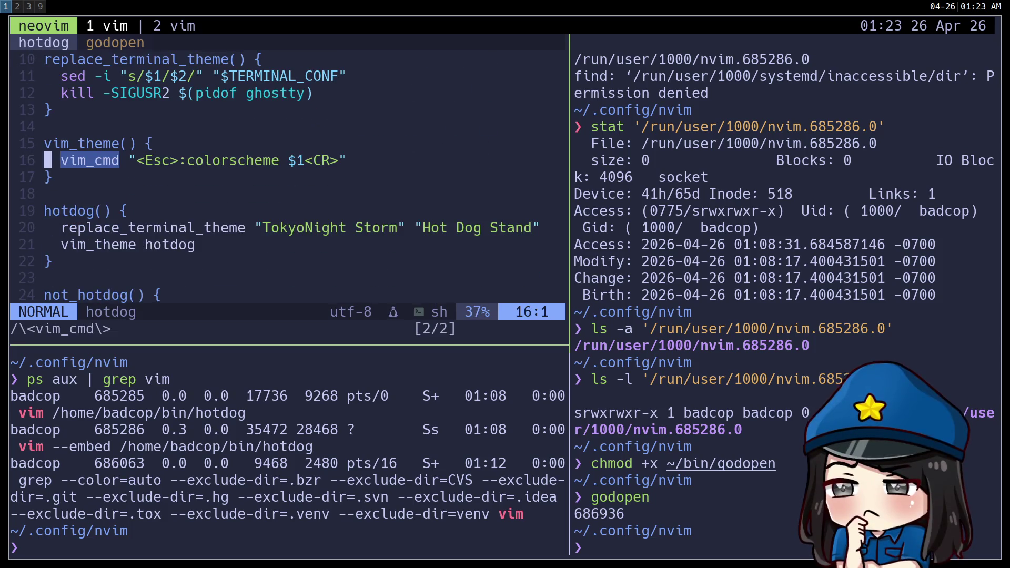
key("l")
key("w")
key("w")
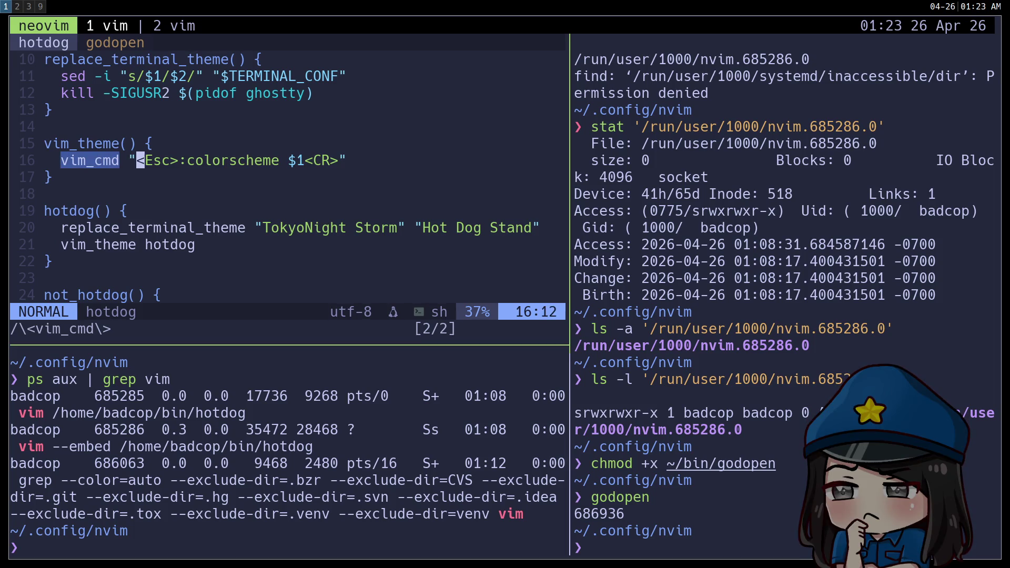
key("l")
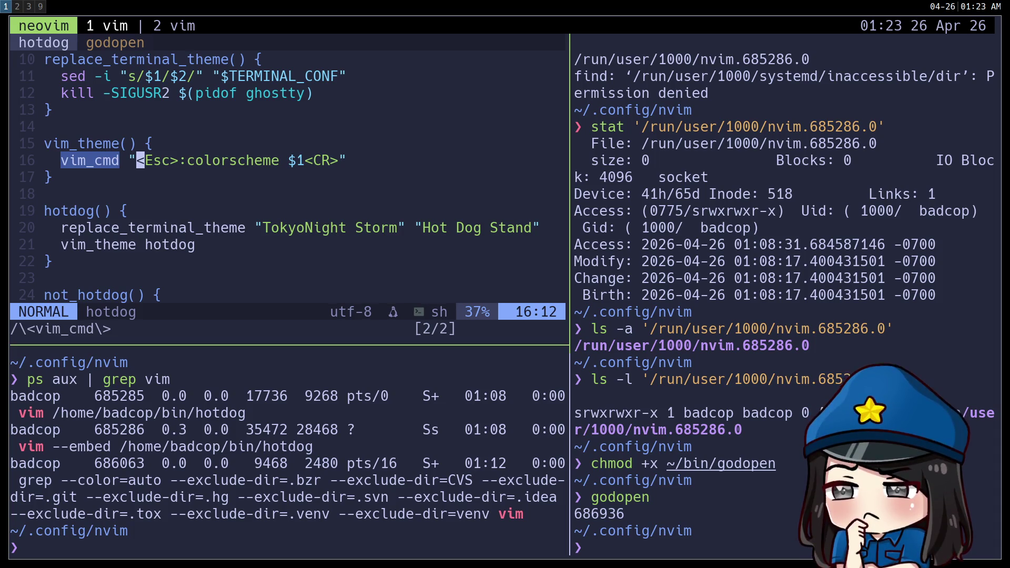
left_click(590, 547)
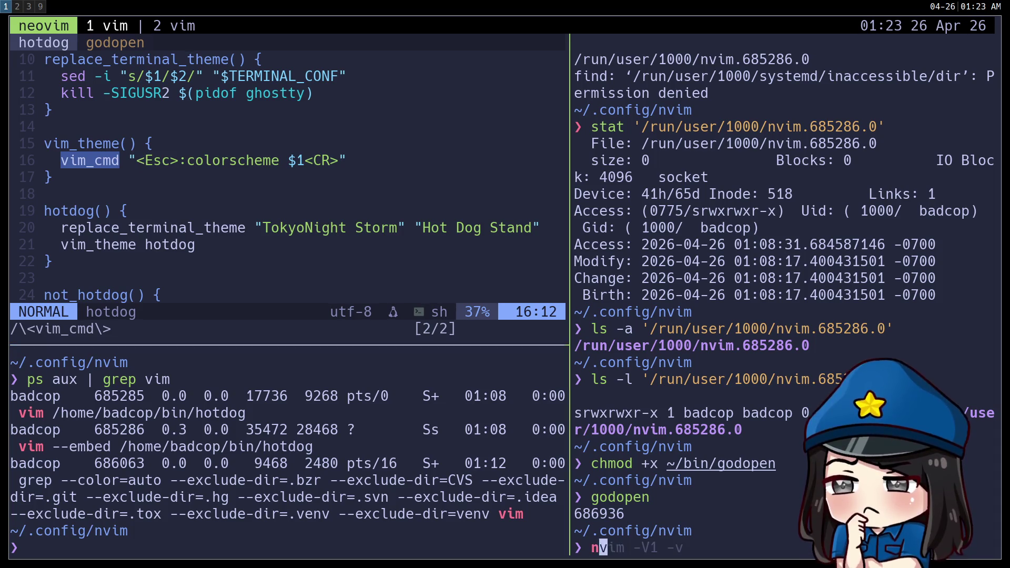
type("nvim ")
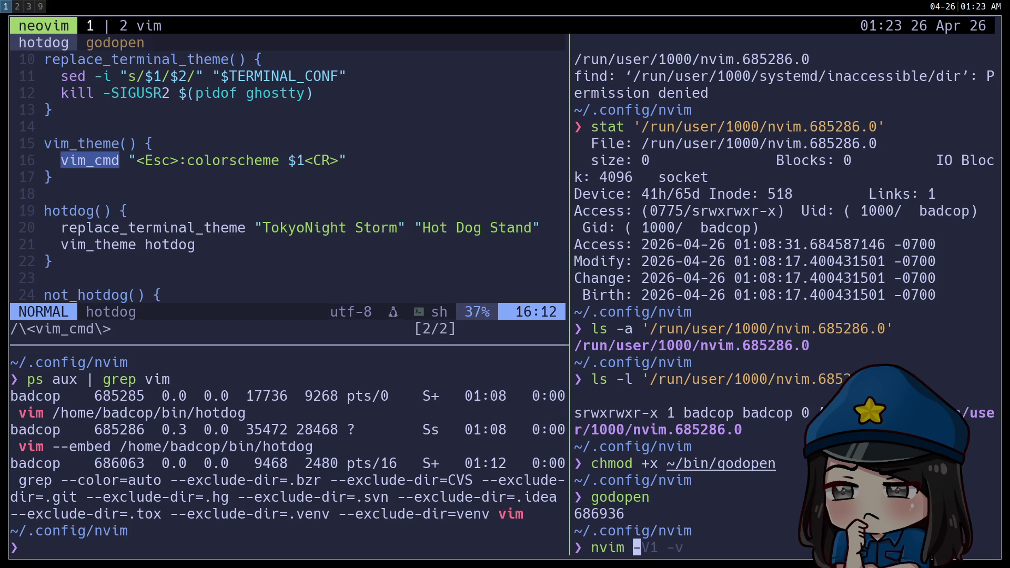
type("--help")
key("Return")
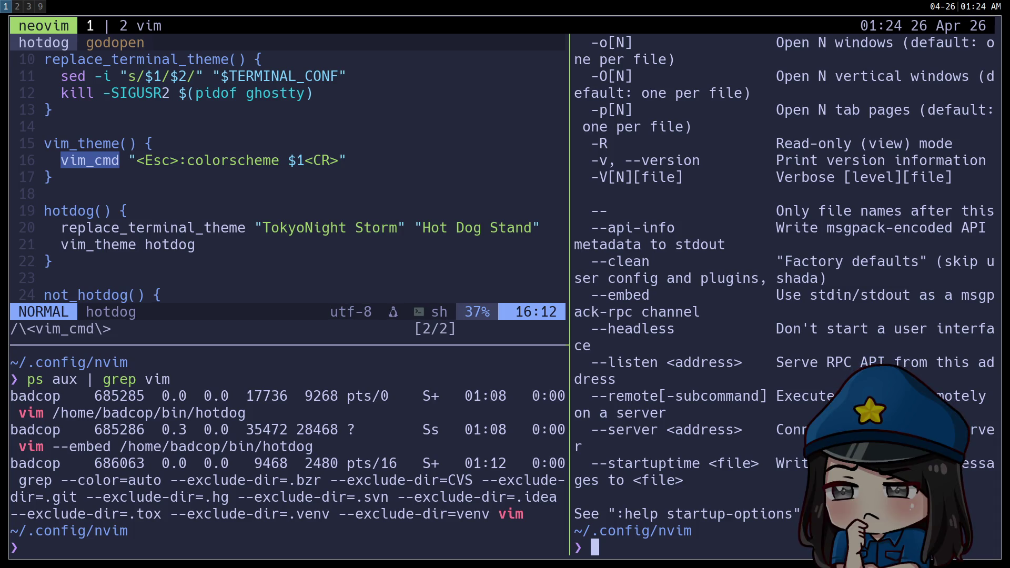
Step: Open :help startup-options in a zoomed pane and search it for remote and --remote
key("ctrl+h")
type(":help s")
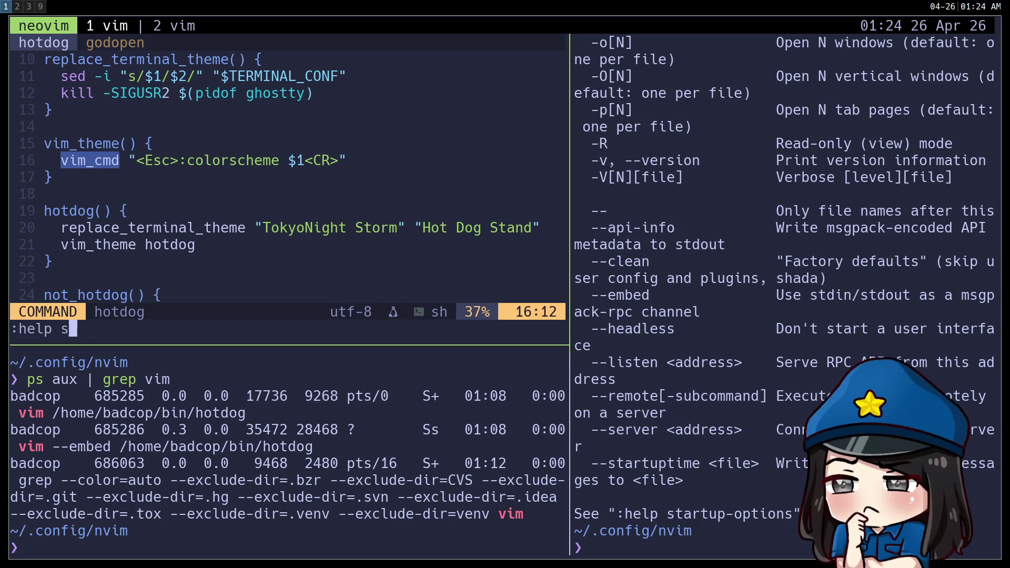
type("tartup-options")
key("Return")
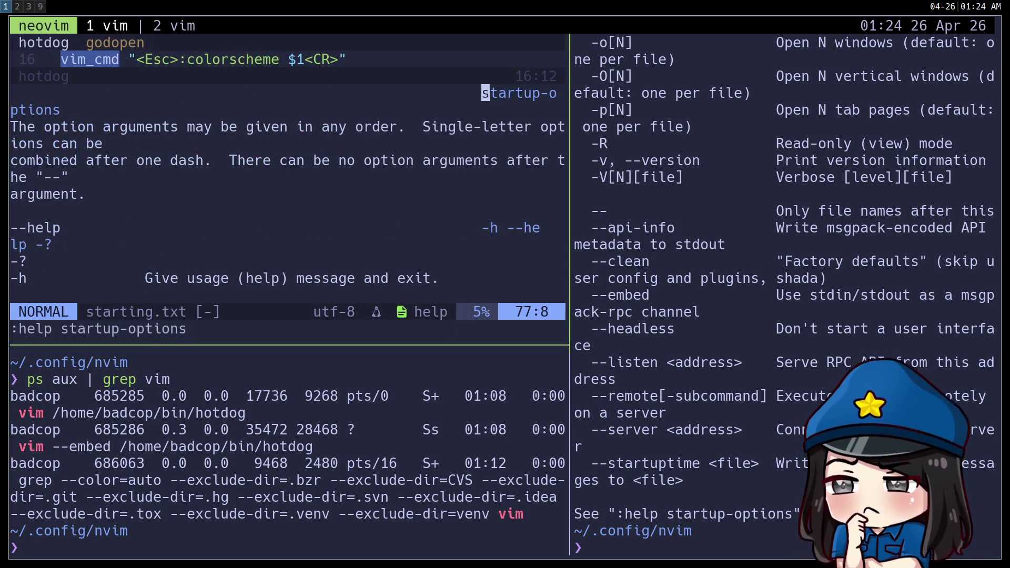
key("ctrl+b")
type("z/remote")
key("Return")
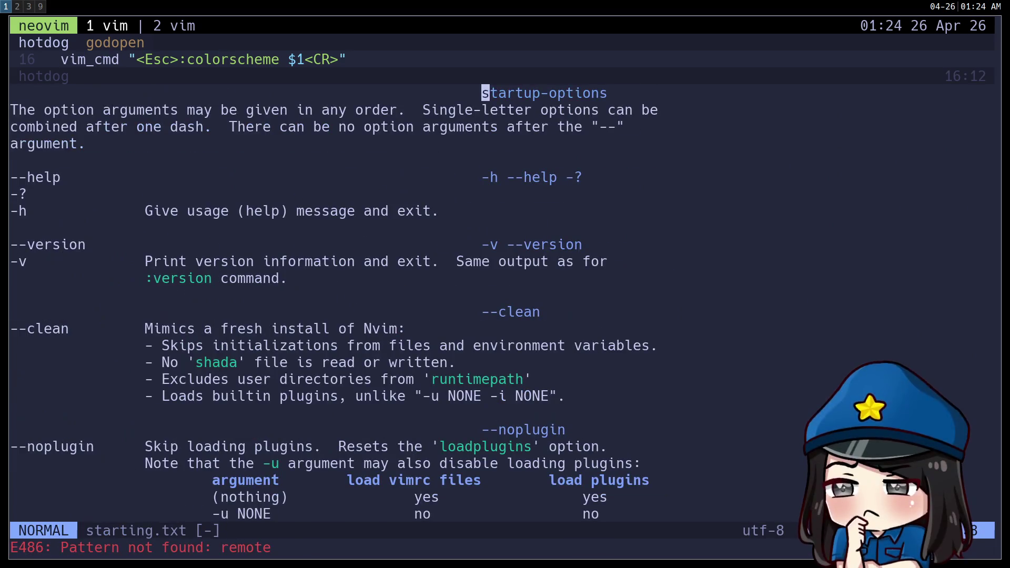
type("/--remote")
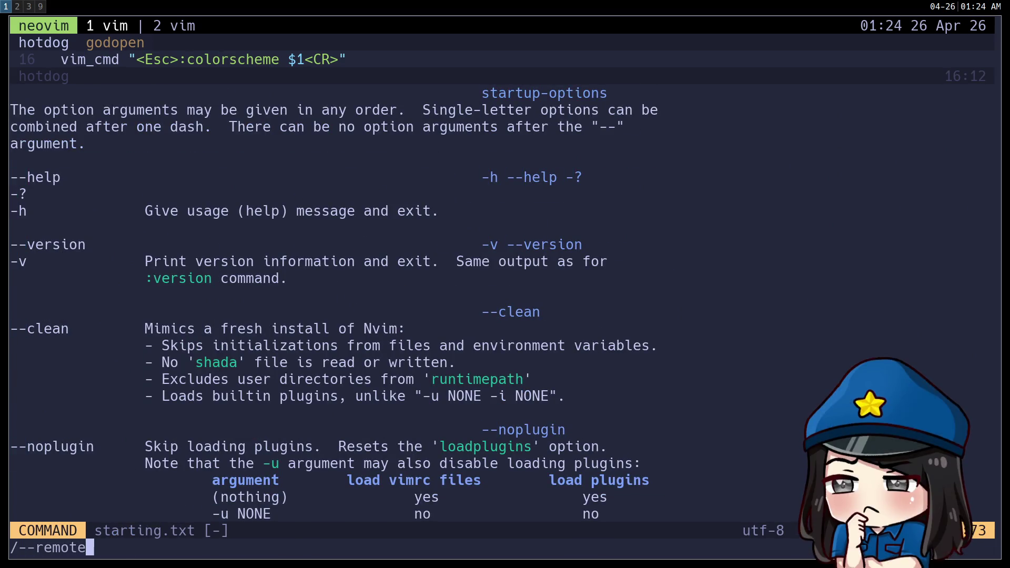
key("Return")
Step: Page further through the startup options, then open :help remote
key("j")
key("j")
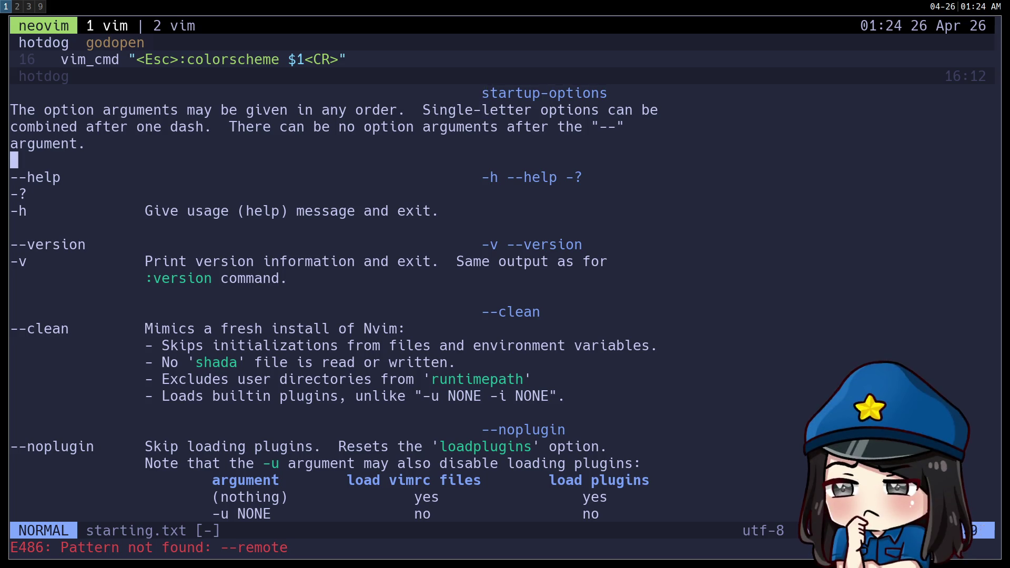
key("ctrl+d")
key("ctrl+d")
key("ctrl+d")
key("ctrl+d")
key("ctrl+d")
key("ctrl+d")
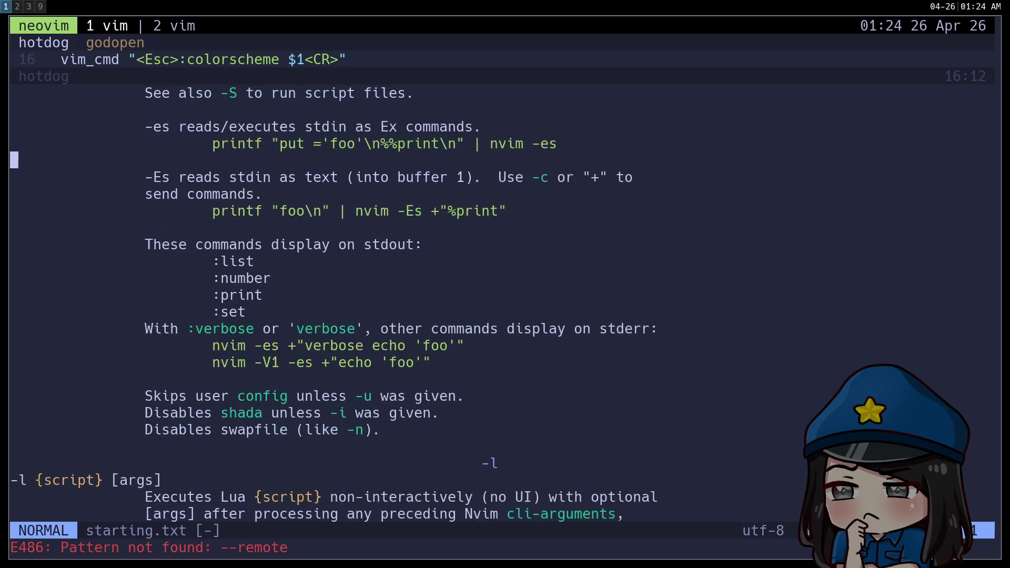
key("ctrl+d")
key("ctrl+d")
key("ctrl+d")
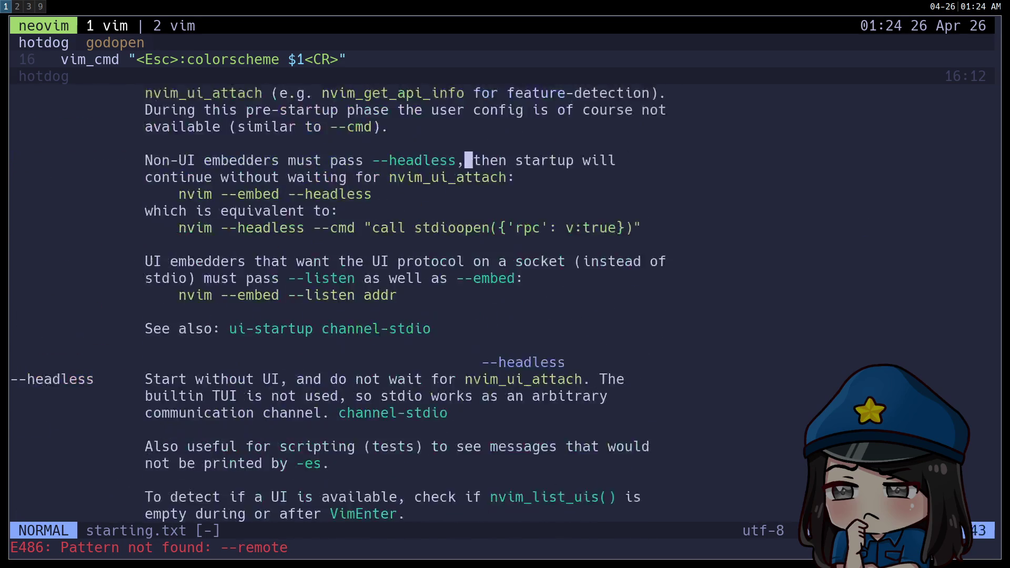
key("ctrl+d")
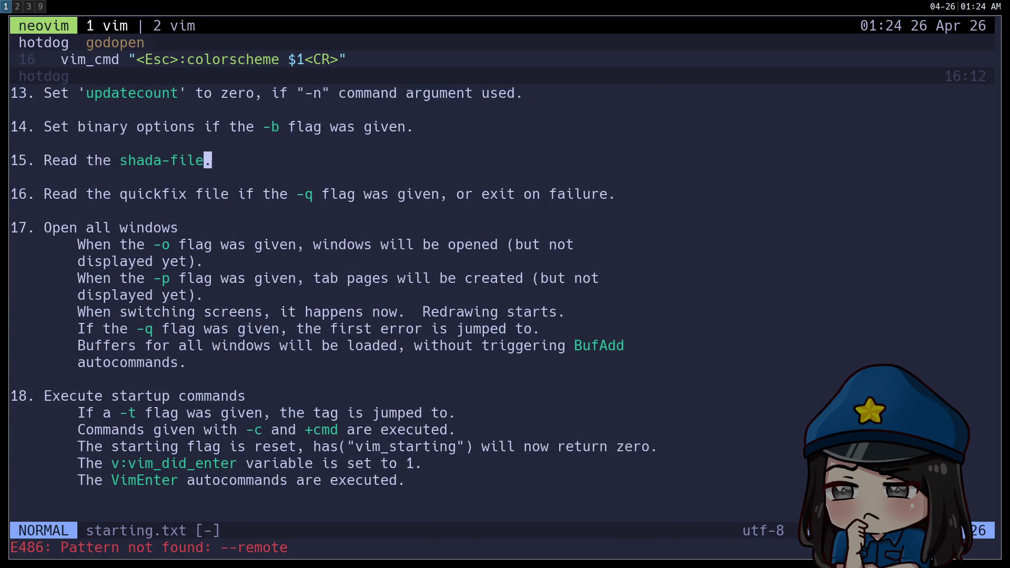
key("ctrl+d")
key("ctrl+d")
key("ctrl+d")
type(":help remote")
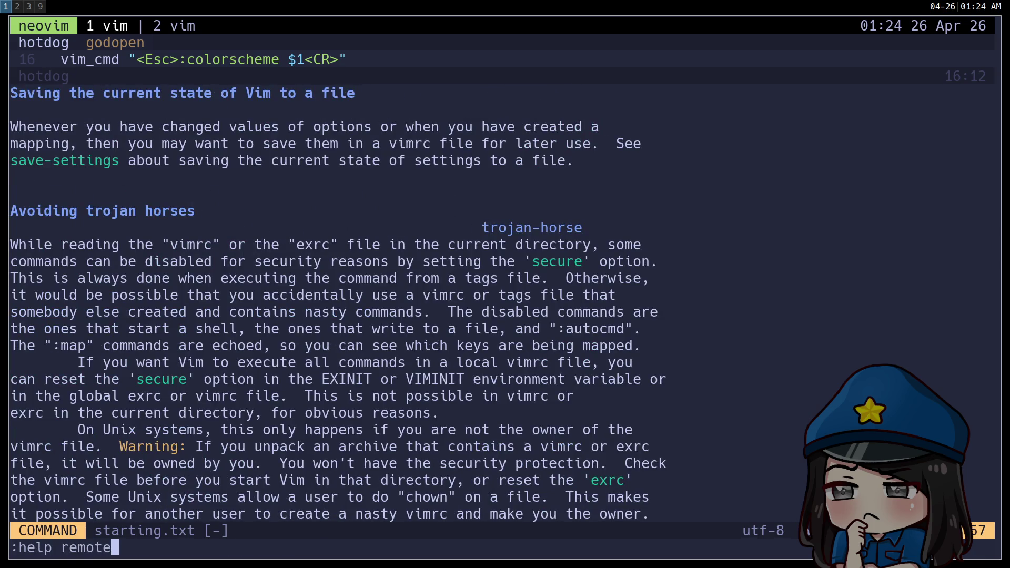
key("Return")
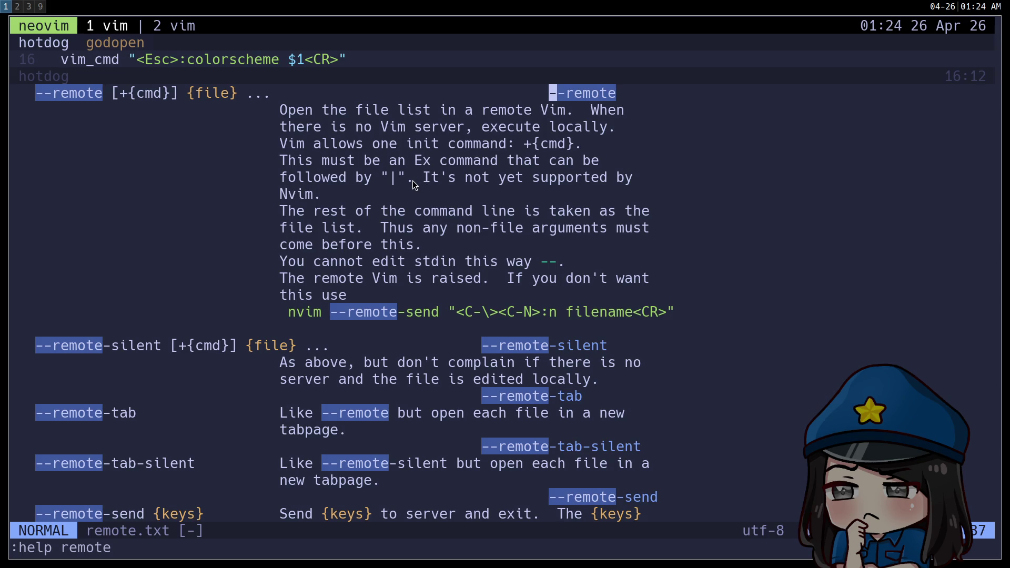
mouse_move(288, 79)
left_mouse_down()
mouse_move(299, 93)
mouse_move(299, 230)
left_mouse_up()
scroll(299, 139, "up", 4)
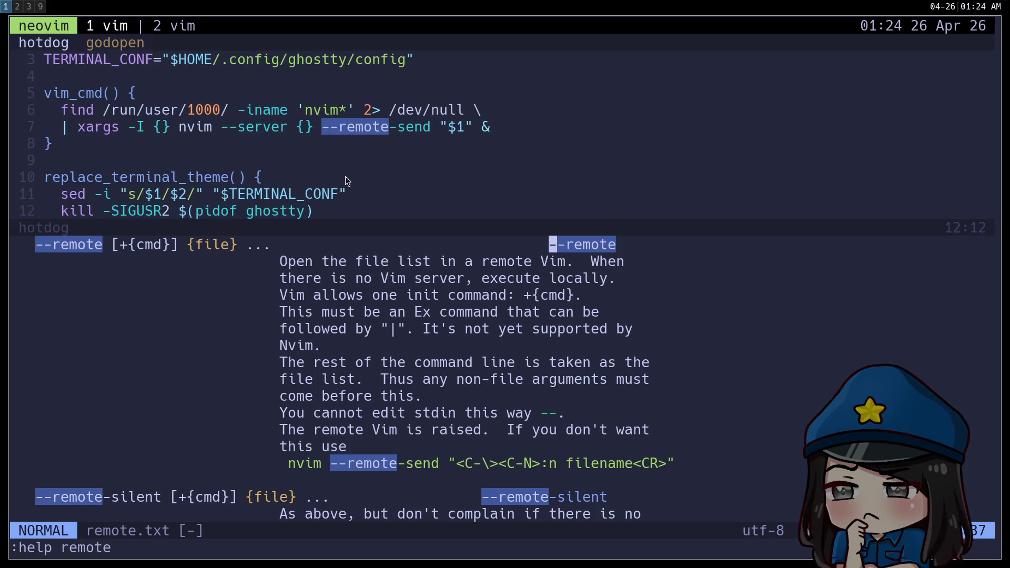
scroll(360, 333, "down", 3)
scroll(359, 332, "down", 3)
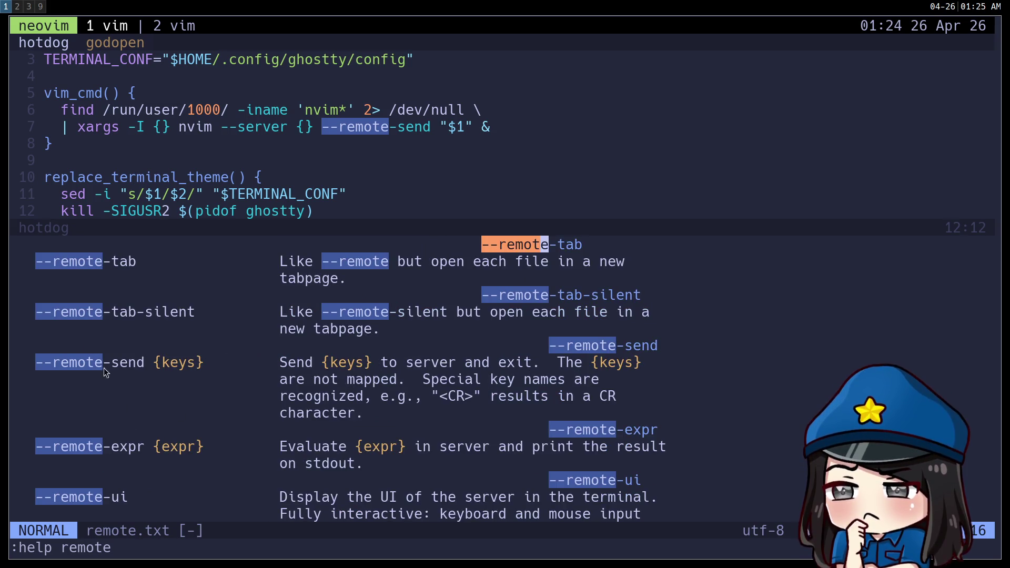
scroll(153, 380, "up", 6)
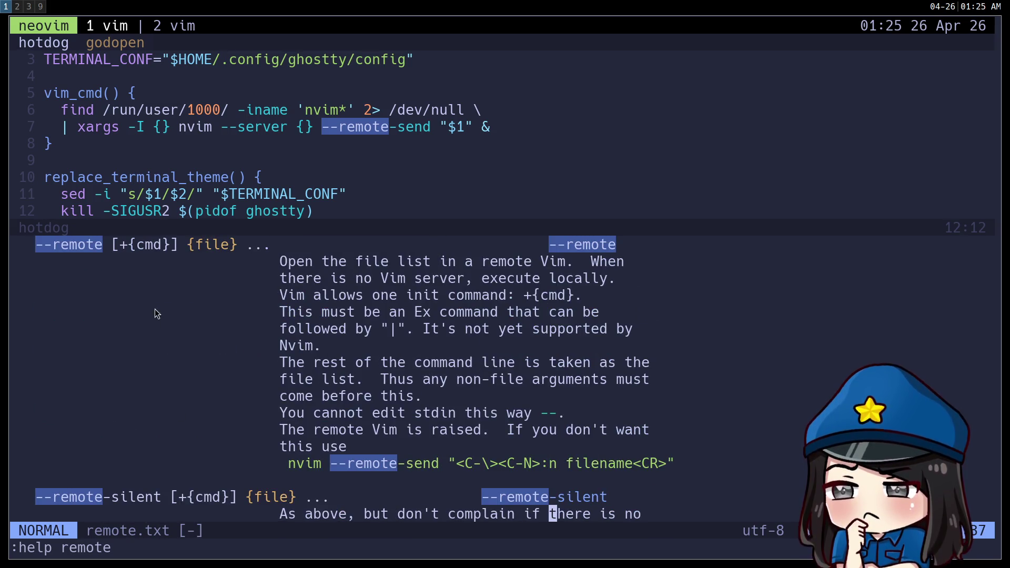
left_click(484, 309)
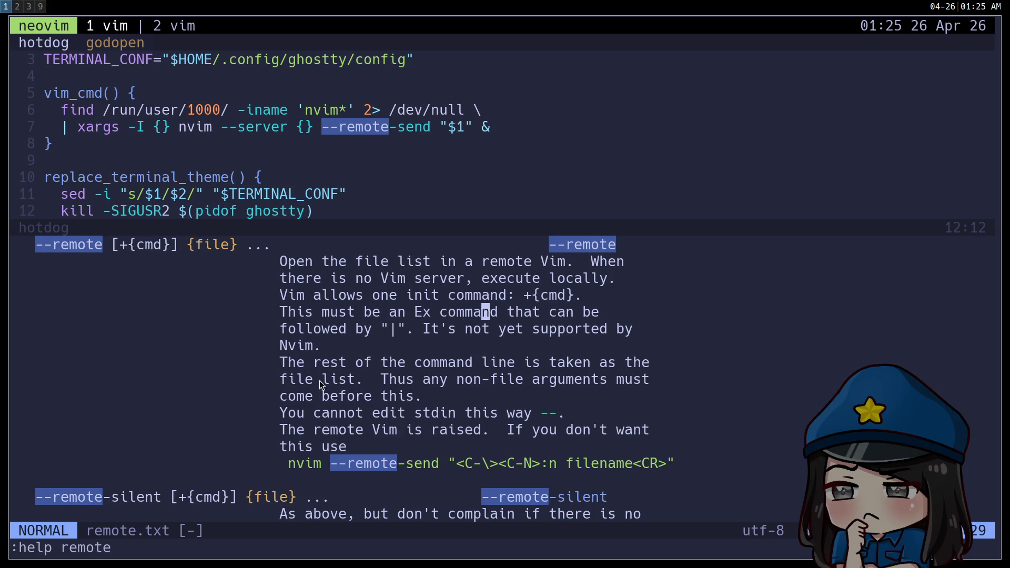
left_click(461, 259)
scroll(500, 434, "down", 3)
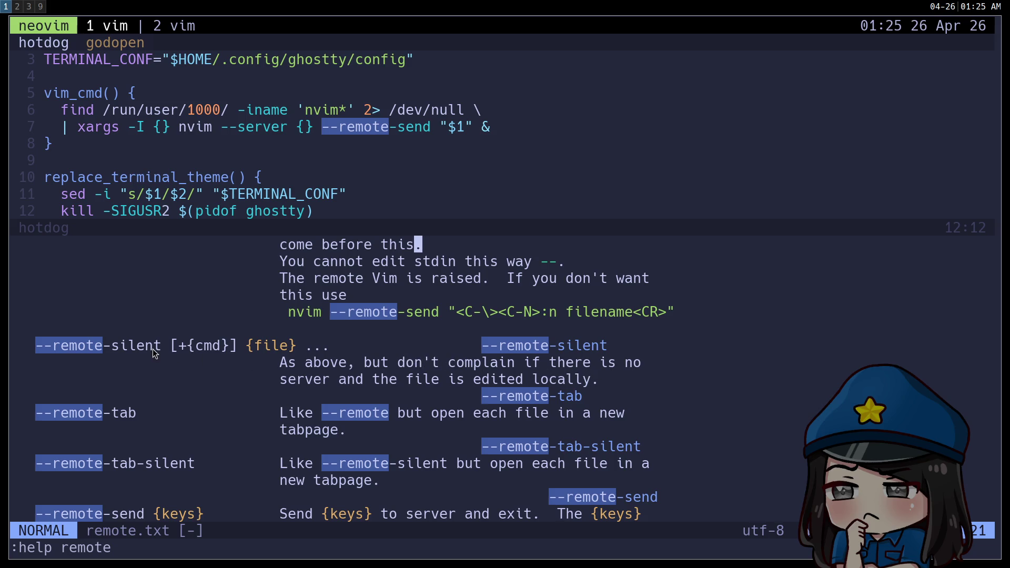
scroll(155, 353, "down", 3)
scroll(155, 353, "up", 3)
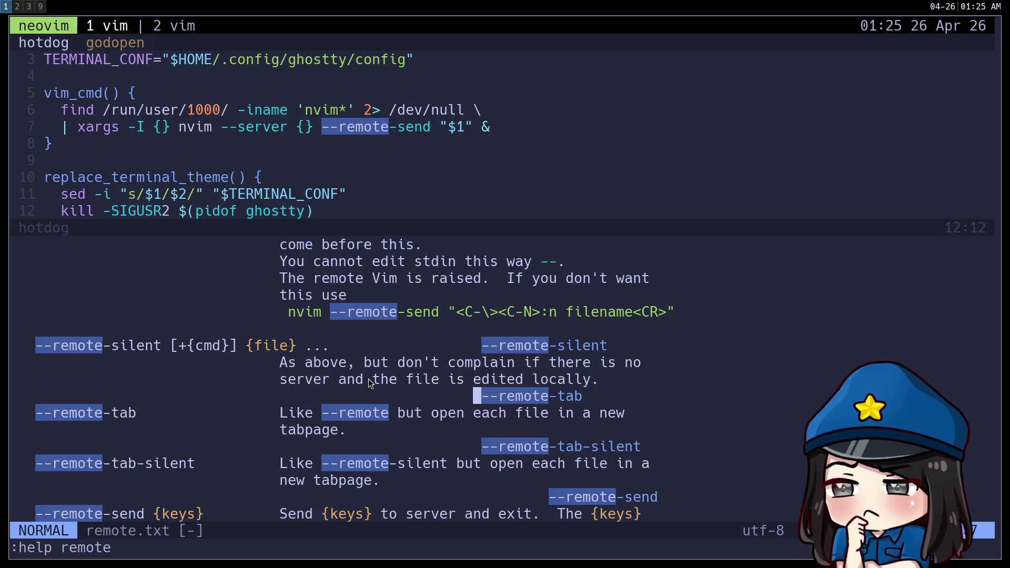
scroll(369, 379, "up", 3)
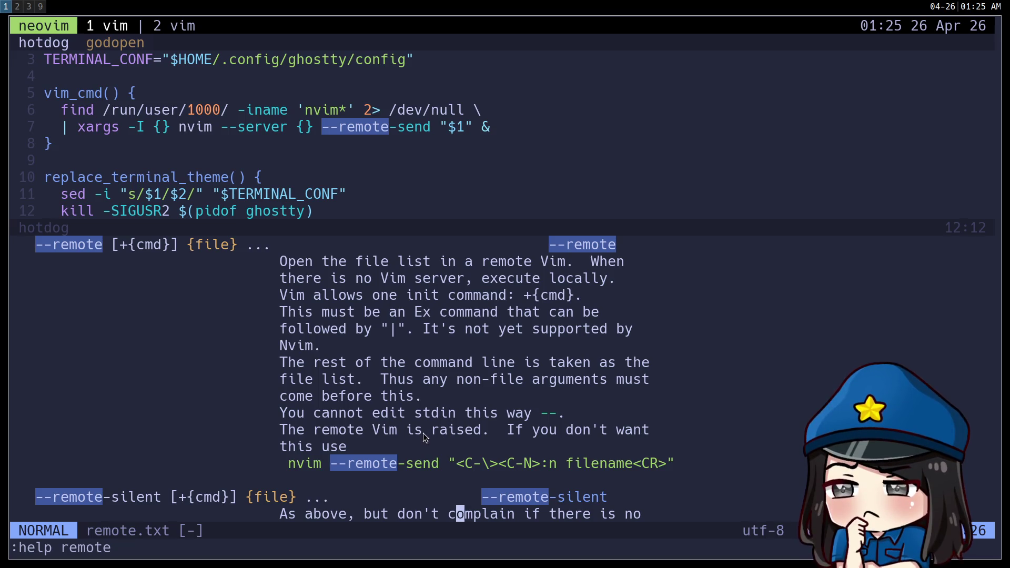
scroll(400, 414, "down", 3)
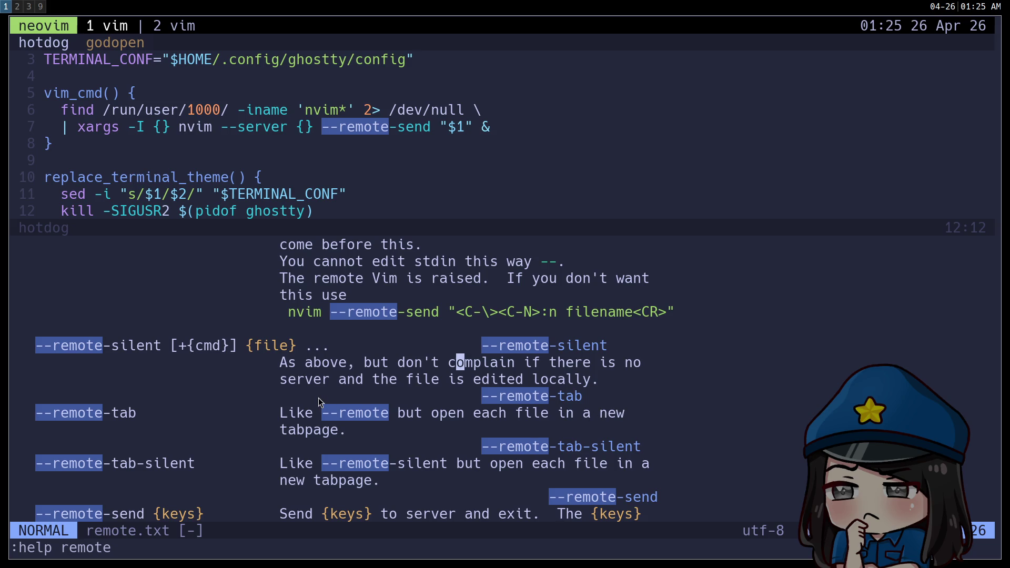
scroll(318, 398, "down", 3)
scroll(318, 397, "down", 3)
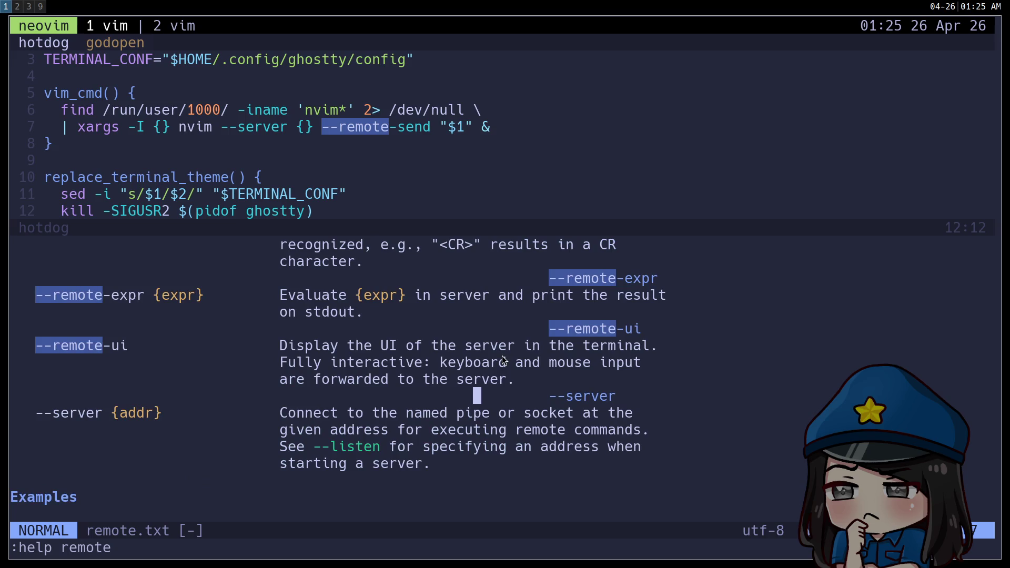
scroll(407, 357, "up", 10)
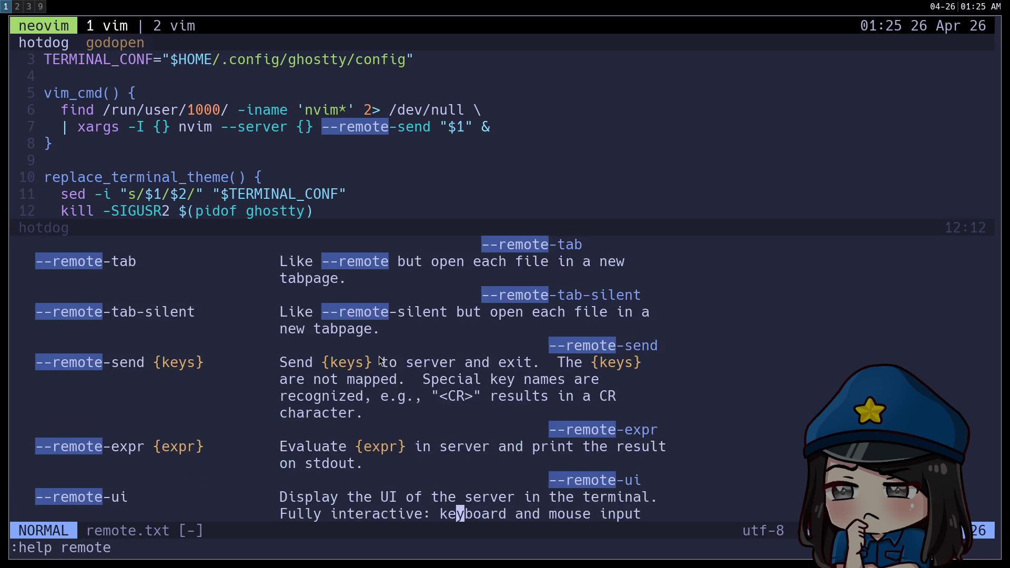
scroll(380, 361, "down", 3)
left_click(378, 362)
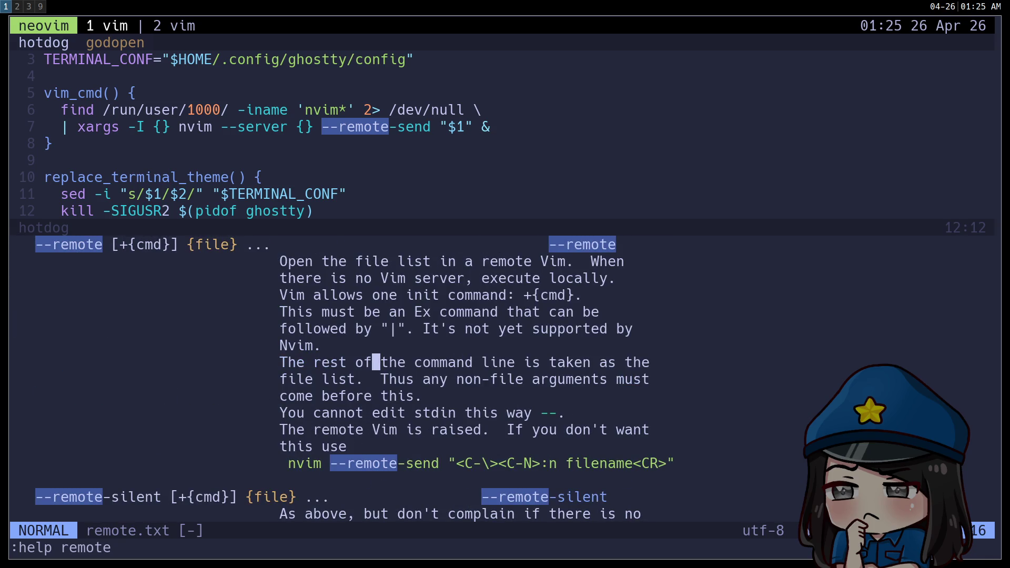
type(":q")
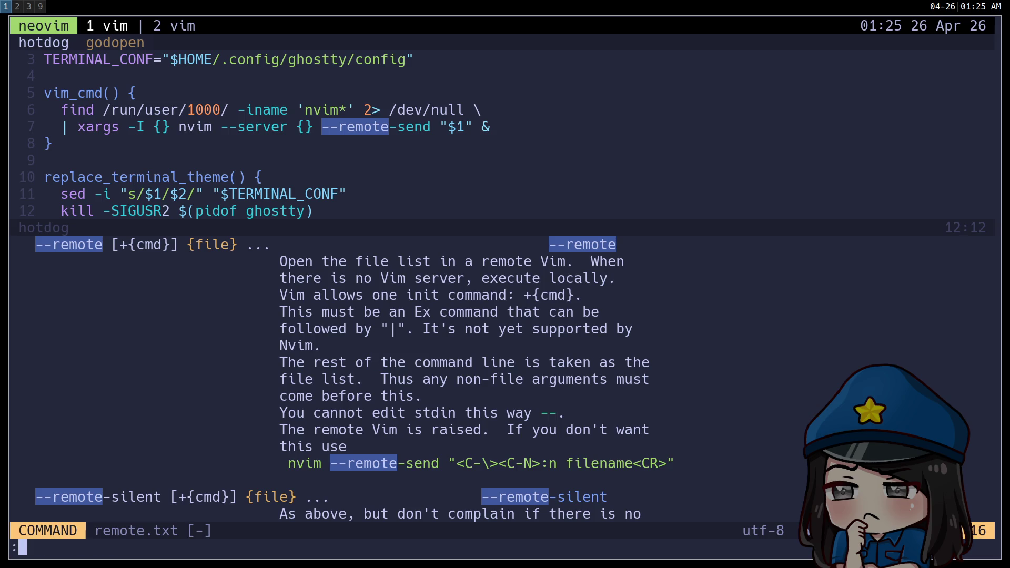
Step: Close the help and, in godopen, delete -send so the flag reads --remote
key("Return")
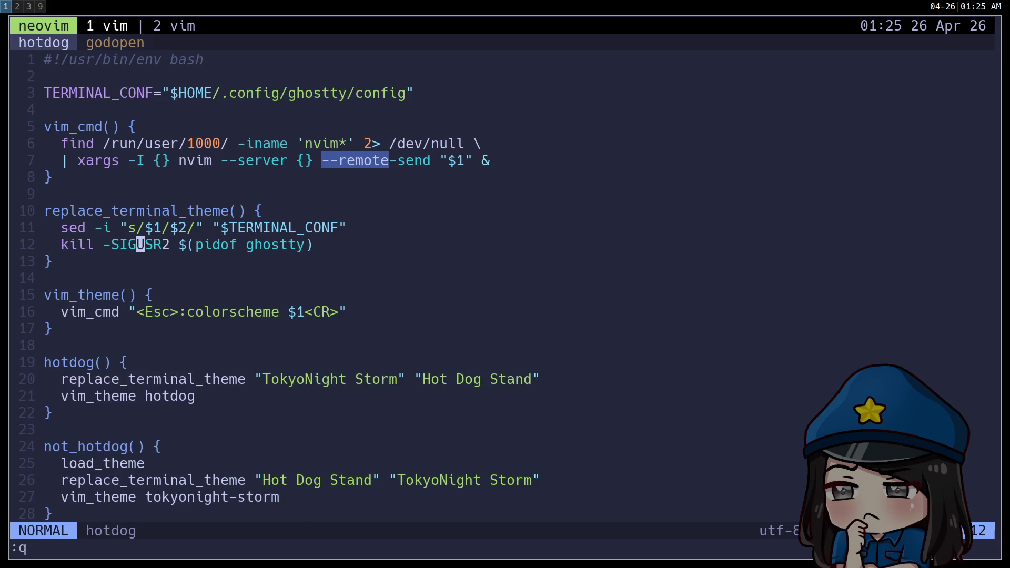
key("Tab")
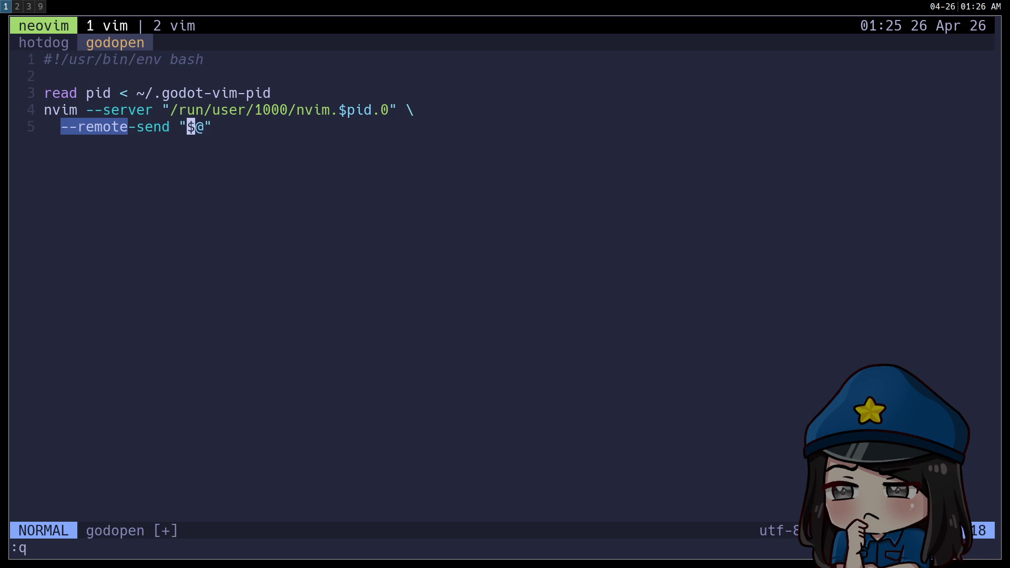
key("h")
key("h")
key("b")
key("h")
key("d")
key("e")
key("a")
key("Escape")
key("k")
key("k")
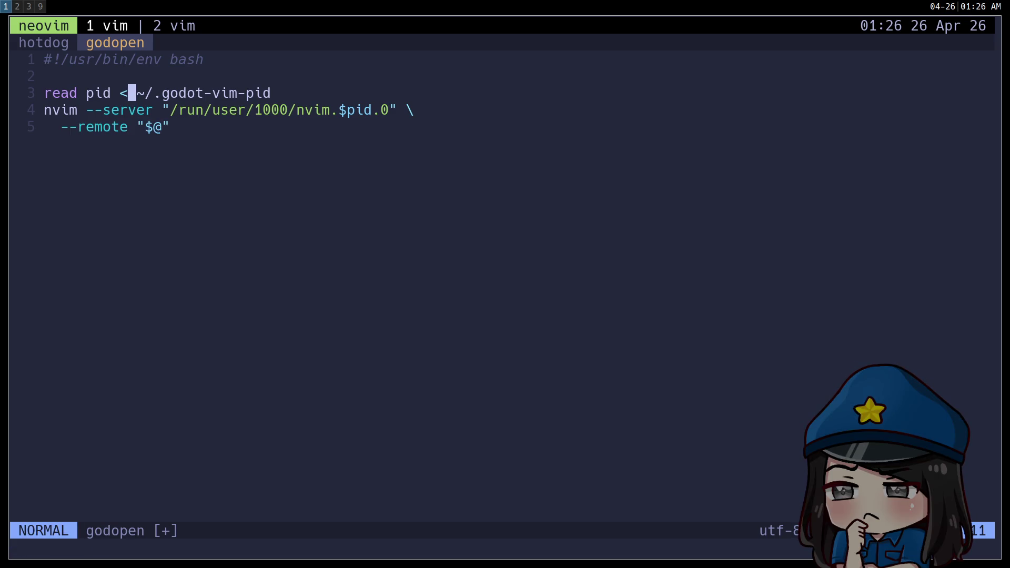
Step: Save godopen and quit Neovim with :wq
key("shift+semicolon")
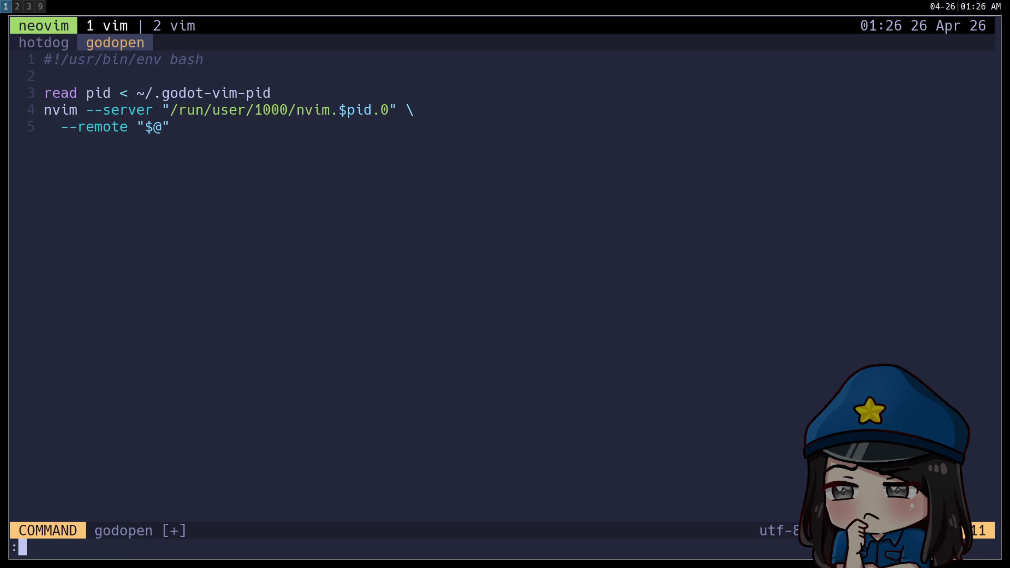
type("wq")
key("Return")
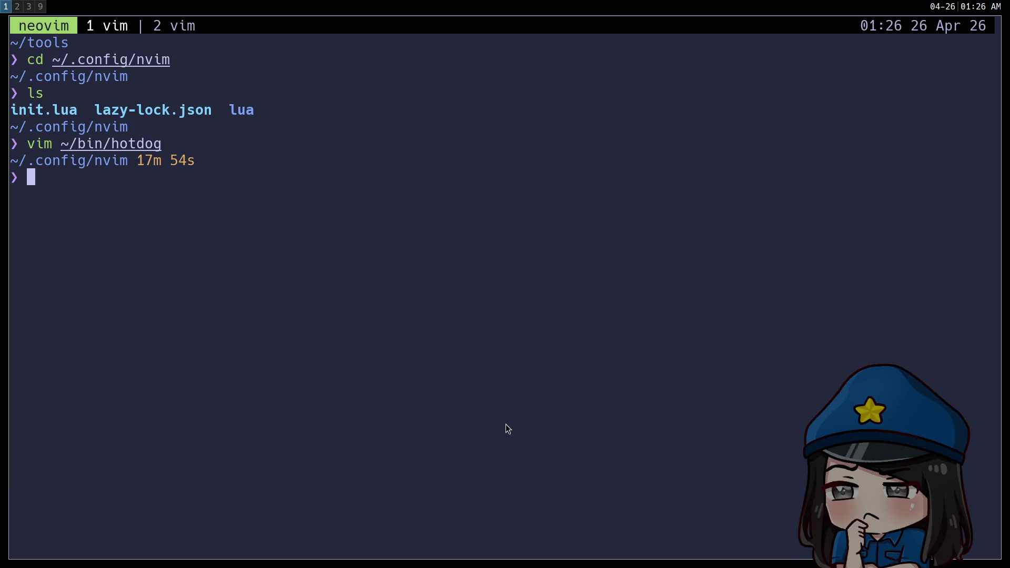
Step: Switch to tmux session 0 and run godot-vim to start a fresh Neovim
key("ctrl+b")
key("s")
key("Return")
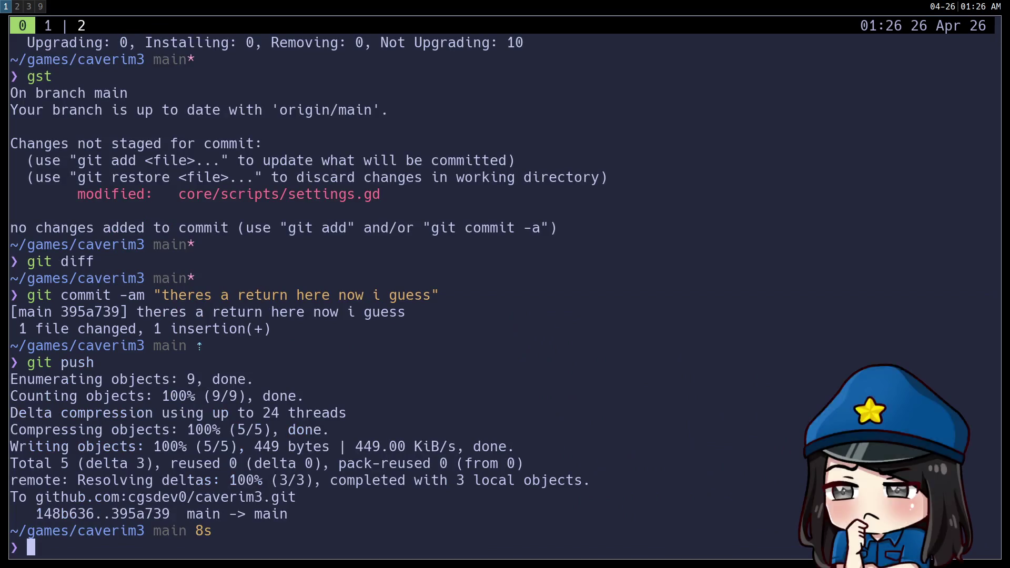
type("go")
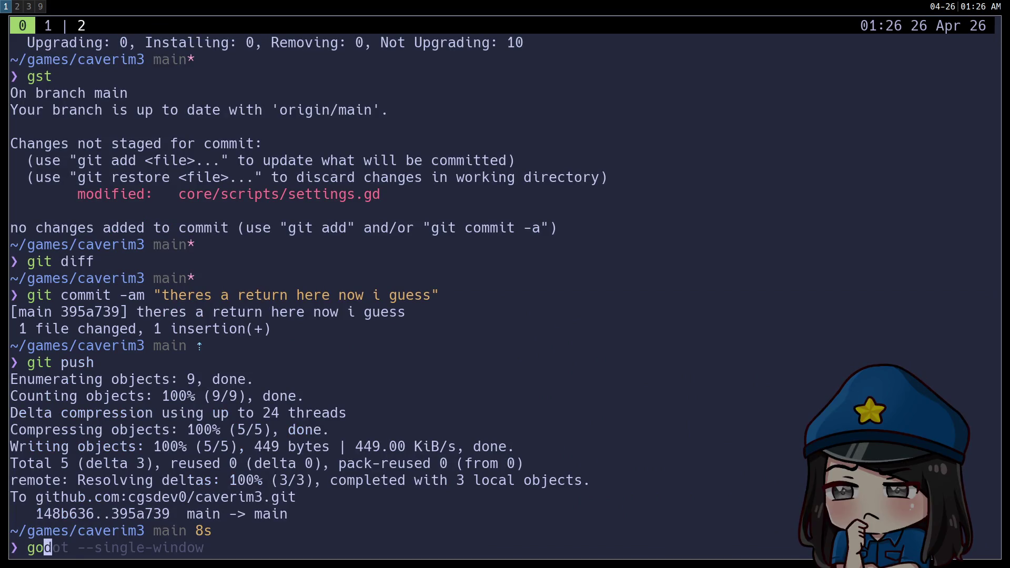
type("dot-vim")
key("Return")
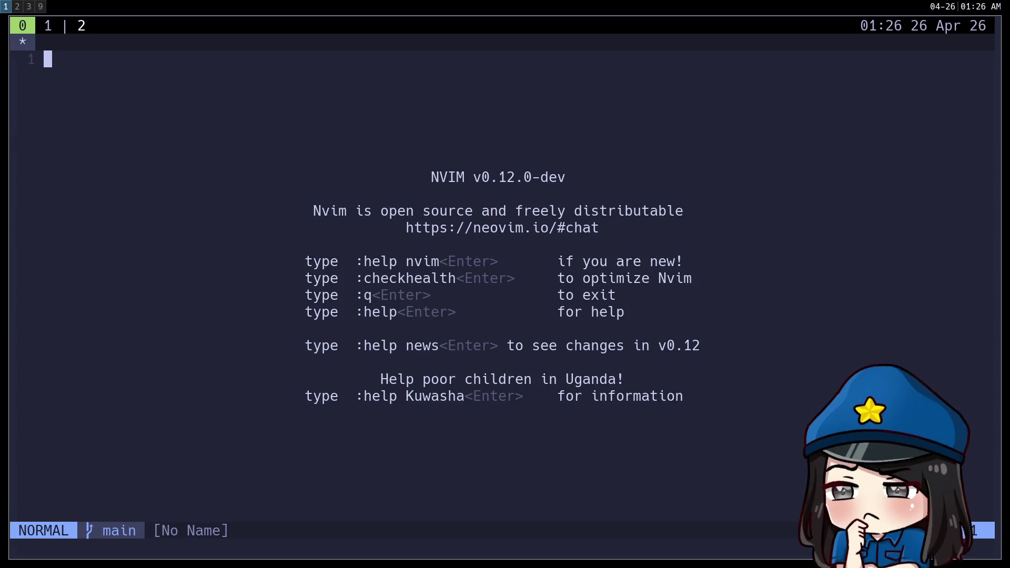
Step: Go to the Godot workspace and start editing the external editor's Exec Path
key("super+3")
key("super+2")
left_click(541, 185)
Step: Type godopen into Exec Path, then browse up to the home folder and into bin
type("godot")
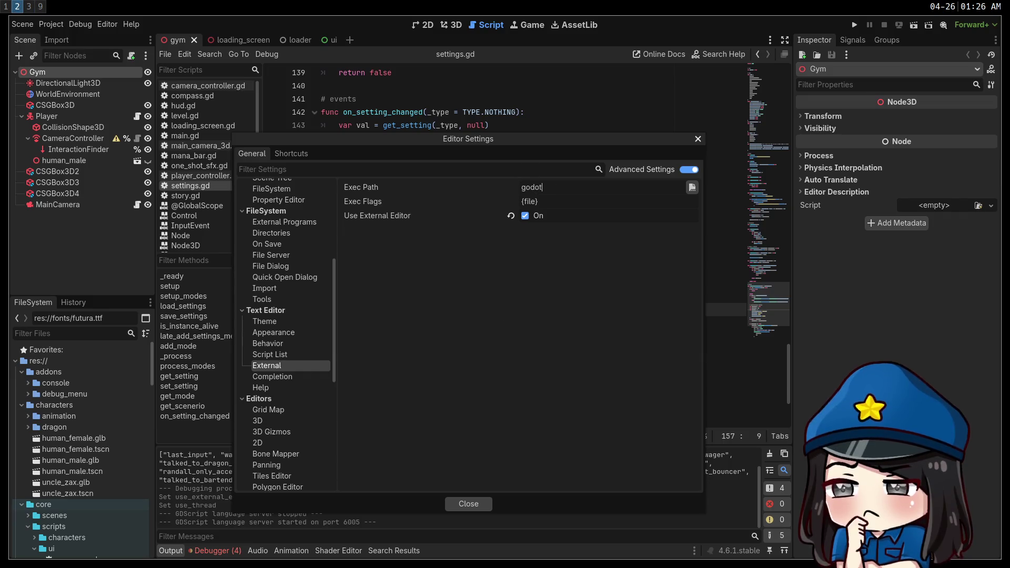
key("BackSpace")
type("pen")
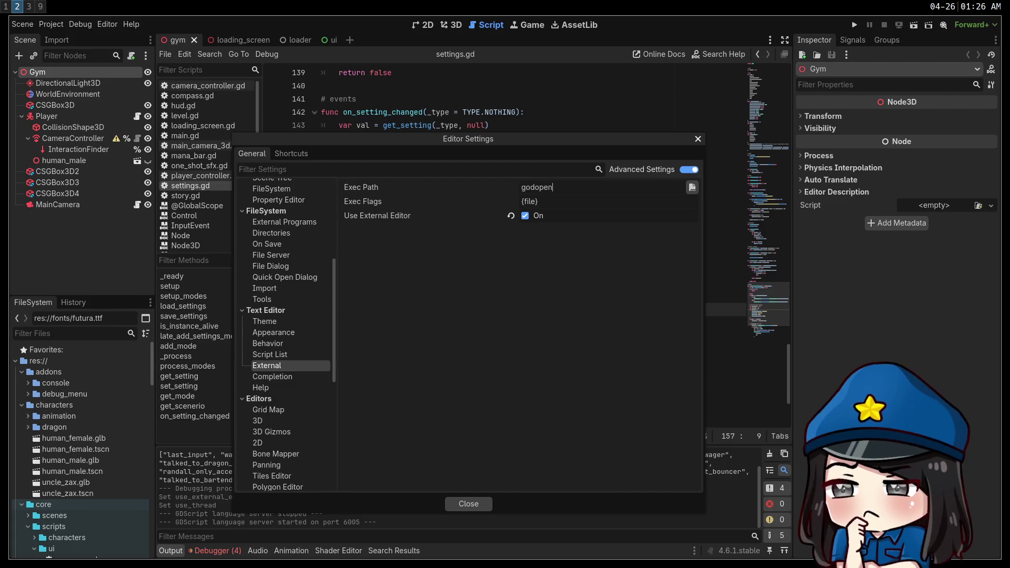
left_click(691, 187)
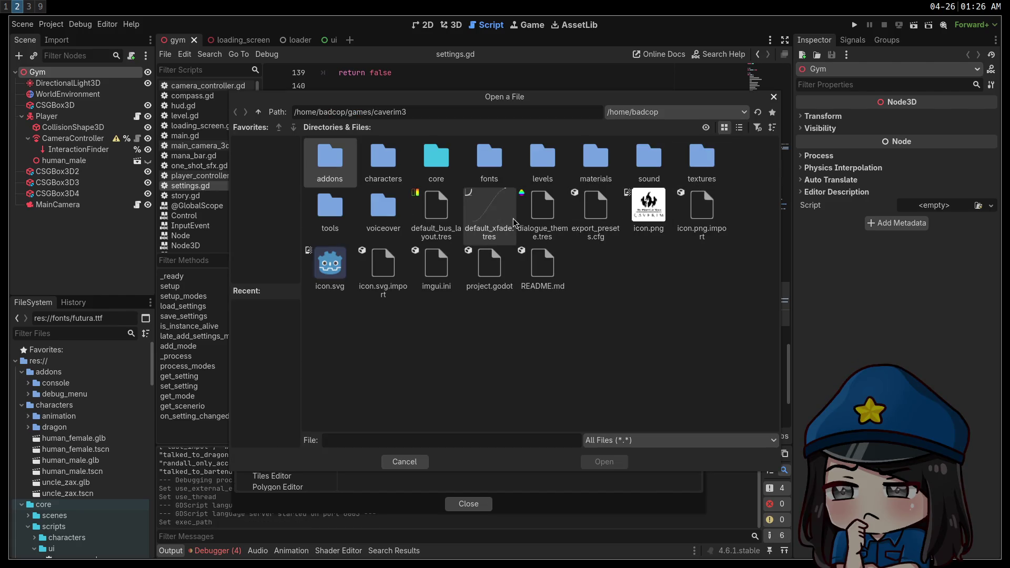
left_click(259, 113)
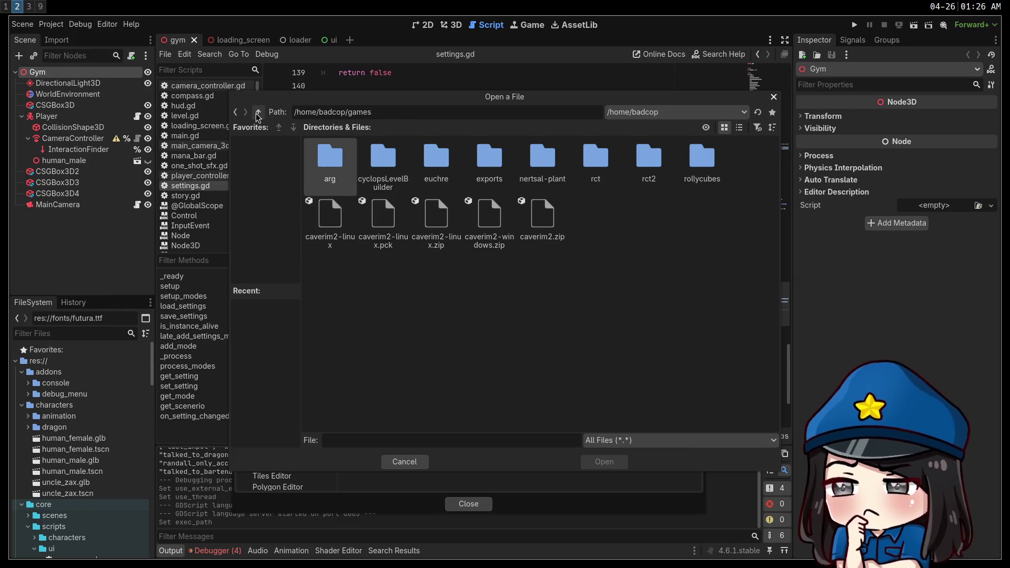
left_click(258, 113)
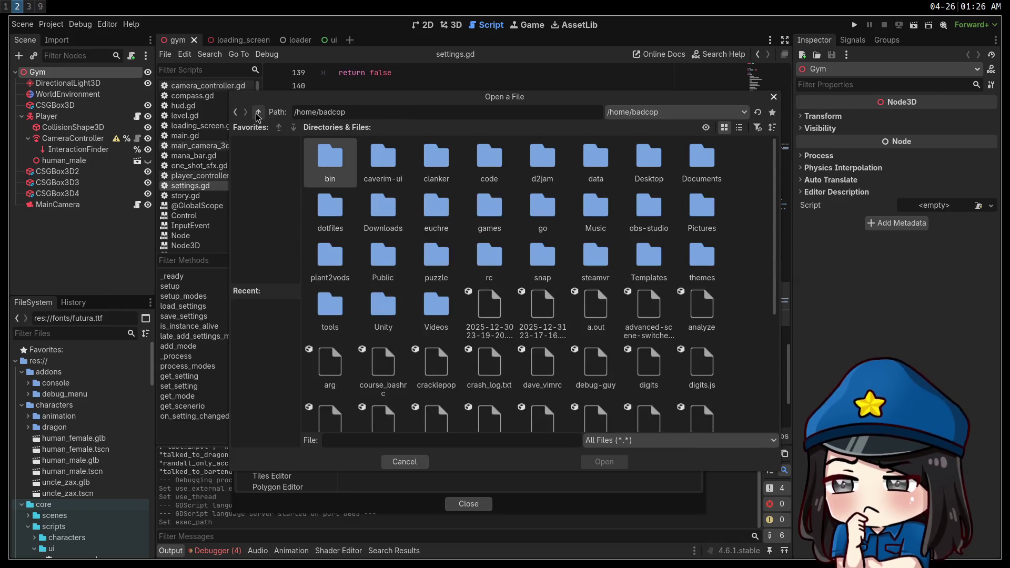
double_click(319, 170)
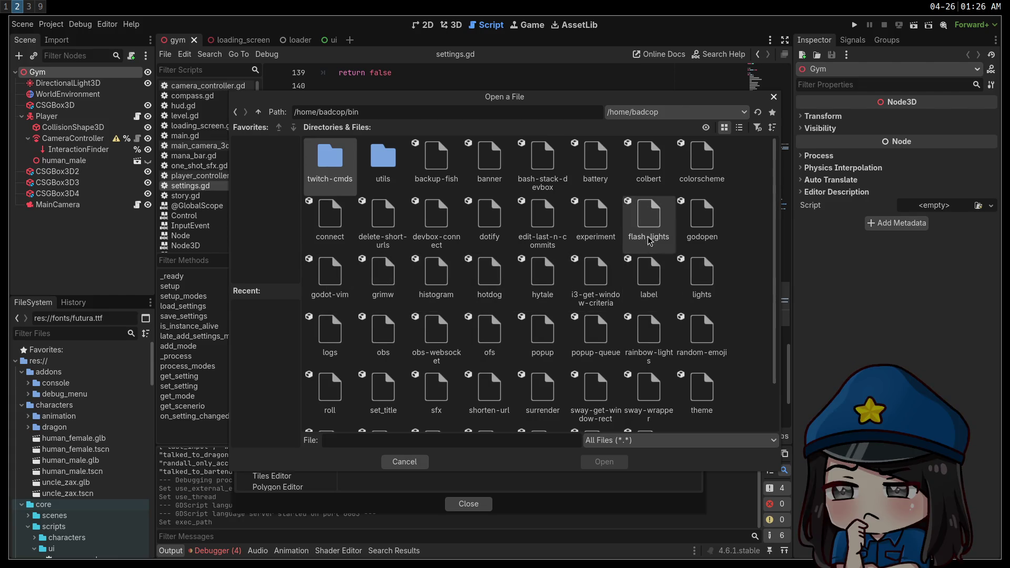
Step: Choose godopen as the Exec Path, close the settings, and open player_controller.gd in Neovim
double_click(699, 216)
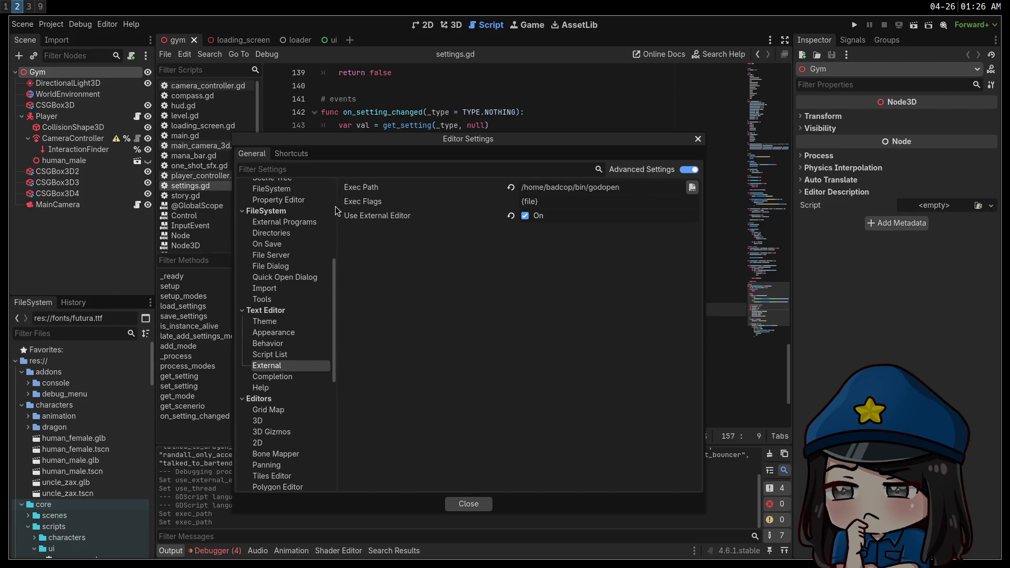
left_click(480, 507)
left_click(140, 118)
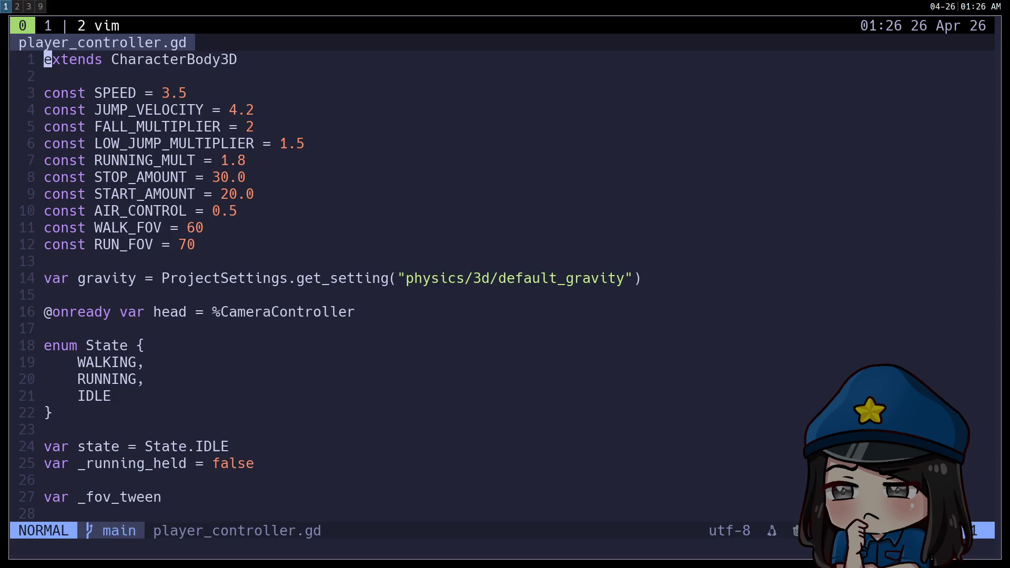
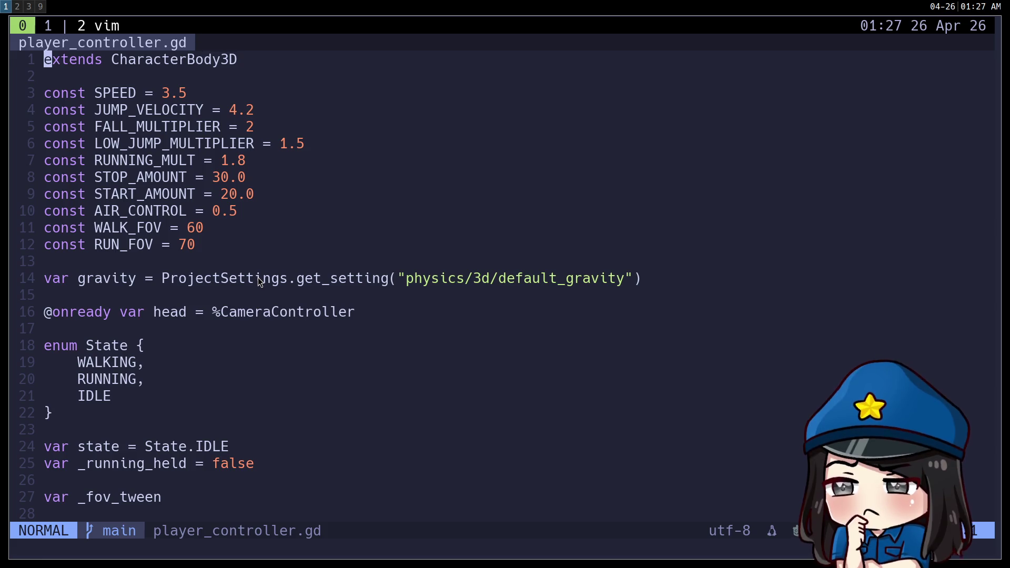
Step: Glance at the Godot editor on workspace 2, then return to Neovim on workspace 1
key("super+2")
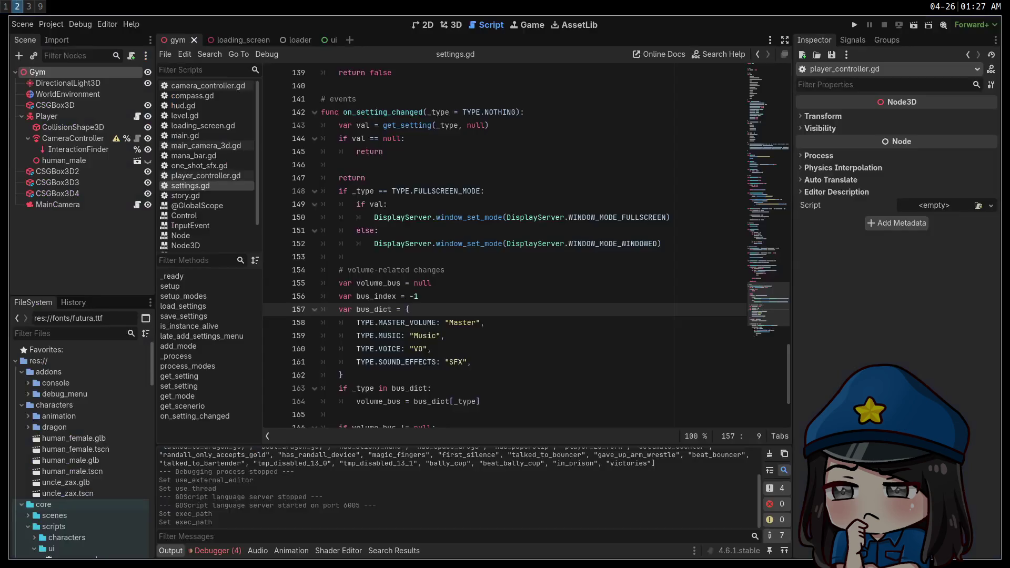
key("super+1")
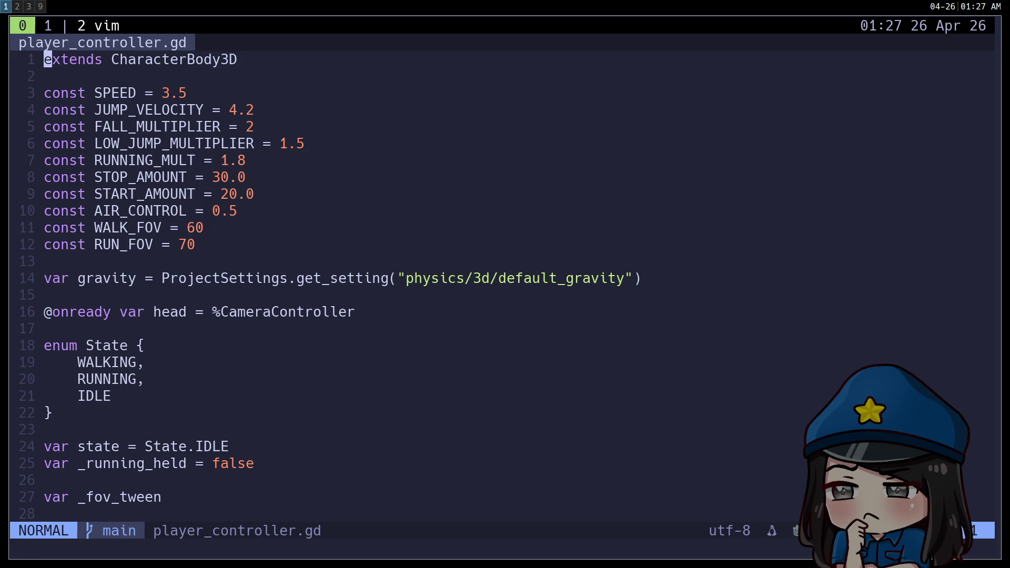
key("super+2")
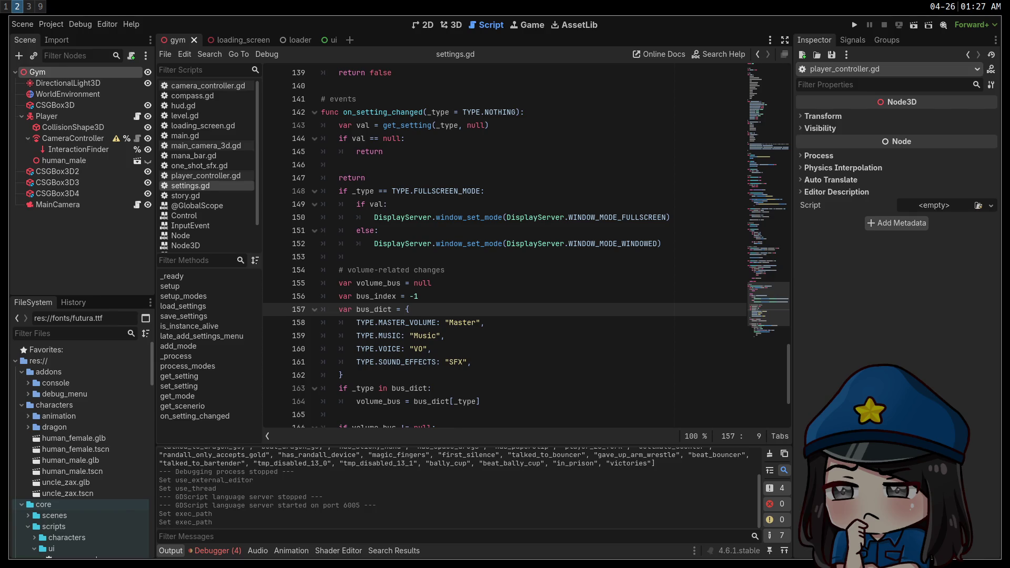
key("super+1")
key("j")
key("j")
key("j")
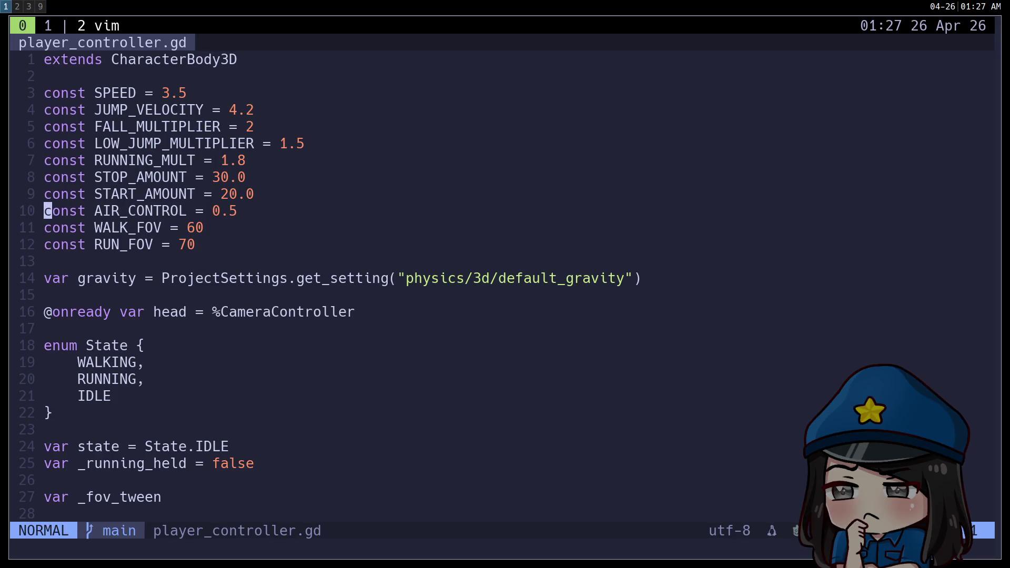
Step: In a new tmux window, run swaymsg --help
key("ctrl+b")
type("c")
type("sway")
type("msg --help")
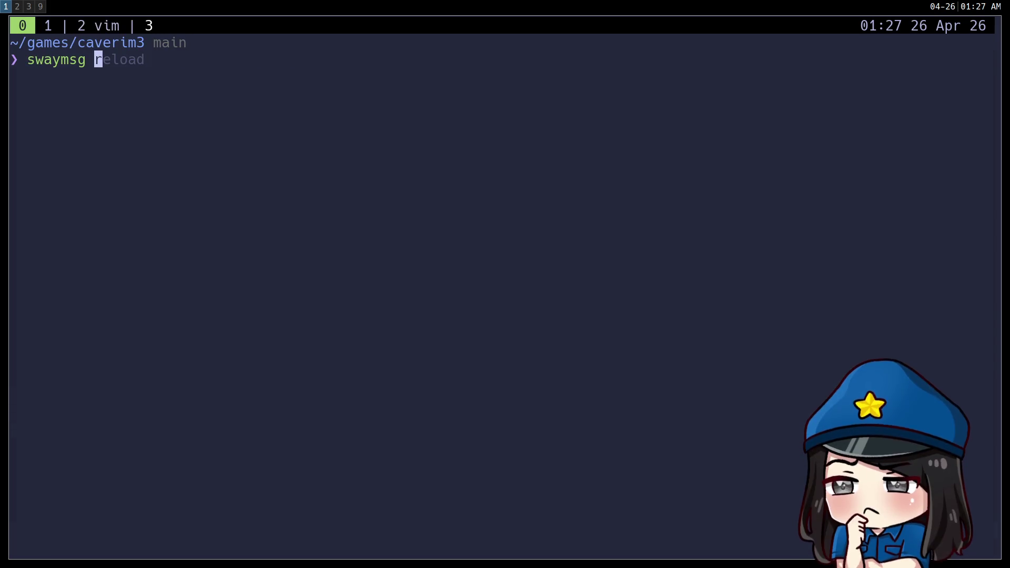
key("Return")
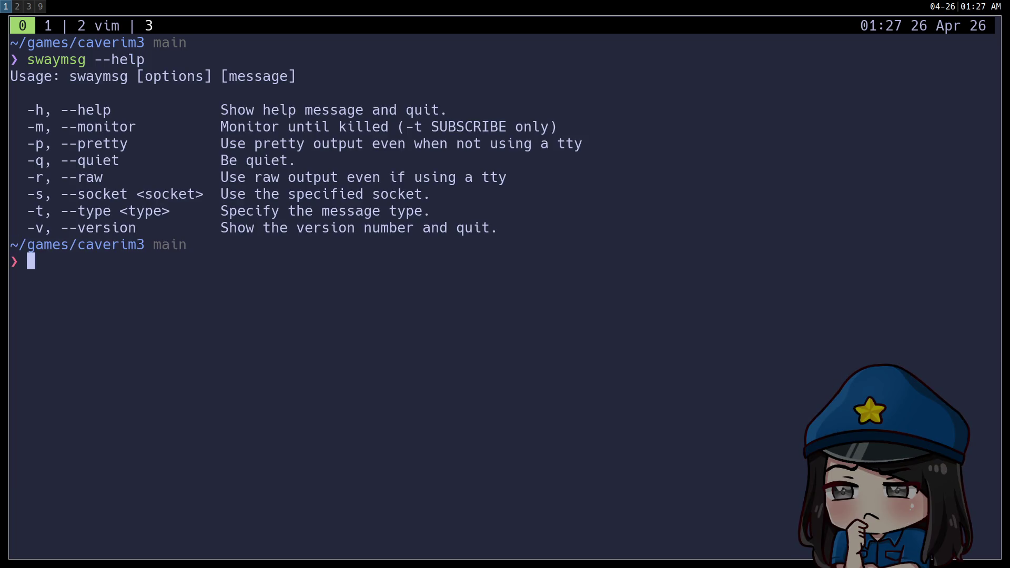
Step: Open ~/.config/sway/config in vim, review the workspace bindings, and quit
type("swaymsg")
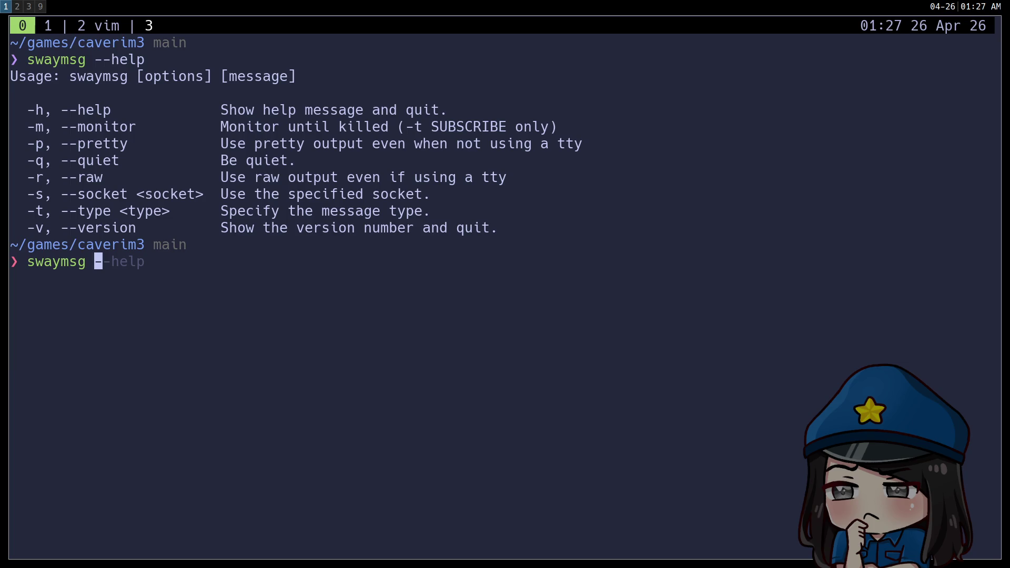
key("ctrl+u")
type("vim ~/.c")
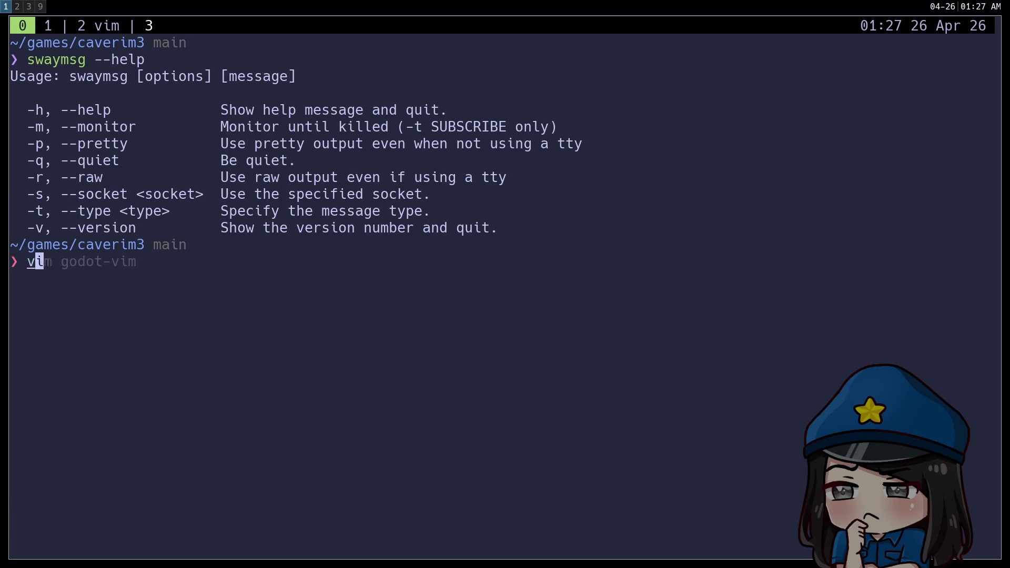
key("Right")
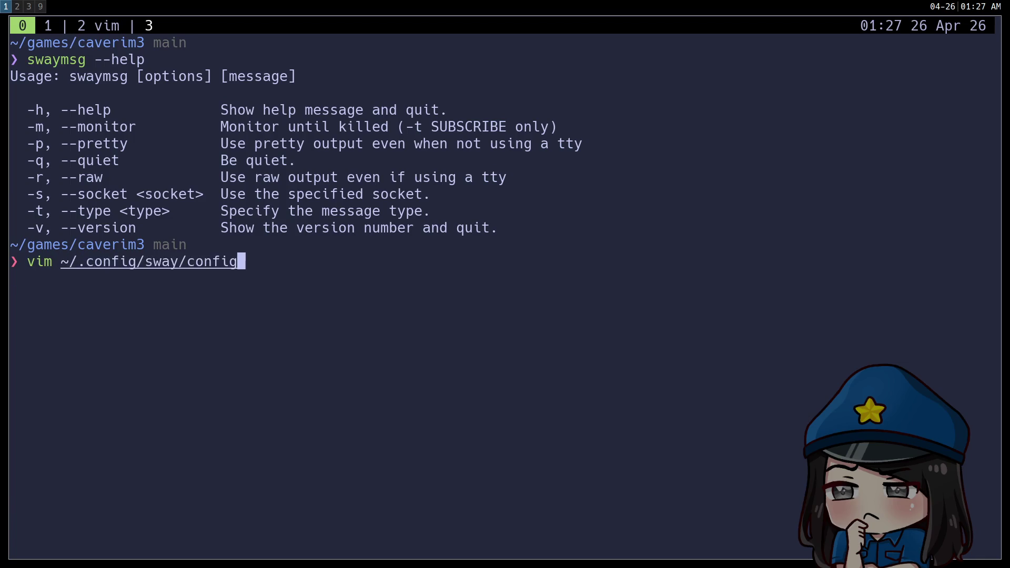
key("Return")
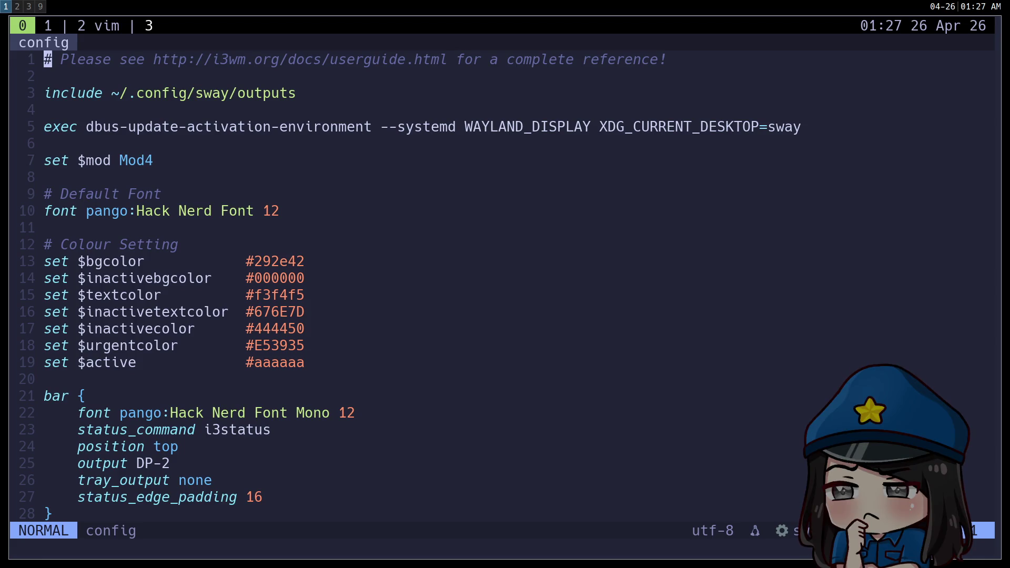
scroll(505, 284, "down", 20)
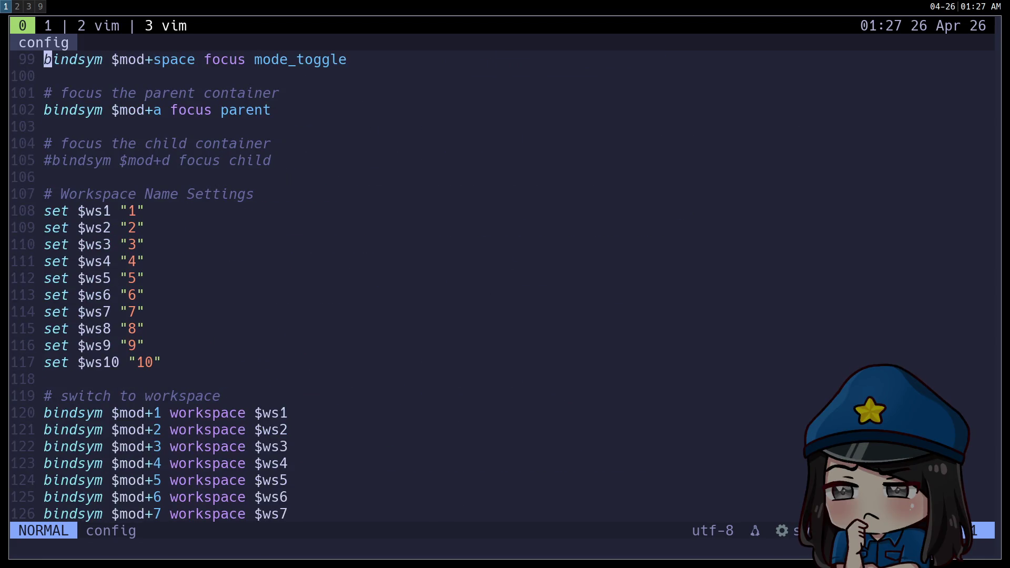
scroll(505, 284, "down", 5)
key("j")
key("j")
key("j")
key("k")
key("k")
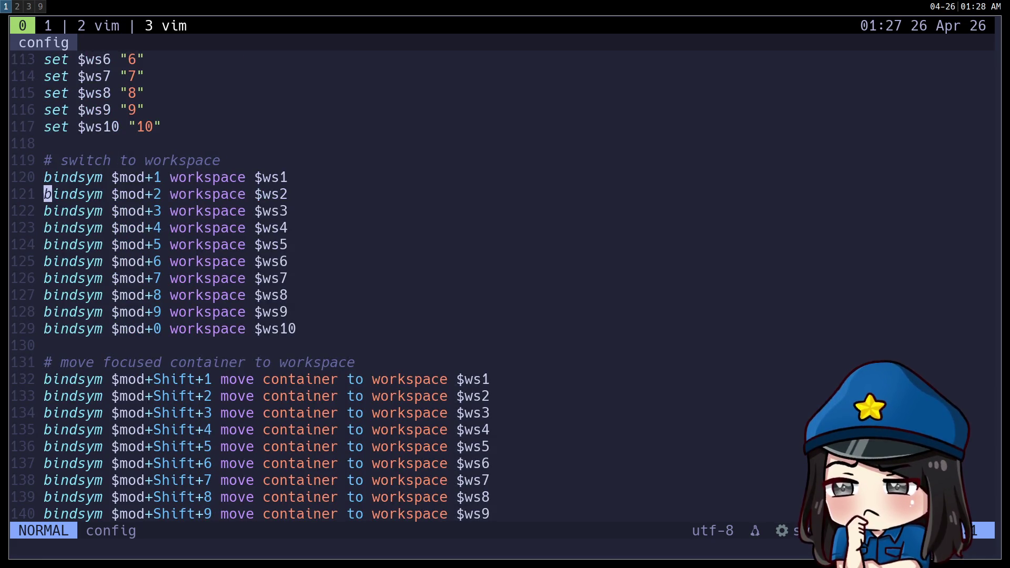
scroll(505, 284, "up", 5)
type(":q")
key("Return")
Step: Run swaymsg workspace 1, then swaymsg workspace 2 from the shell
type("swaymsg")
type("pace 1")
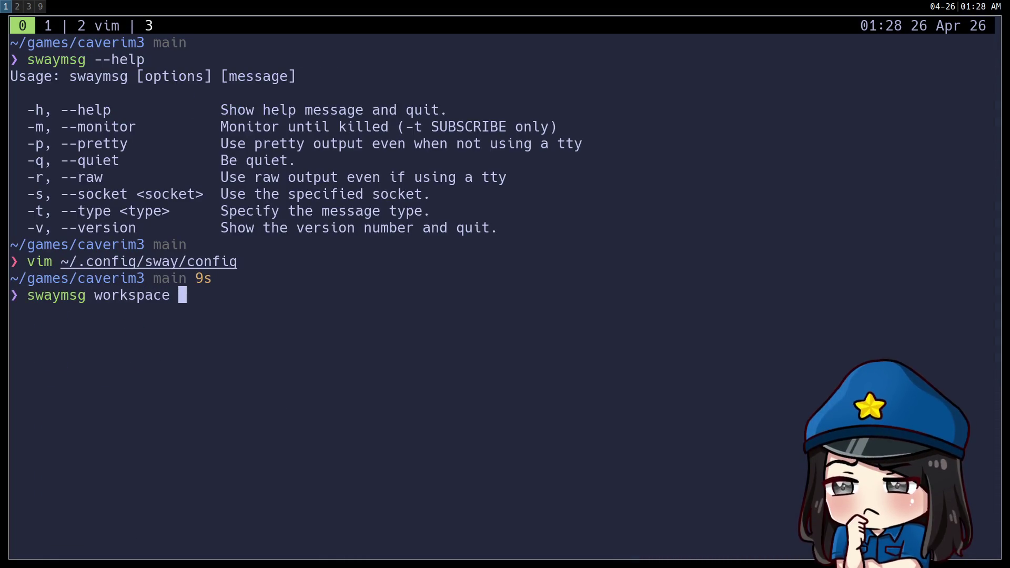
key("Return")
key("Up")
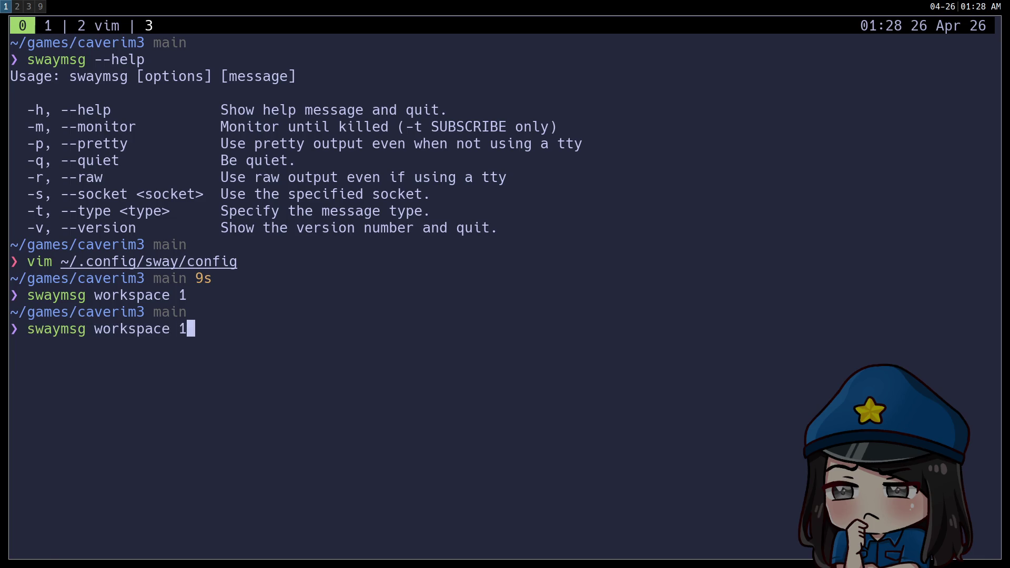
key("BackSpace")
type("2")
key("Return")
key("super+1")
Step: Resume the suspended player_controller.gd editing session with fg
key("Up")
key("Down")
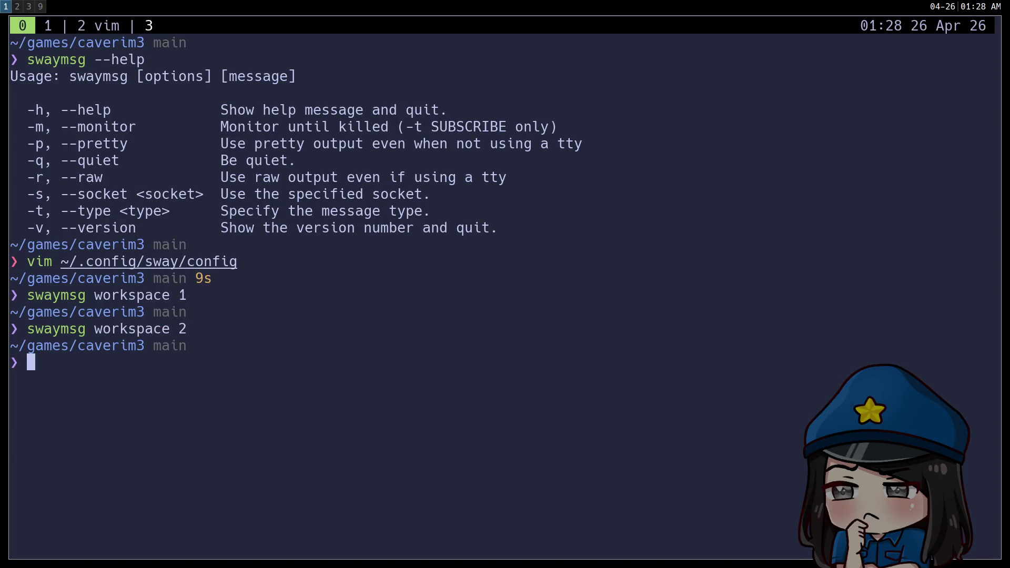
type("fg")
key("Return")
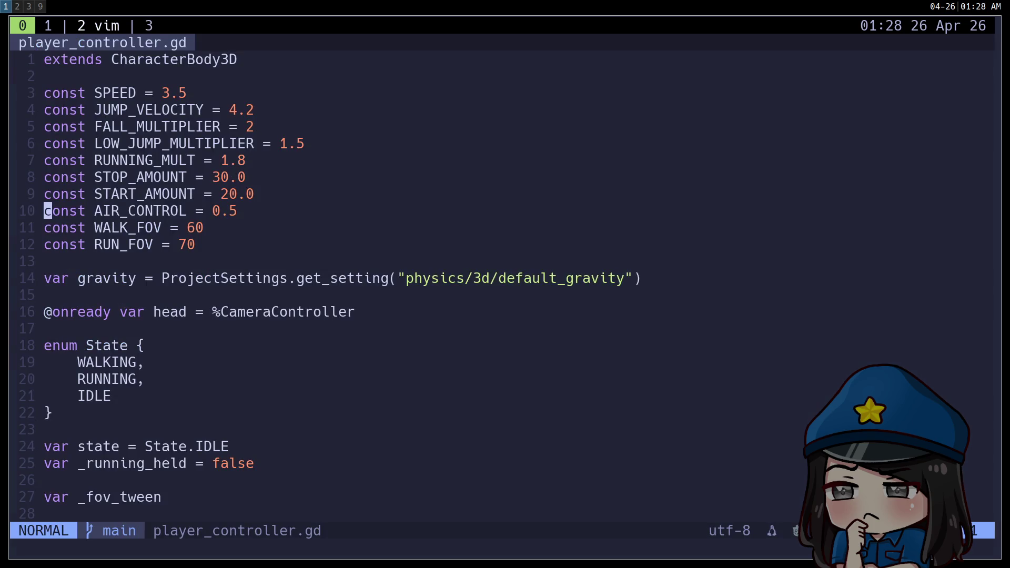
Step: Suspend the editor and switch to the neovim tmux session
key("ctrl+z")
type("vim")
key("ctrl+u")
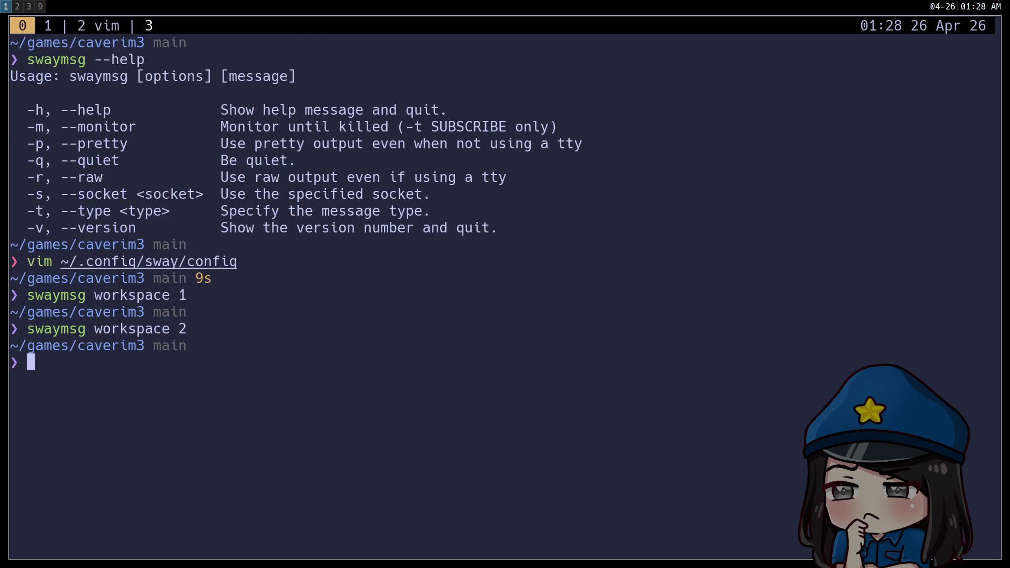
key("ctrl+b")
key("s")
key("Down")
key("Return")
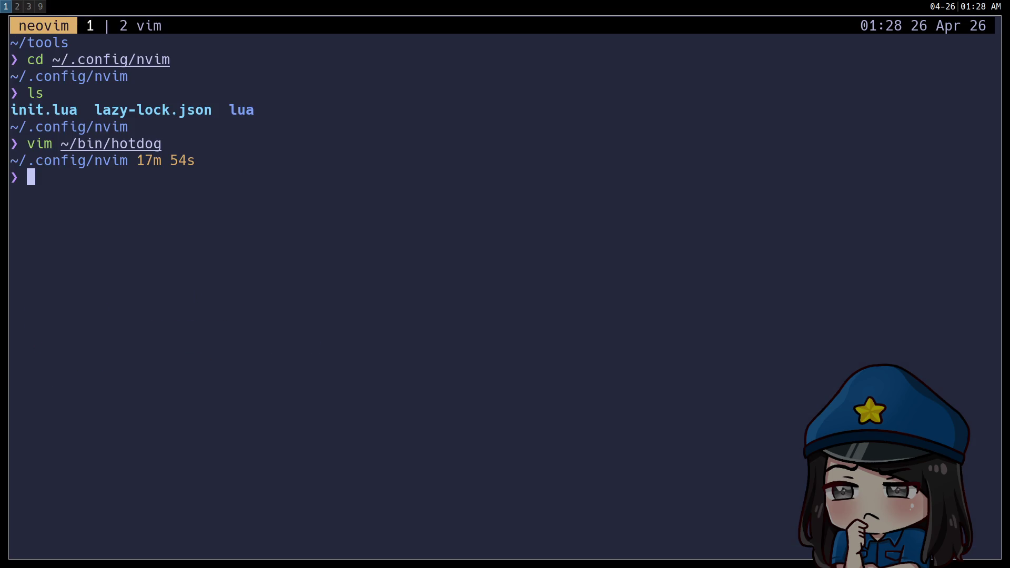
Step: Quit the empty nvim buffer in window 2 and close that extra window
key("ctrl+b")
type("2:q")
key("Return")
key("ctrl+b")
key("&")
key("y")
Step: Add a 'swaymsg workspace 1' line to ~/bin/godopen and save it
type("vim ~/b")
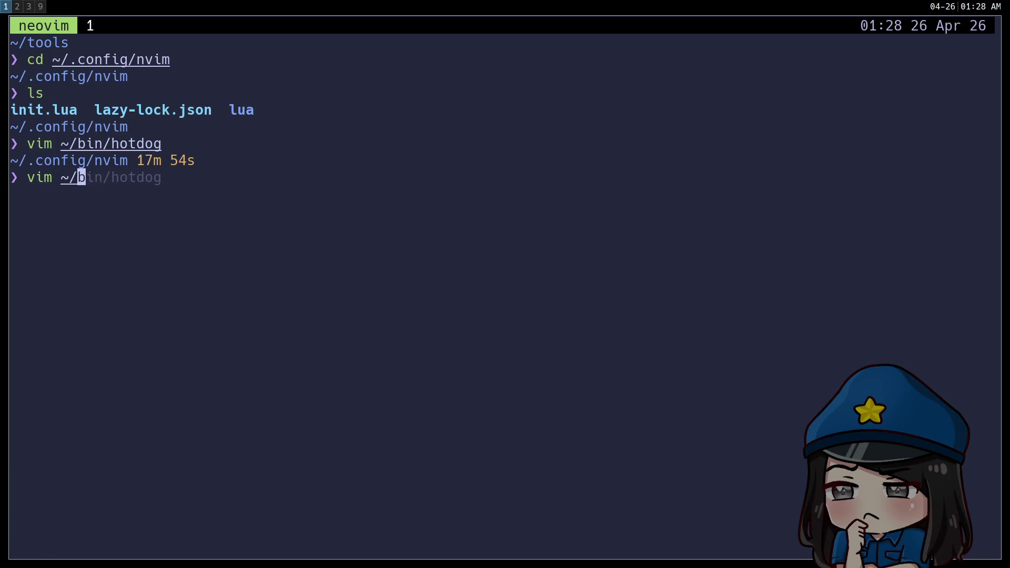
type("in/hgodopen")
key("Return")
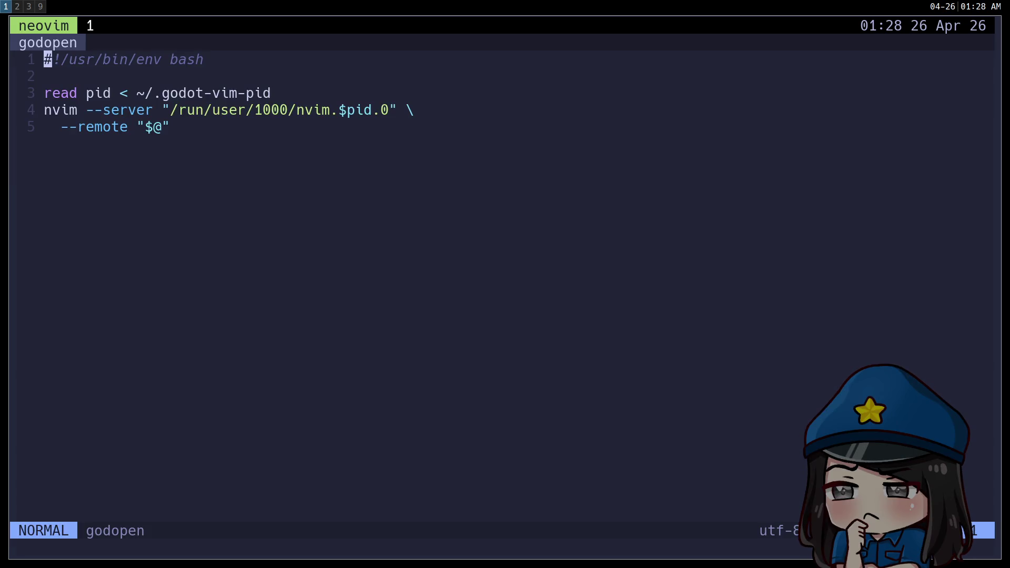
type("o")
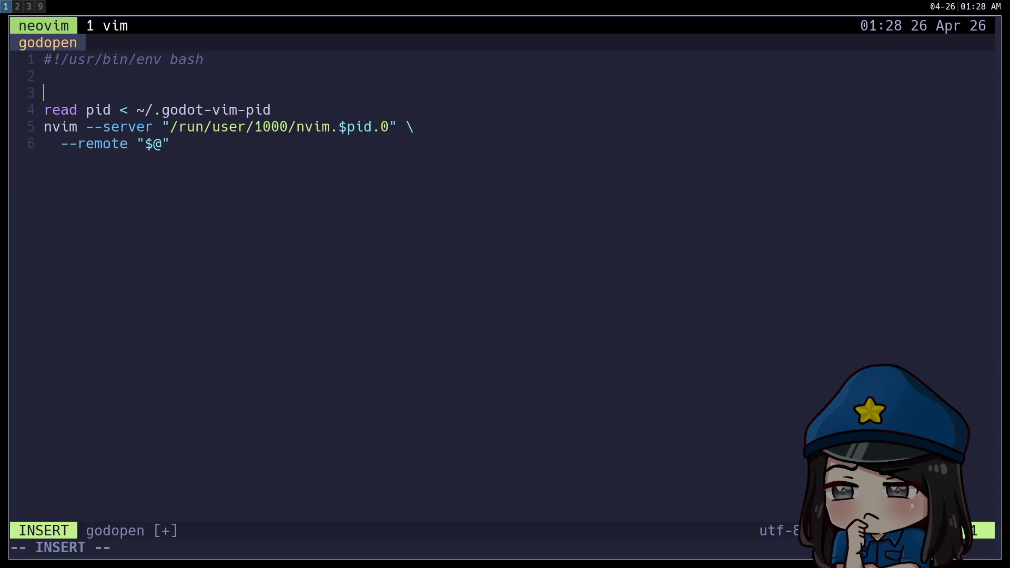
type("msg workspace 1")
key("Escape")
type(":wq")
key("Return")
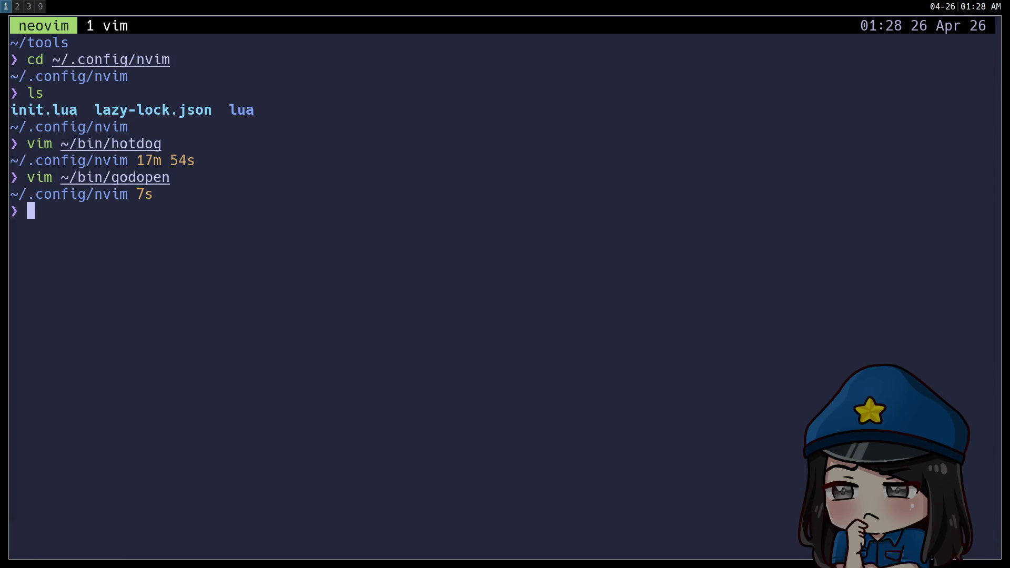
Step: Return to tmux session 0 and bring back the player_controller.gd editor
key("ctrl+b")
key("s")
key("Return")
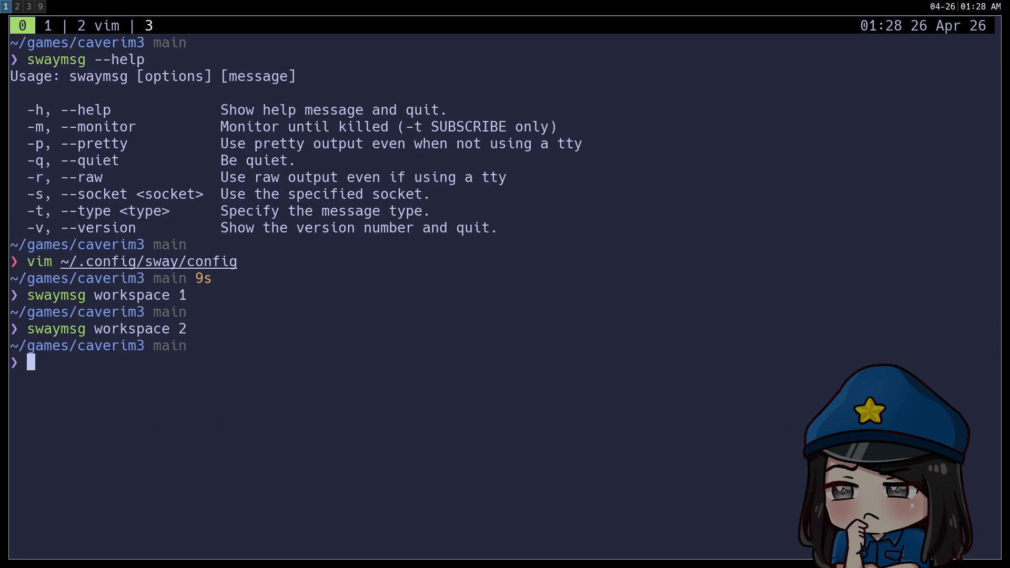
key("ctrl+b")
key("L")
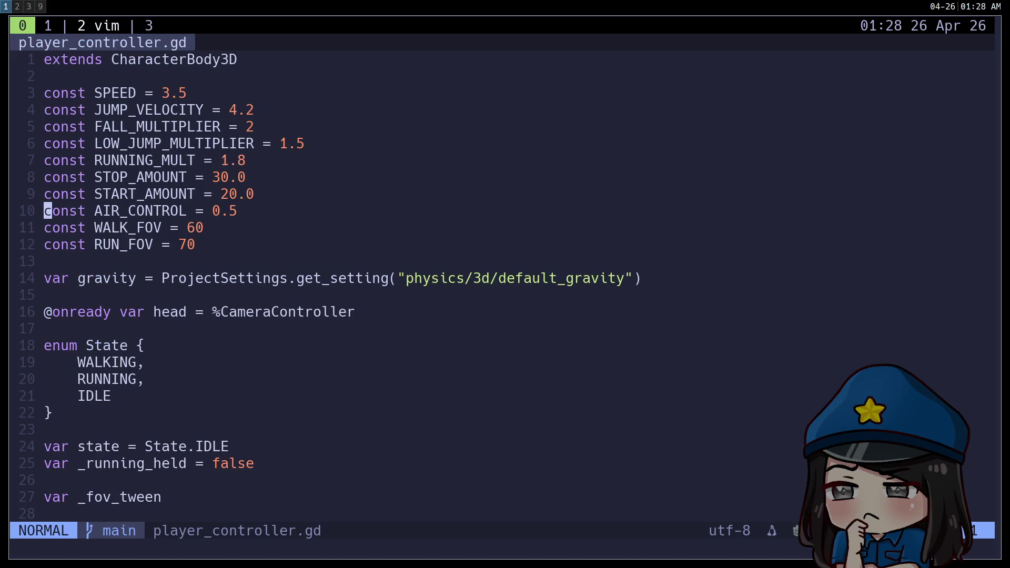
Step: Open MainCamera's script from Godot in Neovim and try hover docs on 'controller'
key("super+2")
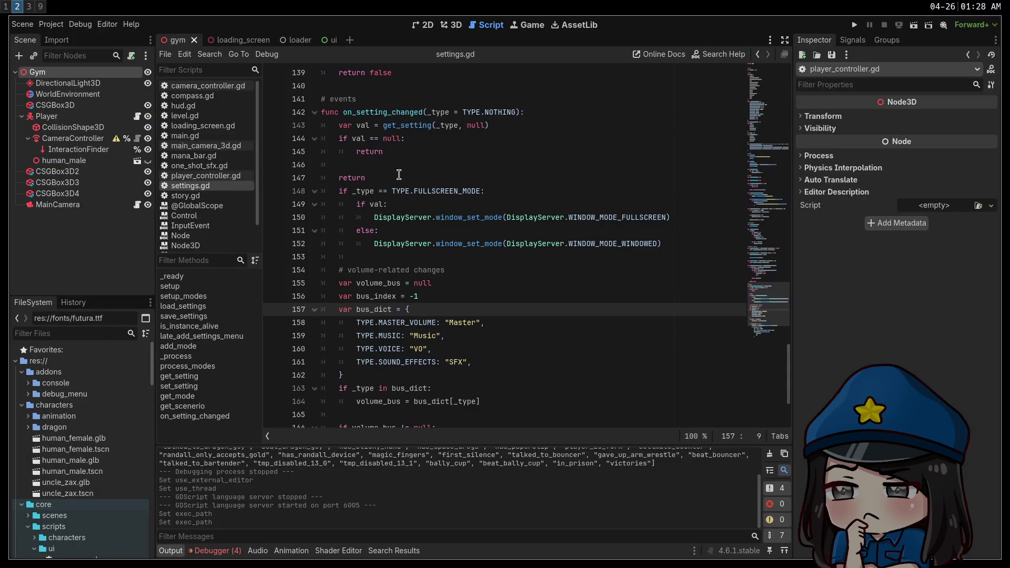
left_click(137, 206)
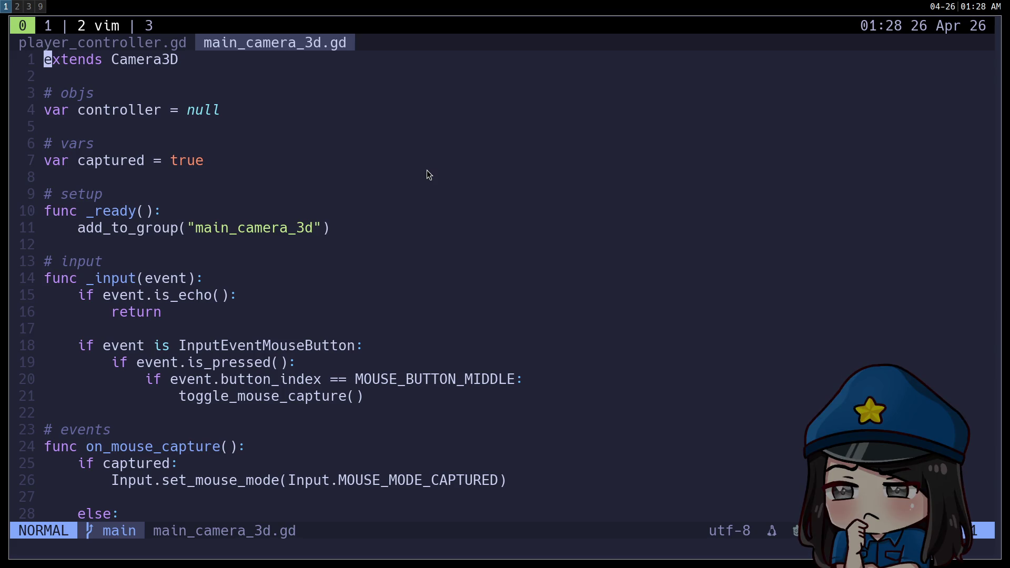
key("j")
key("j")
key("j")
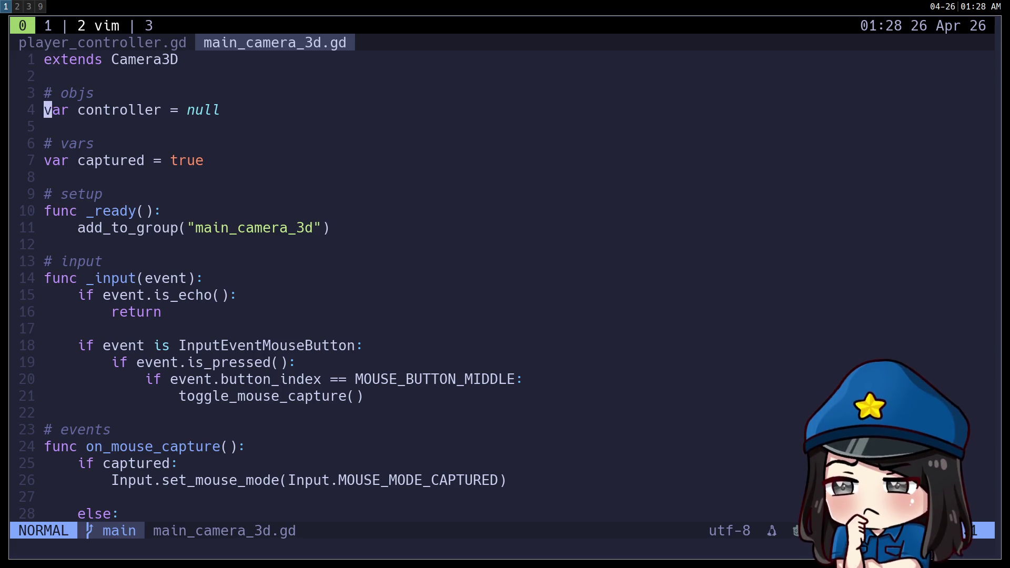
key("w")
key("shift+k")
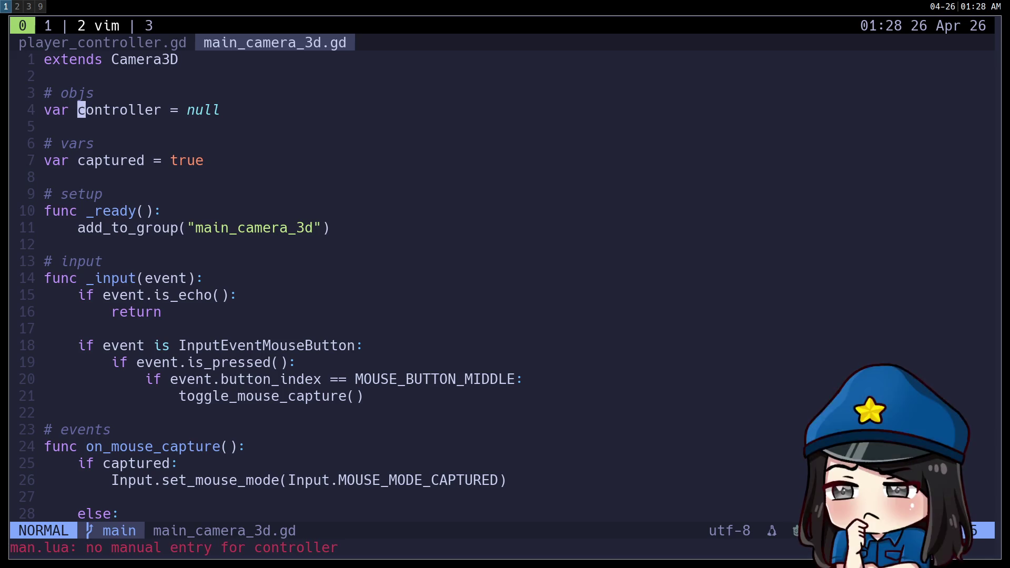
Step: Run :LspStart and retry the hover documentation on 'controller'
type(":LspStart")
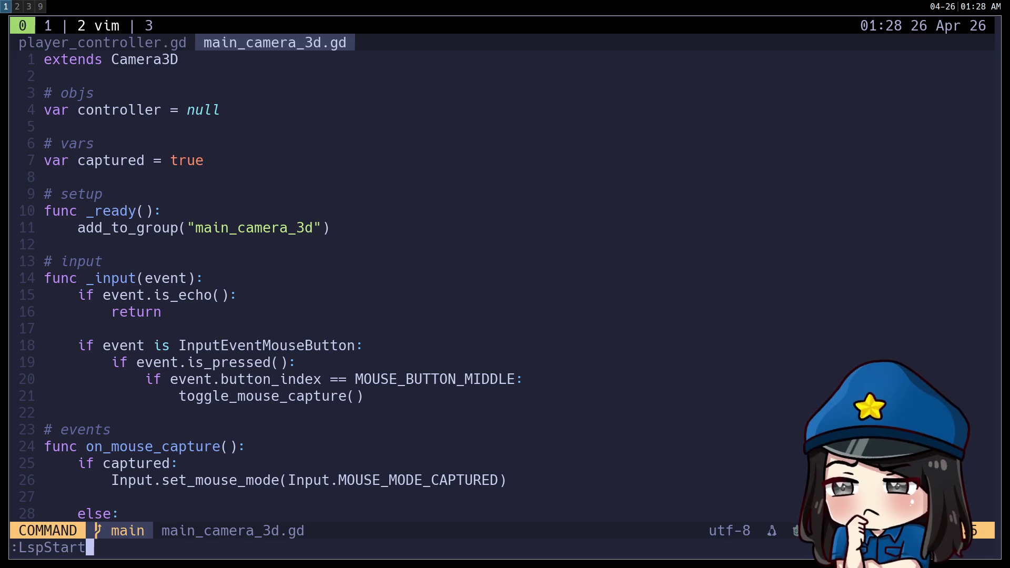
key("Return")
key("shift+k")
Step: Open Mason and search for godot and gds packages like gdtoolkit and gdscript-formatter
key("j")
key("k")
key("k")
type(":Mason")
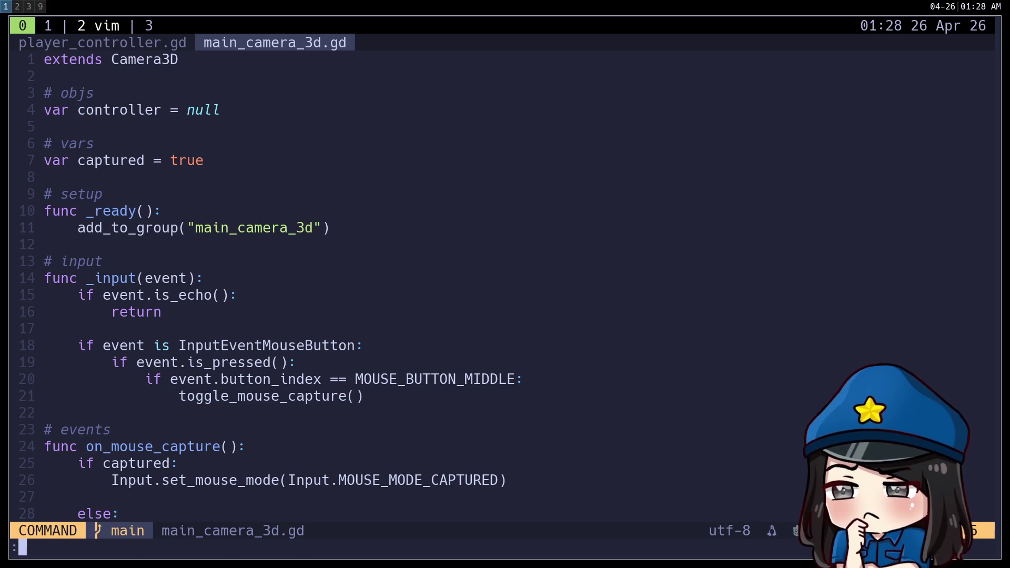
key("Return")
type("/godot")
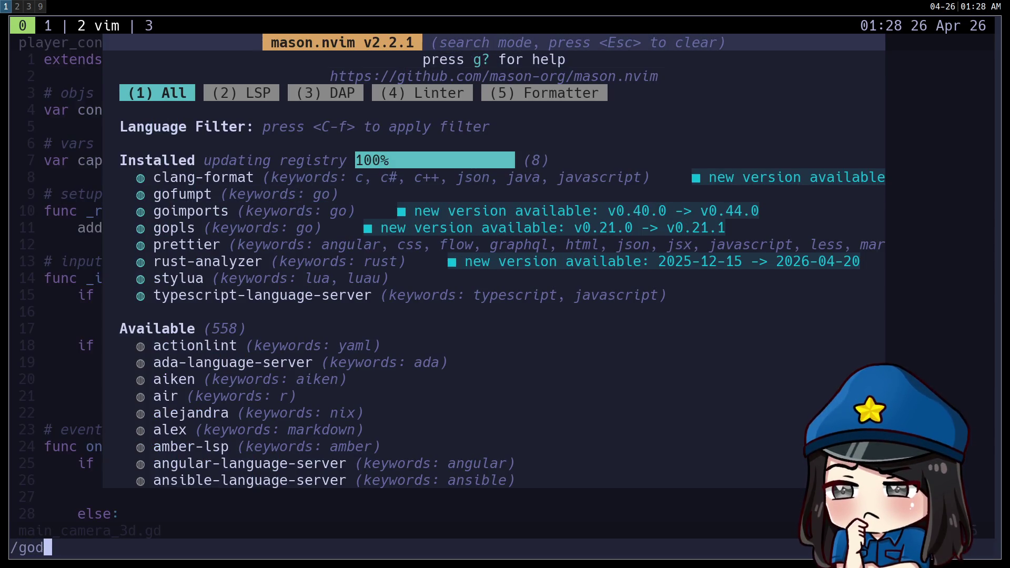
key("Return")
scroll(493, 263, "down", 20)
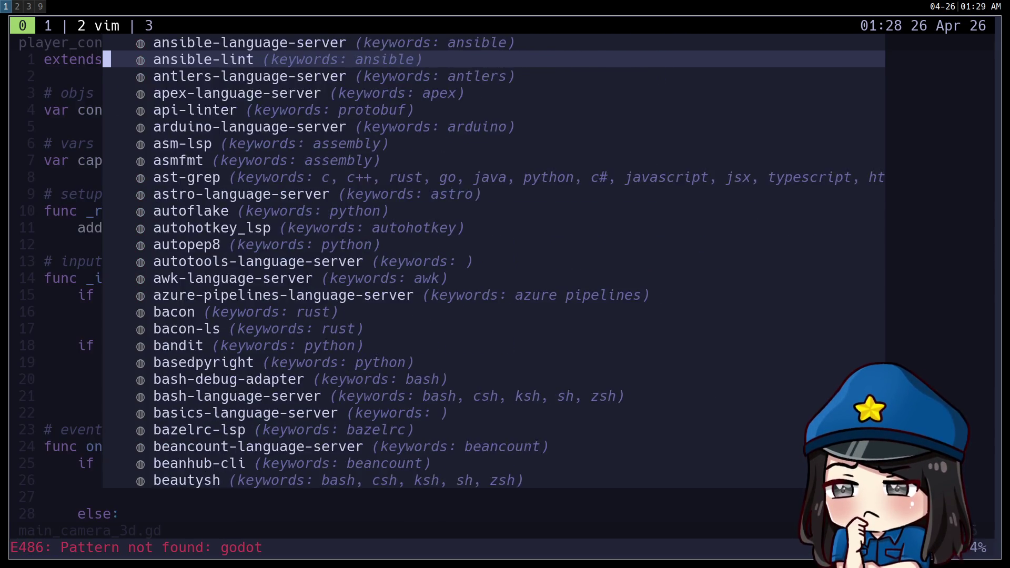
type("/gds")
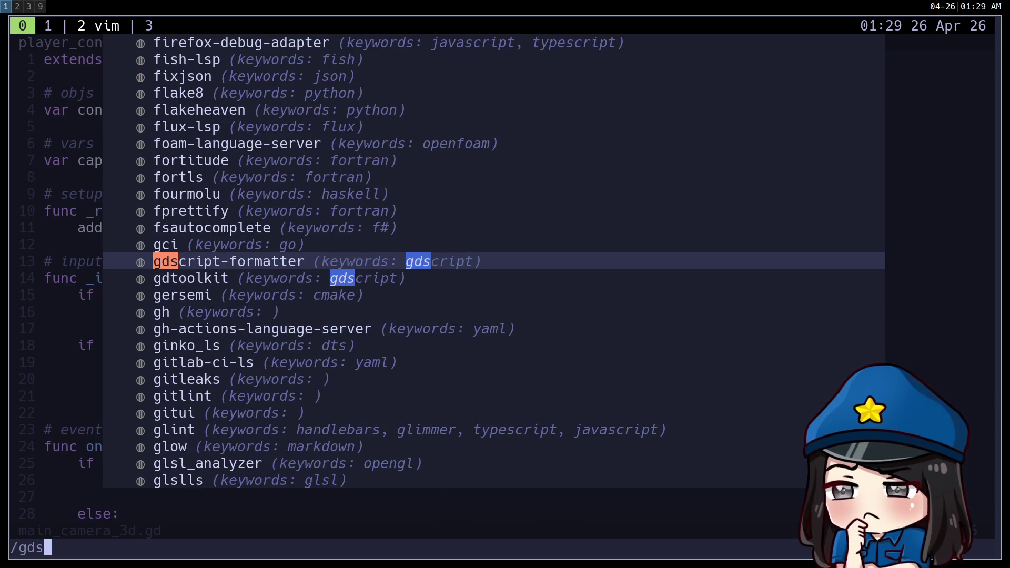
key("Return")
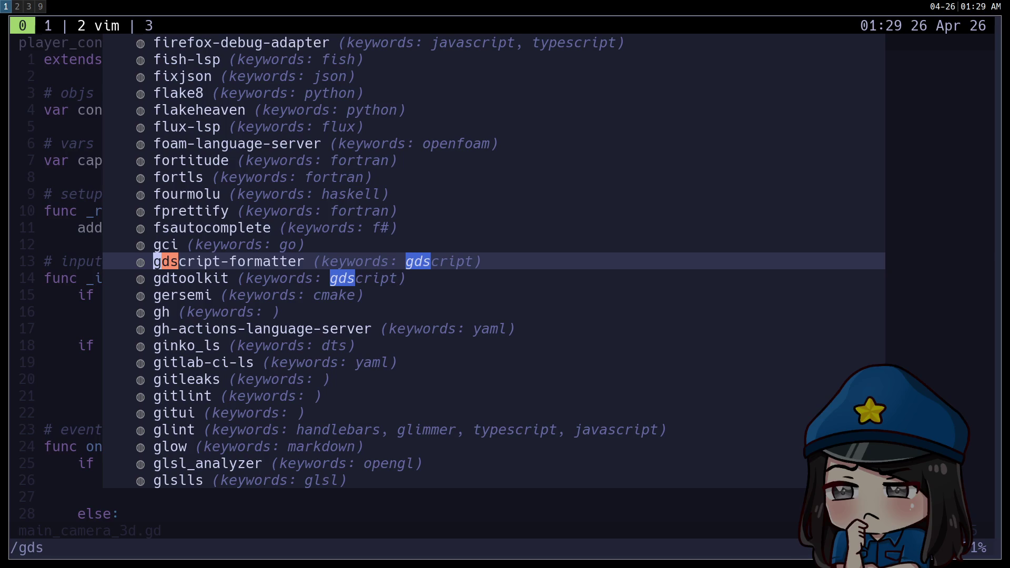
key("j")
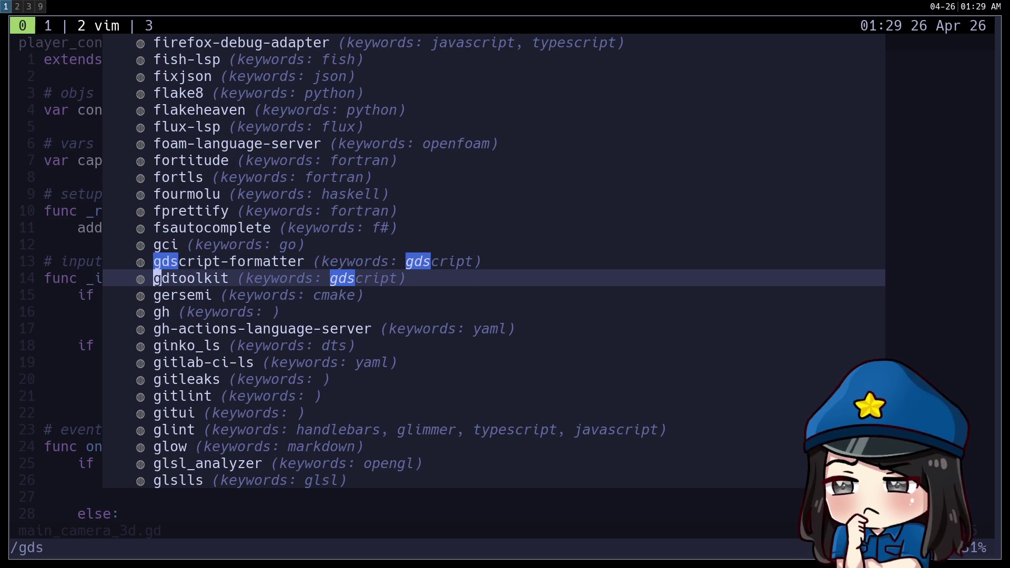
key("k")
key("k")
key("k")
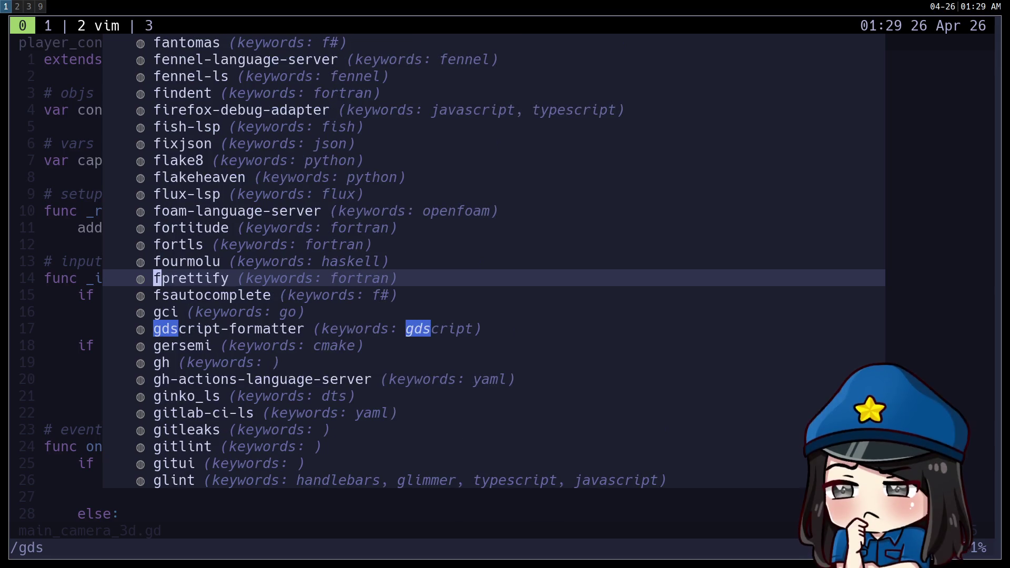
key("j")
key("j")
key("j")
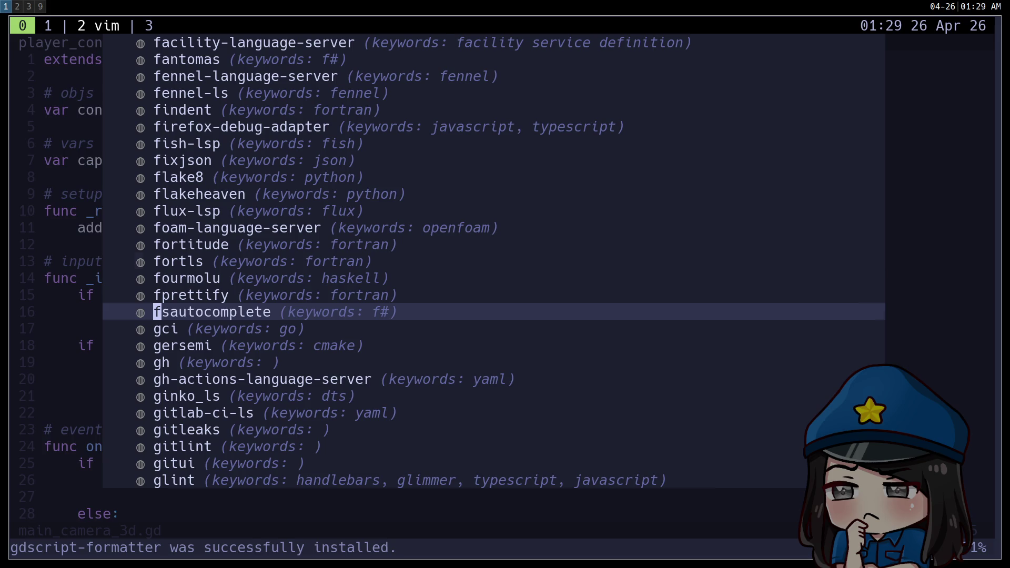
Step: Find the gdtoolkit gdscript match, close Mason, and run :LspStart on main_camera_3d.gd
type("/gdscript")
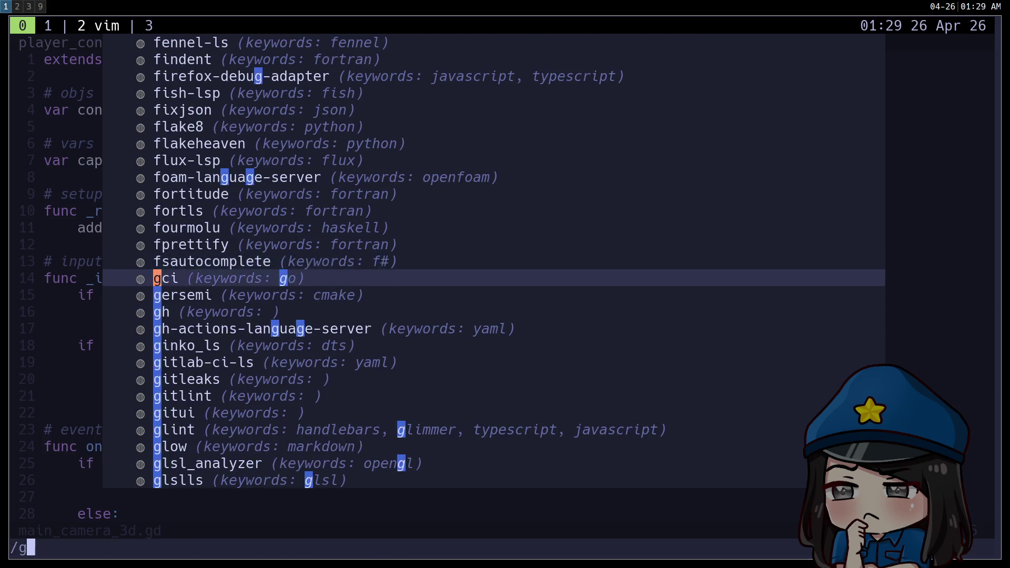
key("N")
key("N")
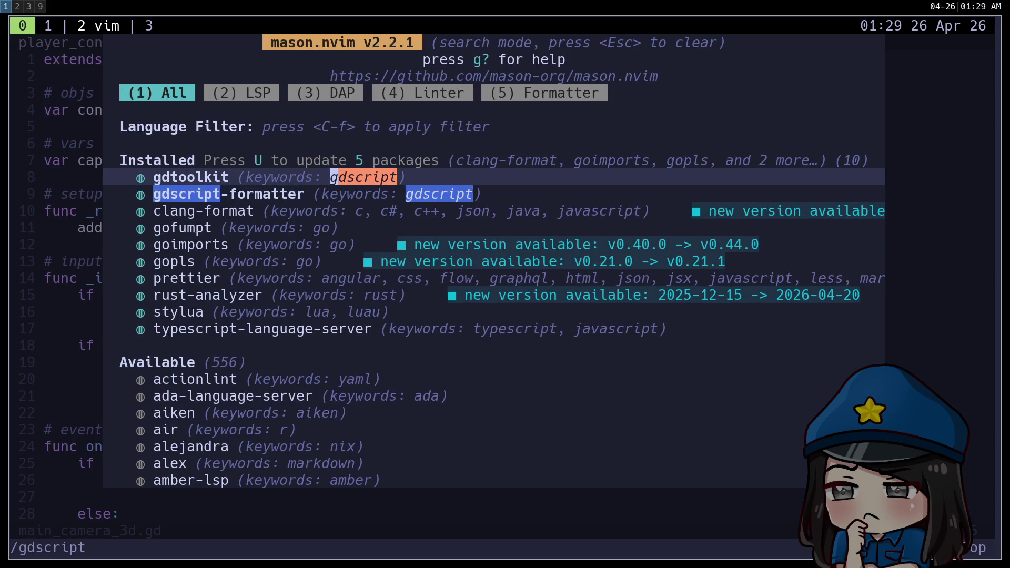
key("q")
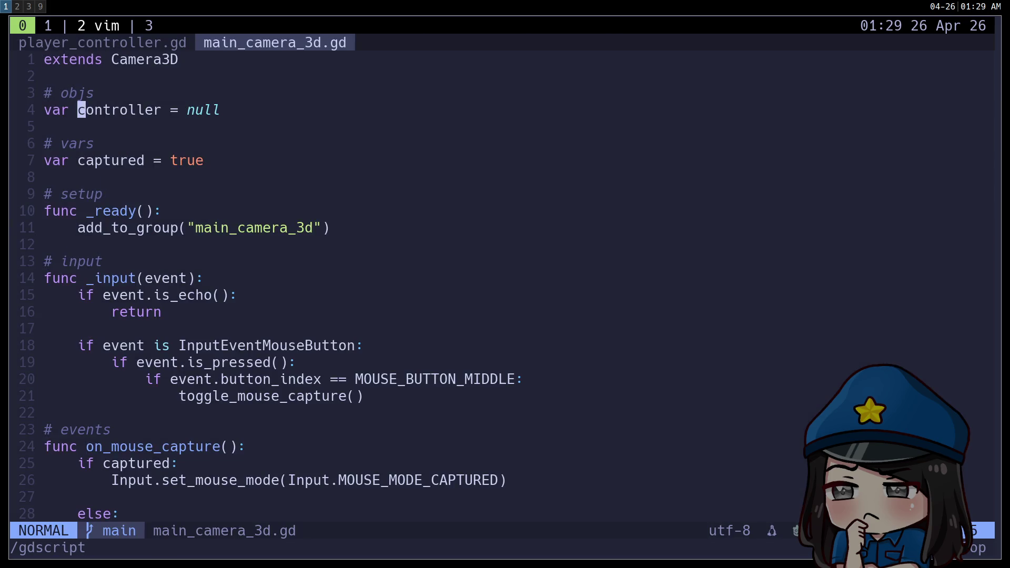
type(":LspStart")
key("Return")
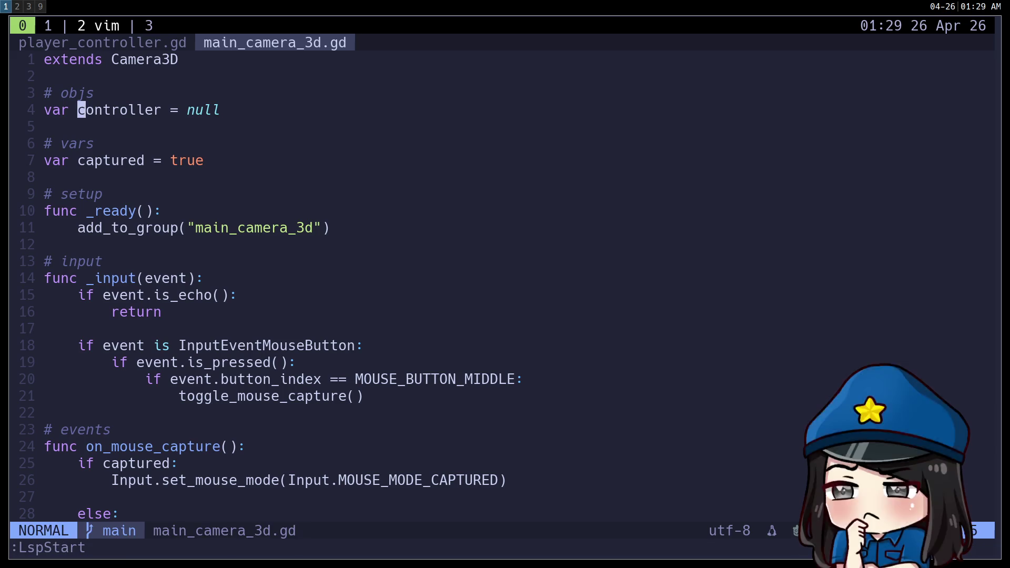
Step: Install the godot_resource Treesitter parser with :TSInstall
key("K")
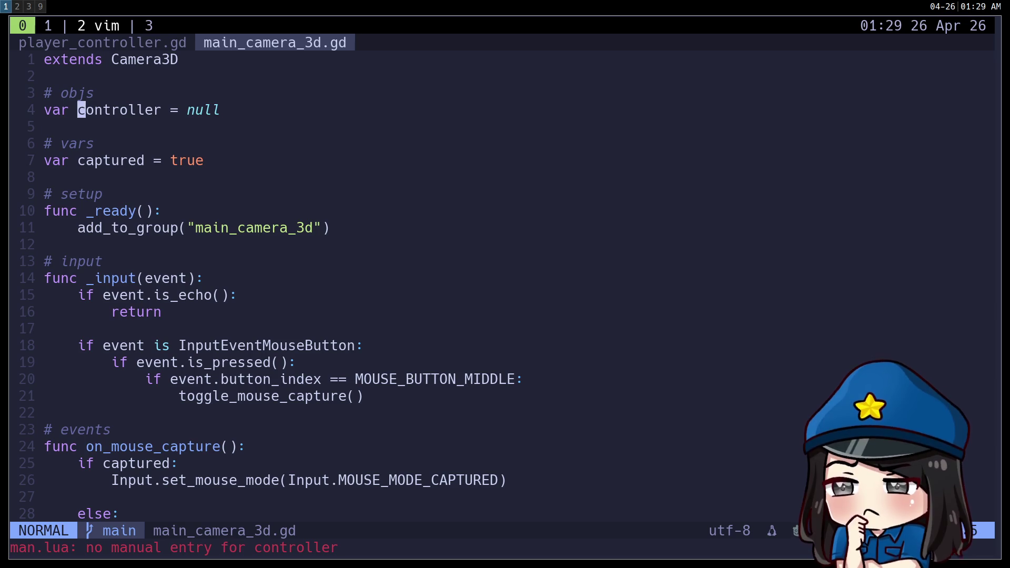
type(":T")
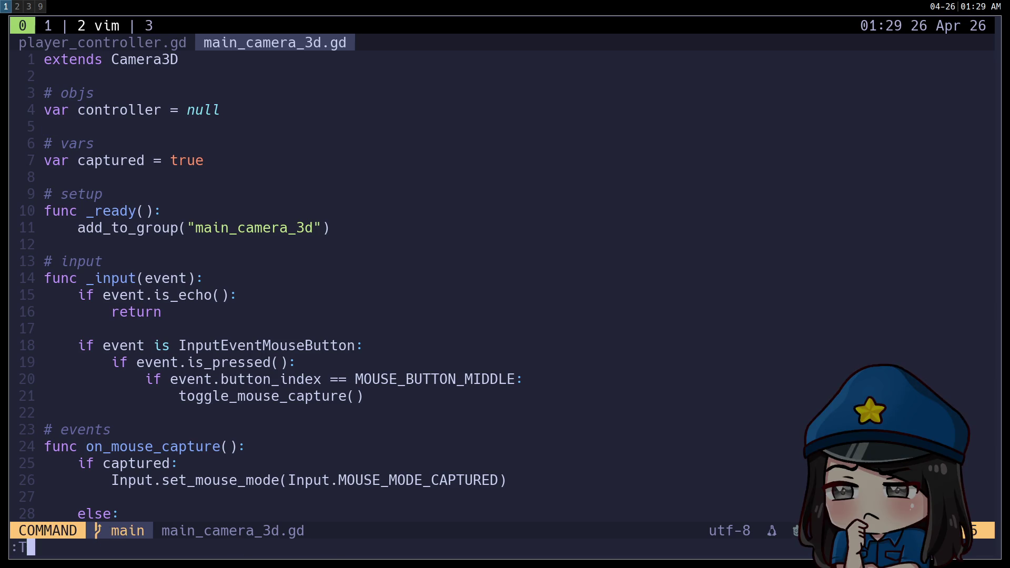
type("SInstal")
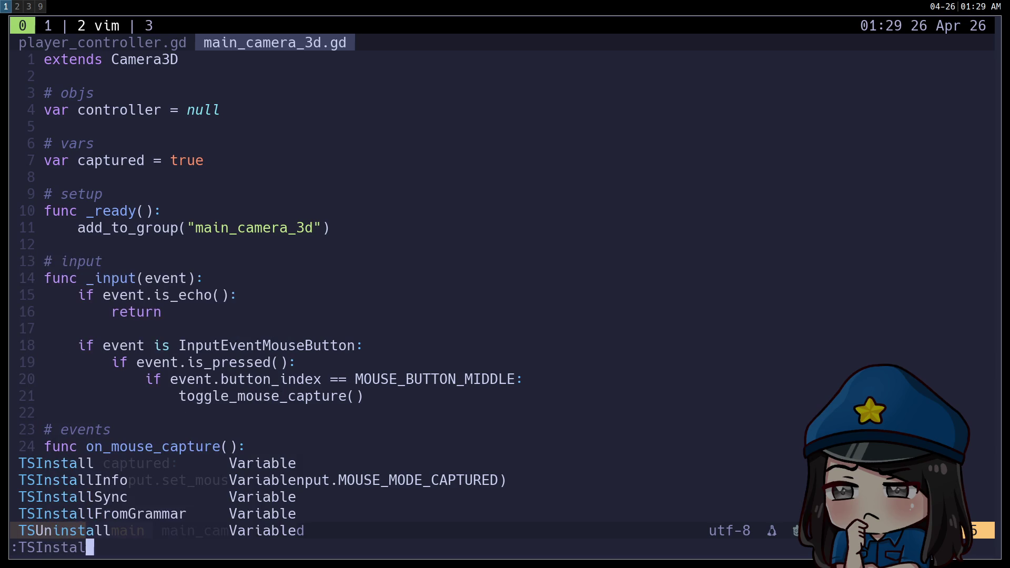
type("l go")
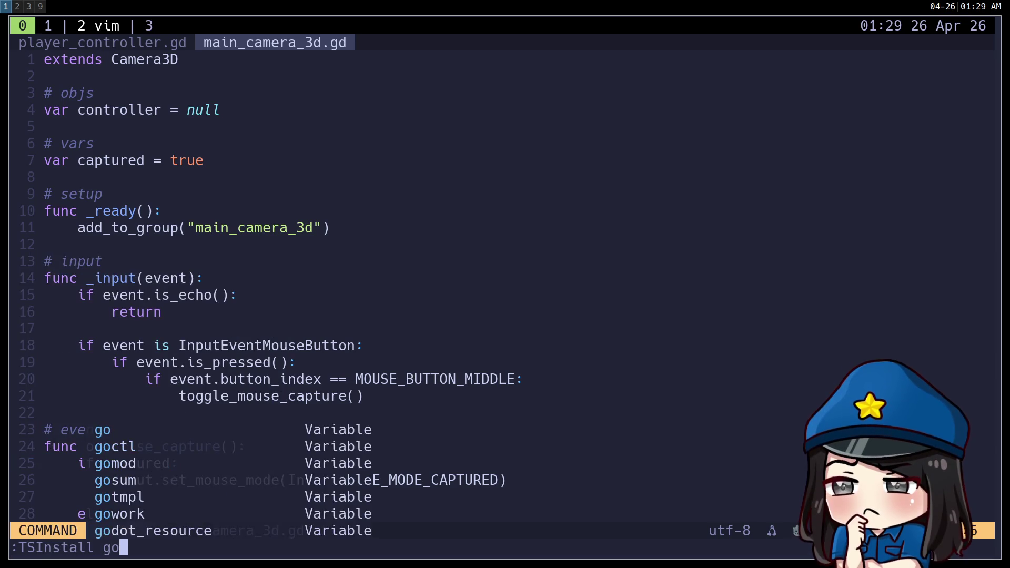
key("Tab")
key("Tab")
key("Tab")
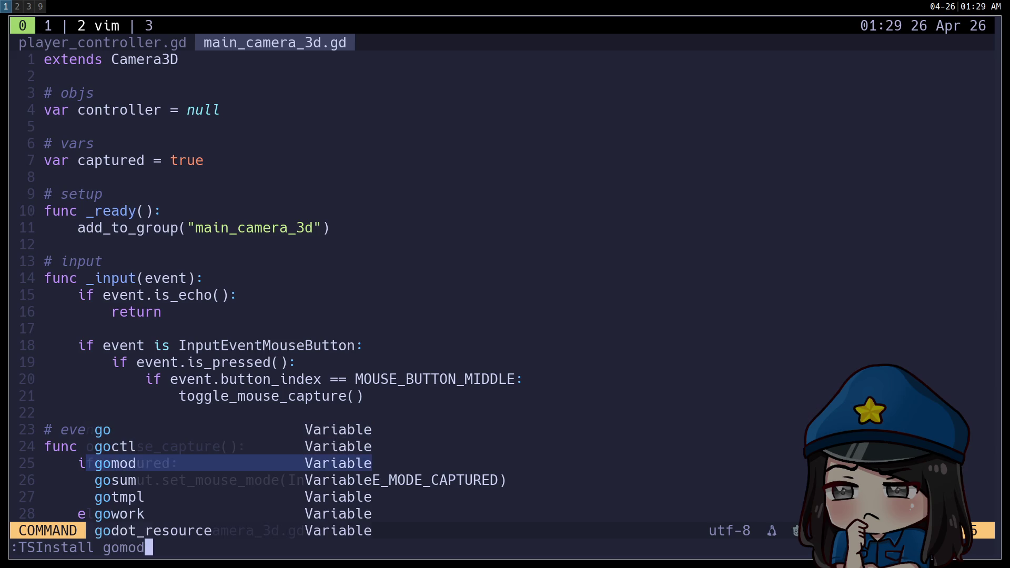
key("Tab")
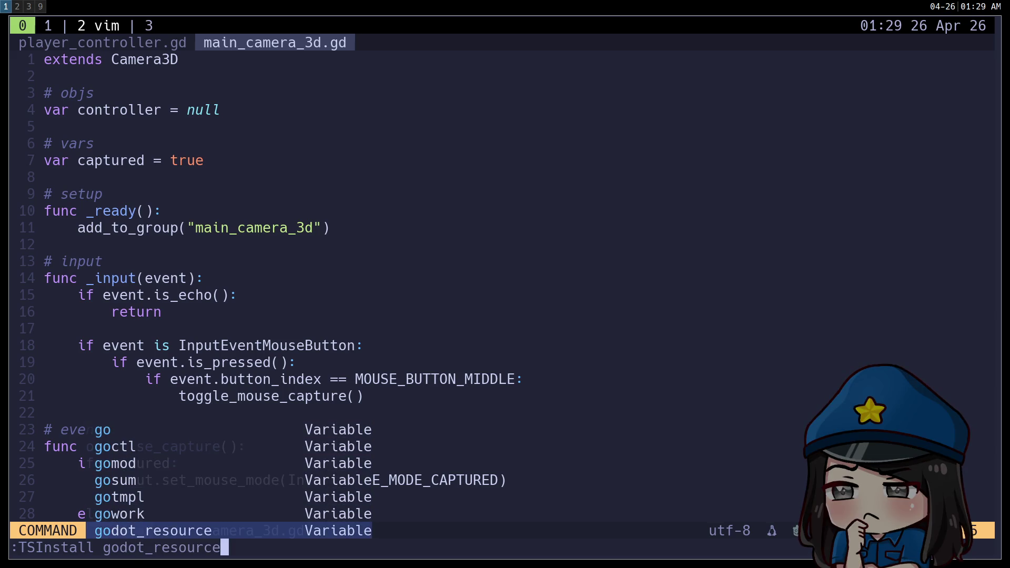
key("Return")
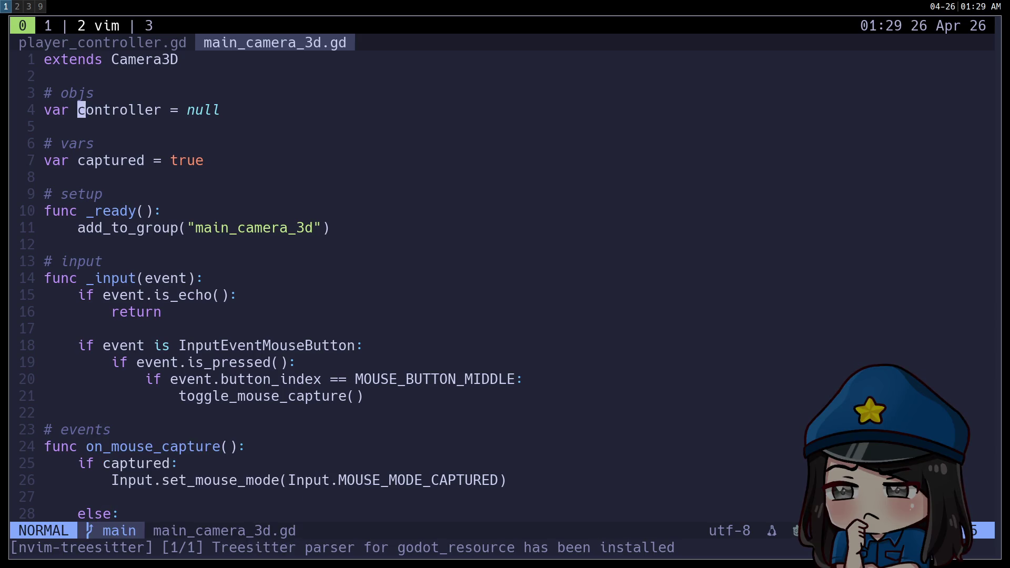
Step: Install the gdscript and gdshader parsers, then quit Neovim
type(":")
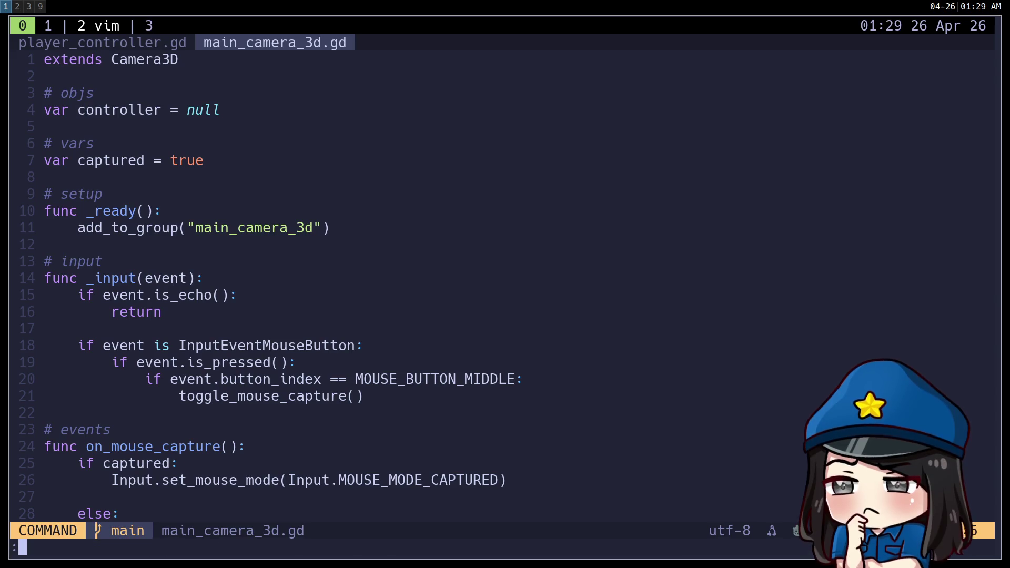
type("TSInstall gd")
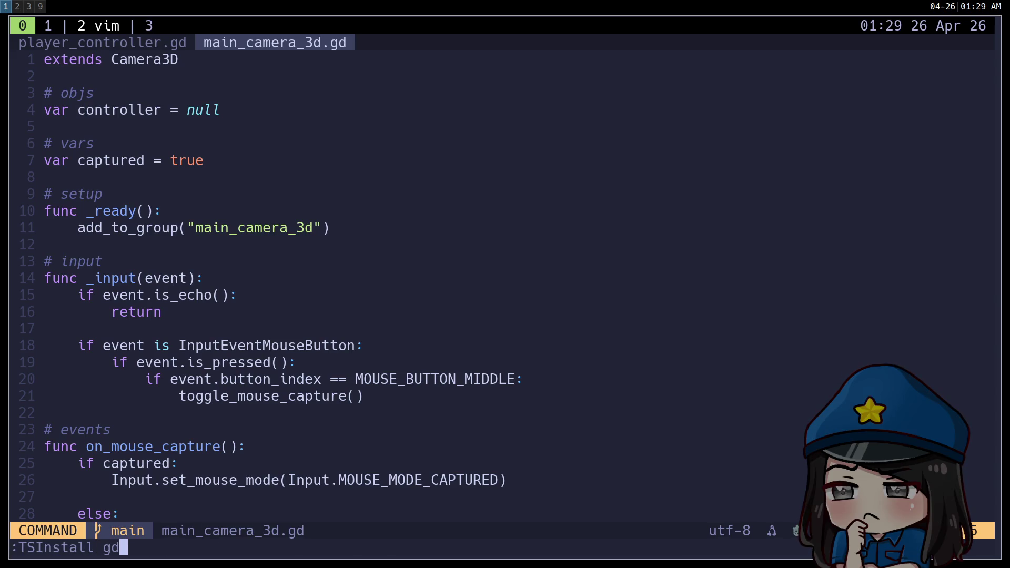
key("Tab")
key("Return")
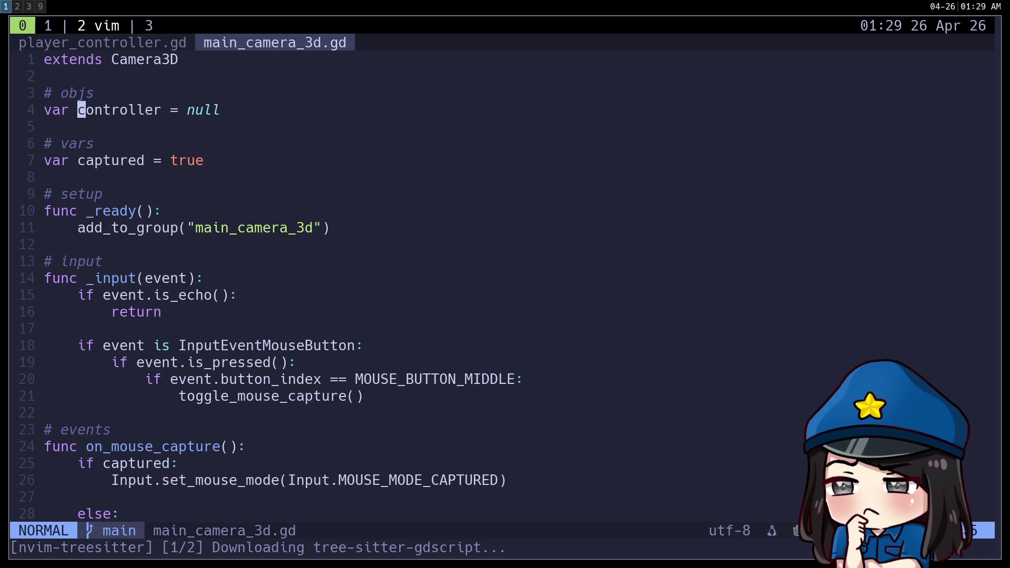
type(":TS")
type("Install g")
type("dshader")
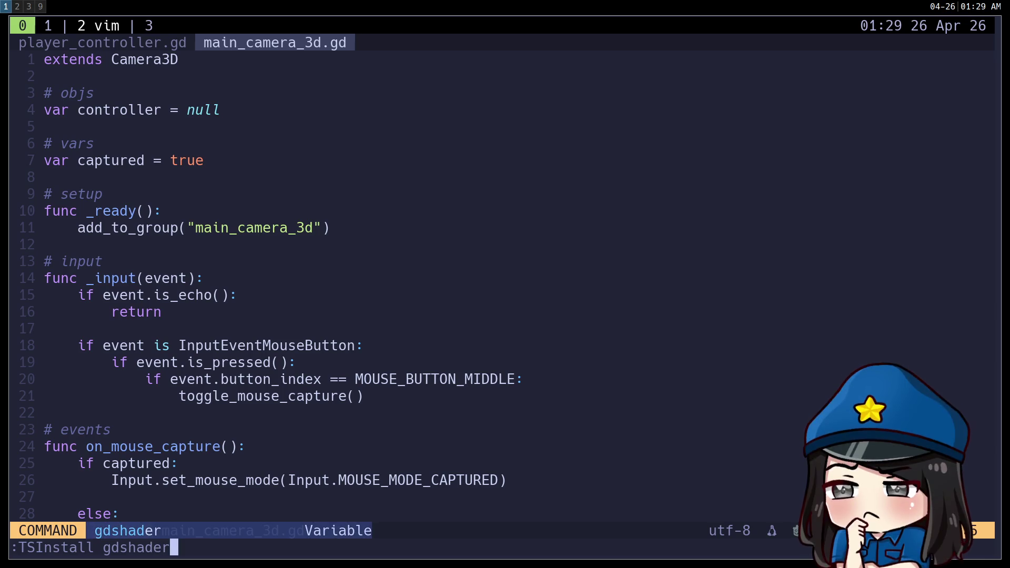
key("Return")
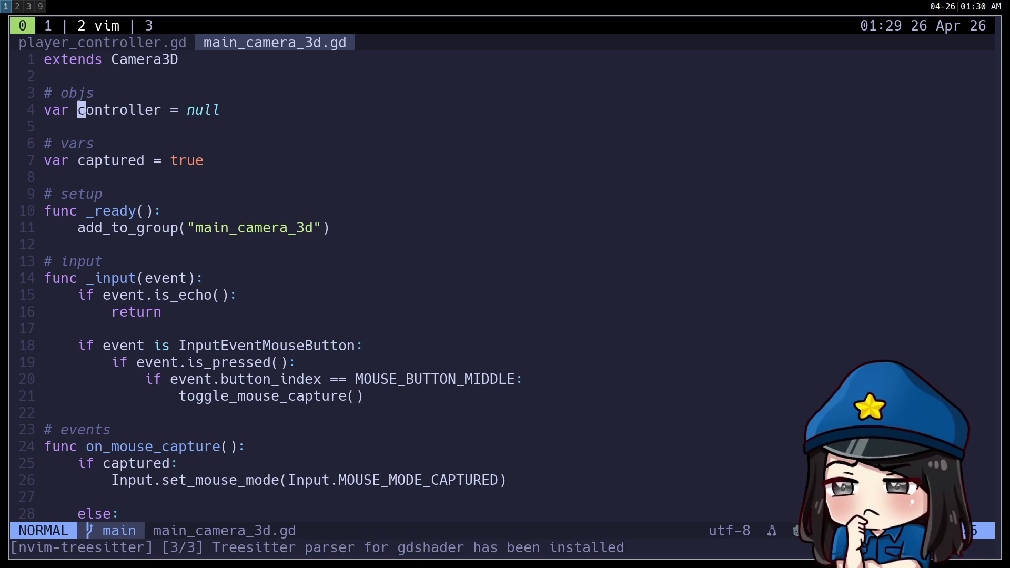
type("j:q")
key("Return")
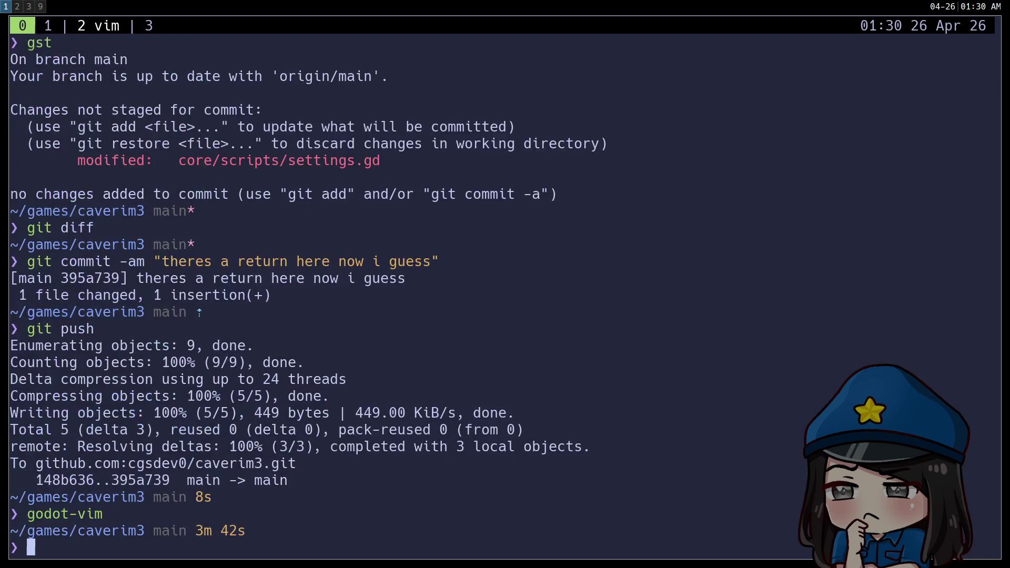
Step: Relaunch nvim, check the git-output shell in tmux window 1, and return to window 2
type("nvim")
key("Return")
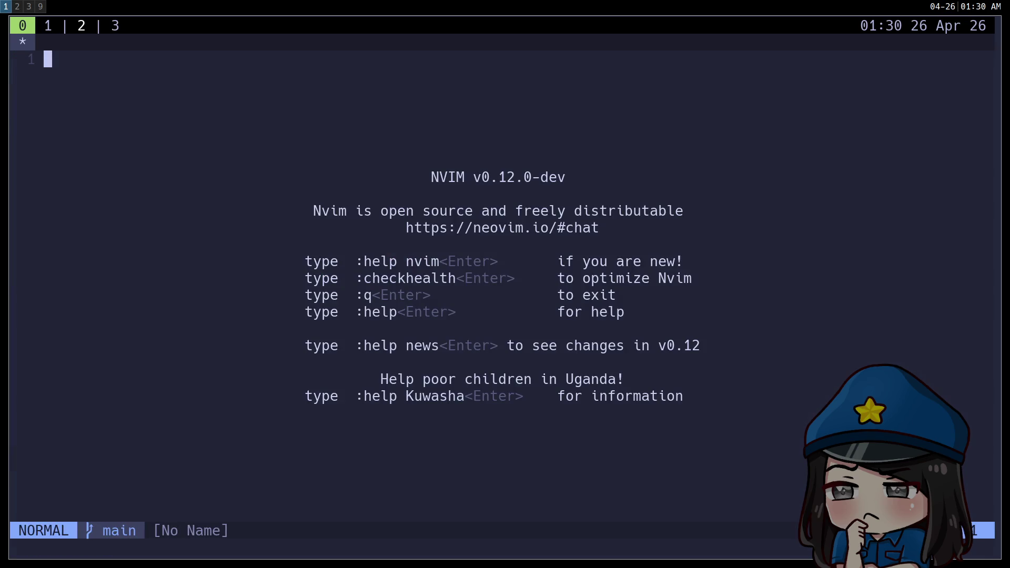
key("ctrl+b")
key("1")
key("ctrl+b")
key("2")
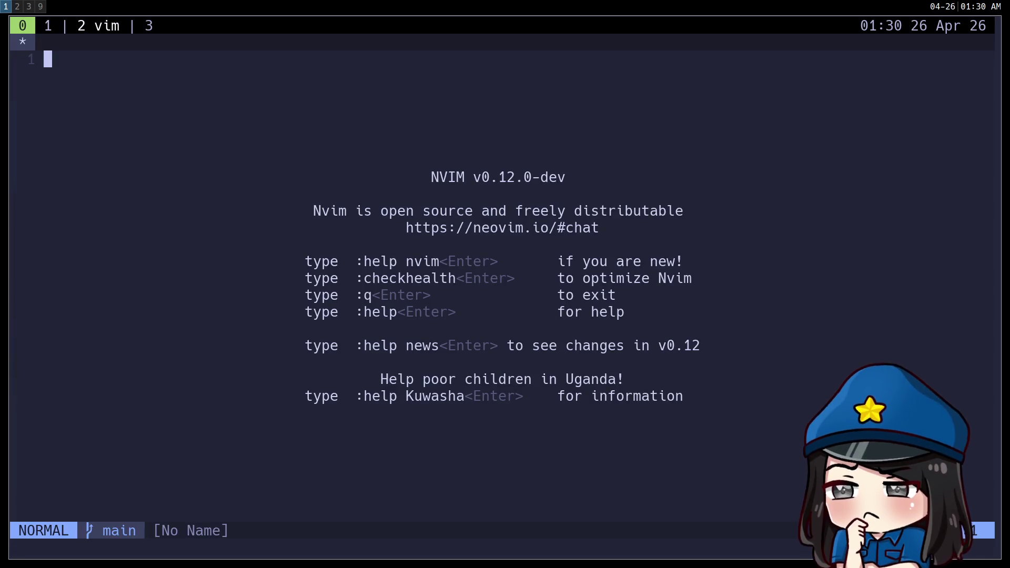
Step: Open addons/debug_menu/plugin.gd through the file finder and try hover docs on 'extends'
key("space")
key("f")
key("f")
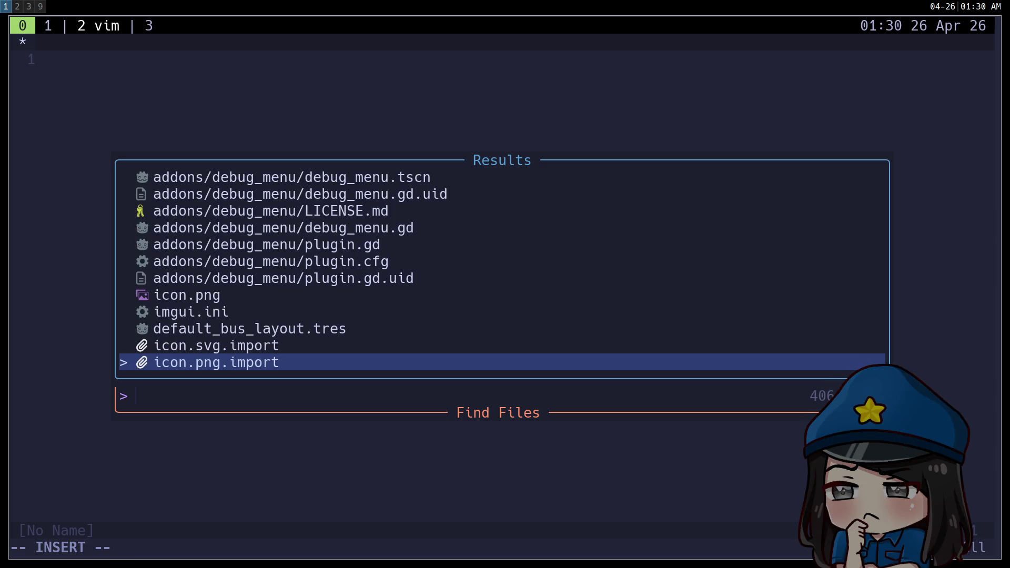
key("Up")
key("Up")
key("Up")
key("Up")
key("Up")
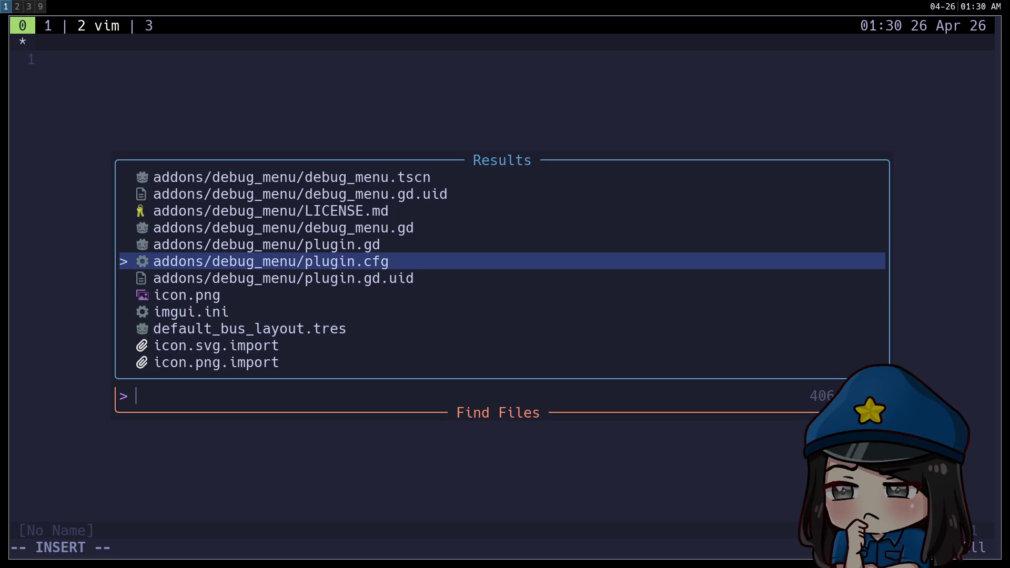
key("Return")
key("shift+k")
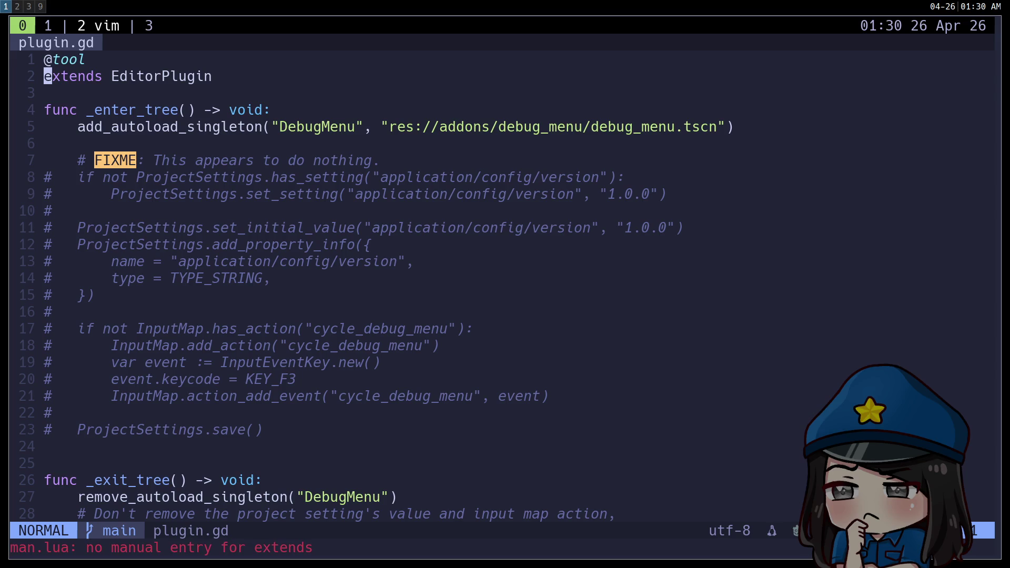
Step: Run :LspInfo and inspect the 'No active clients' line in the report
type(":LspInfo")
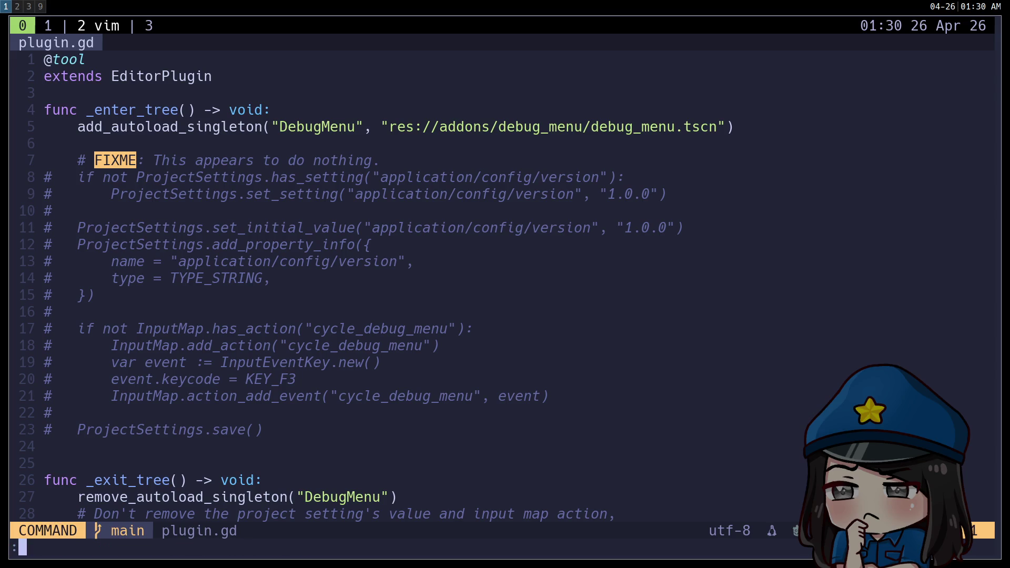
key("Return")
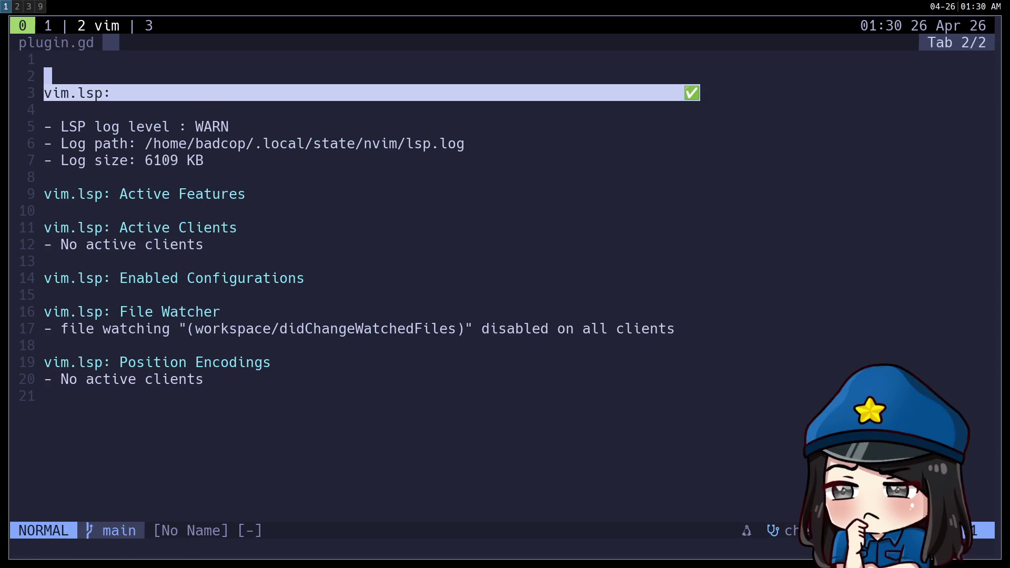
left_click(48, 244)
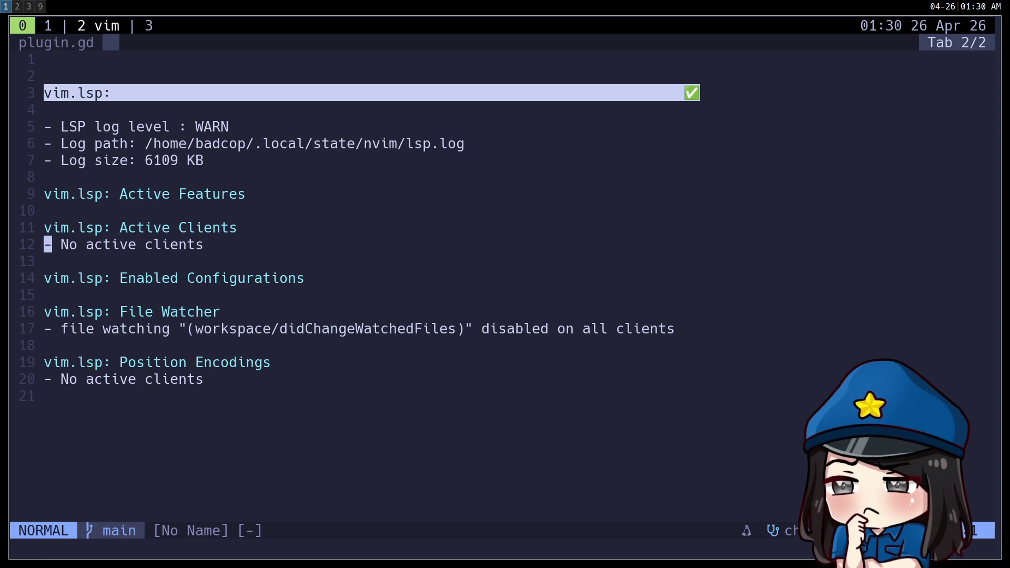
left_click(47, 262)
Step: Close the LSP report and open lua/lsp.lua through the file finder
key("q")
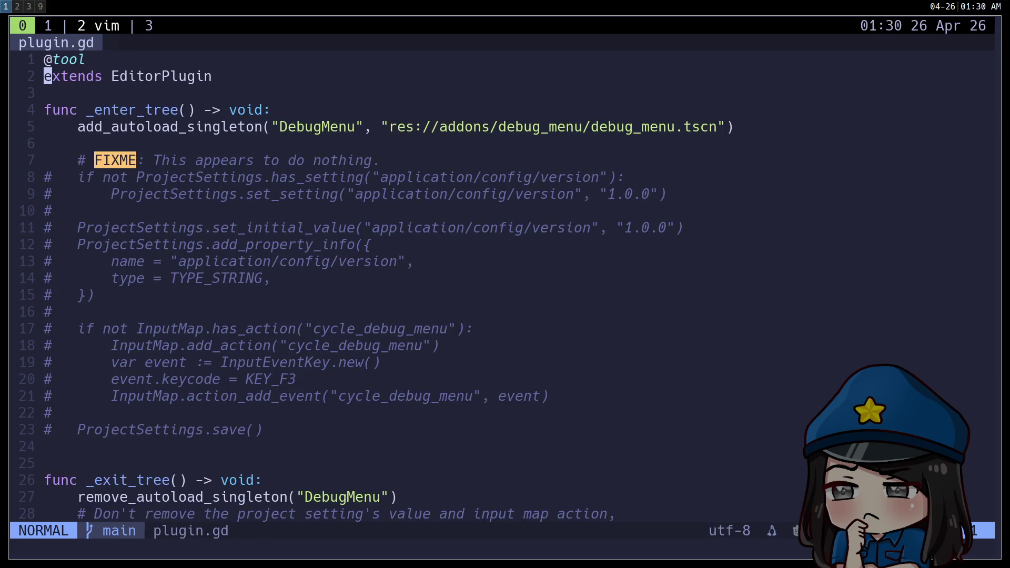
key("j")
key("j")
key("j")
key("space")
key("f")
key("f")
type("lsp")
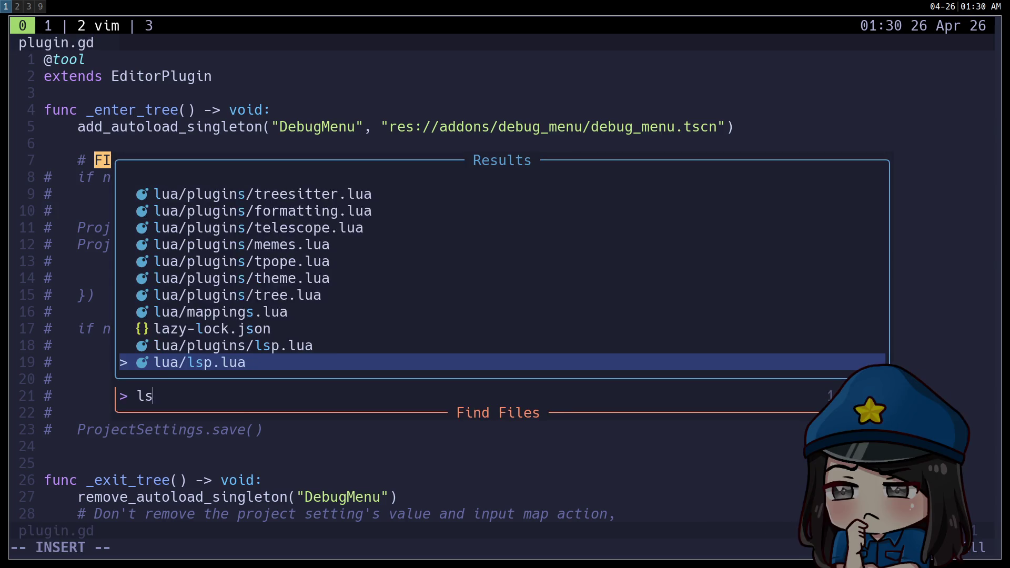
key("Return")
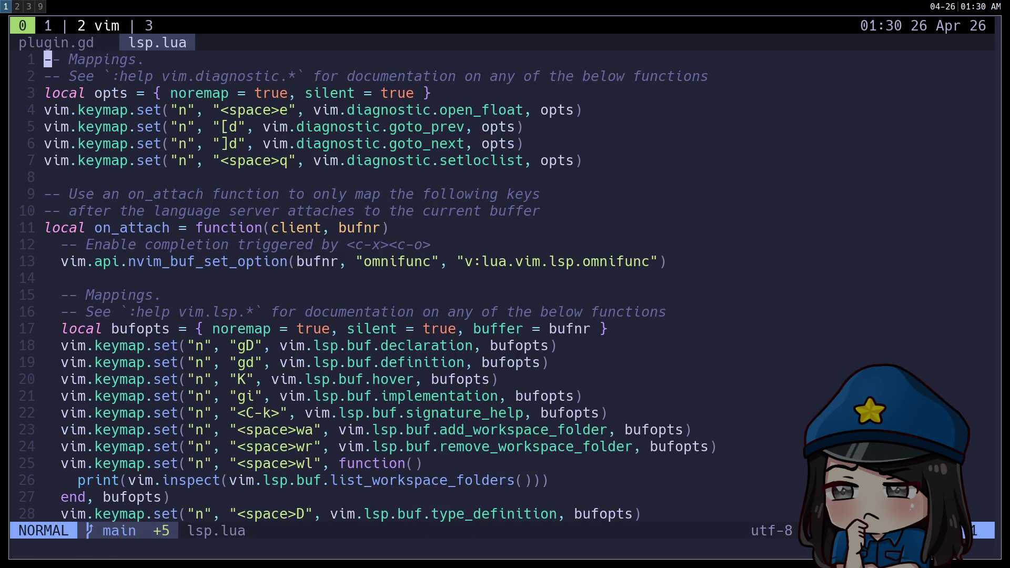
Step: Rename the godot server entry on line 69 to "gdscript" and save lsp.lua
type("/godot")
key("Return")
type("config(\"gdscript")
key("Escape")
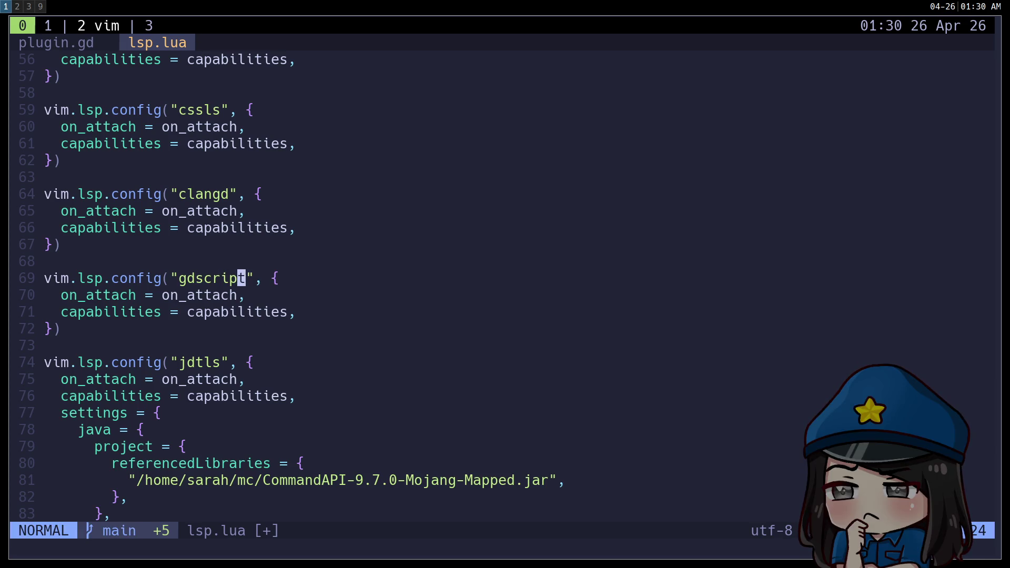
key("ctrl+u")
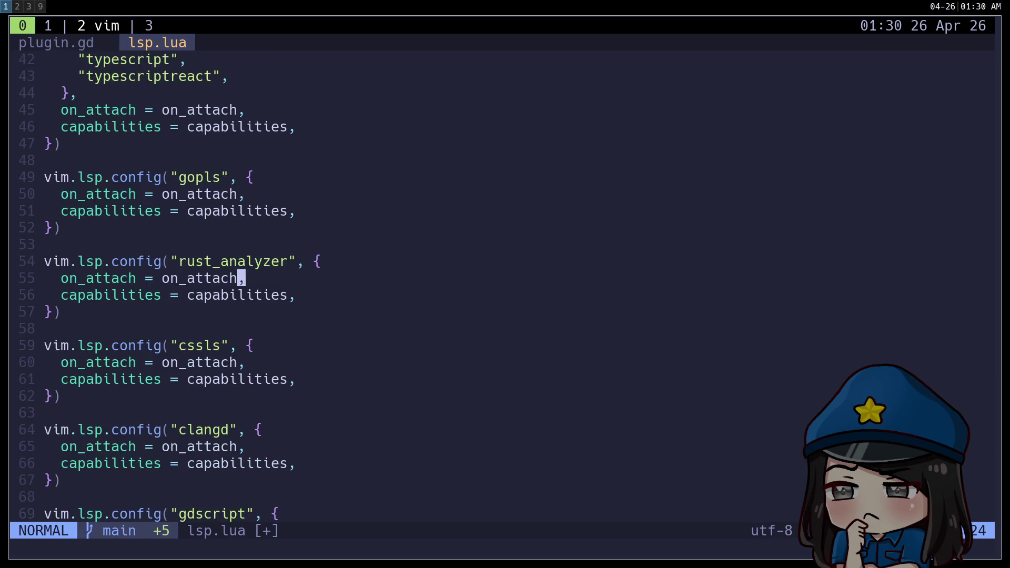
key("ctrl+u")
key("ctrl+d")
key("ctrl+d")
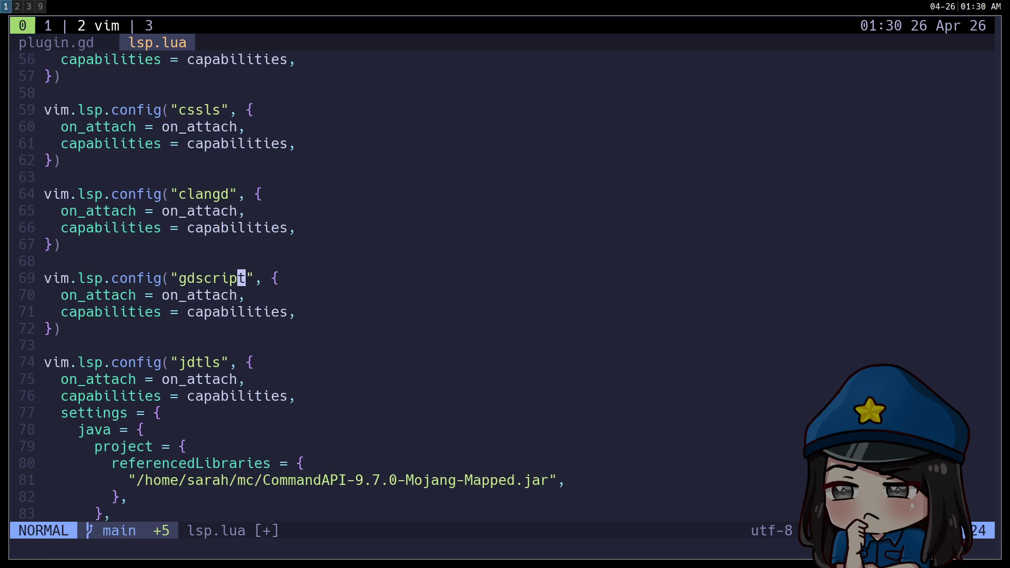
type(":w")
key("Return")
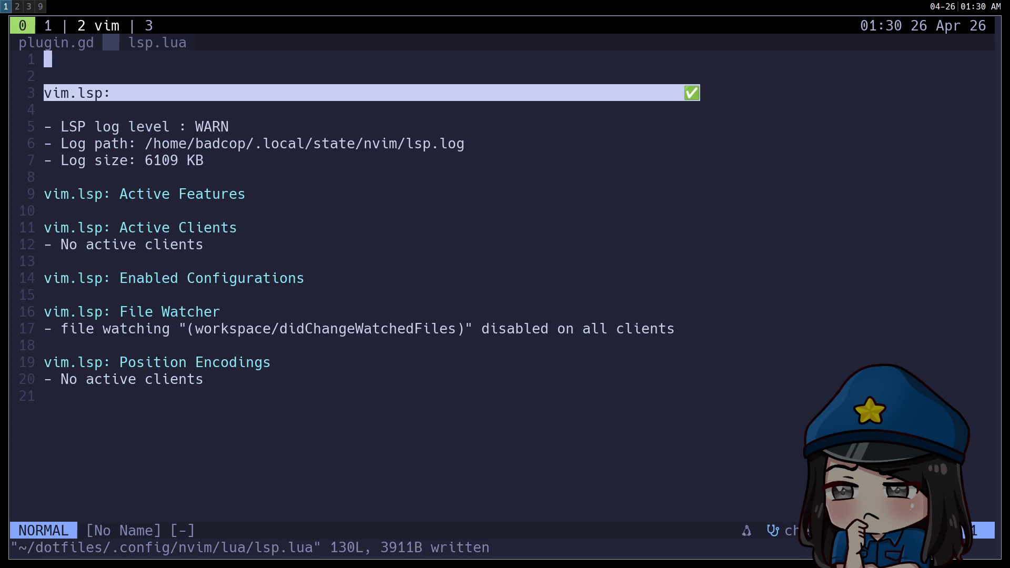
key("colon")
key("Escape")
Step: Restart Neovim and open the console addon's plugin.cfg through the file finder
type(":q")
key("Return")
key("Up")
key("Return")
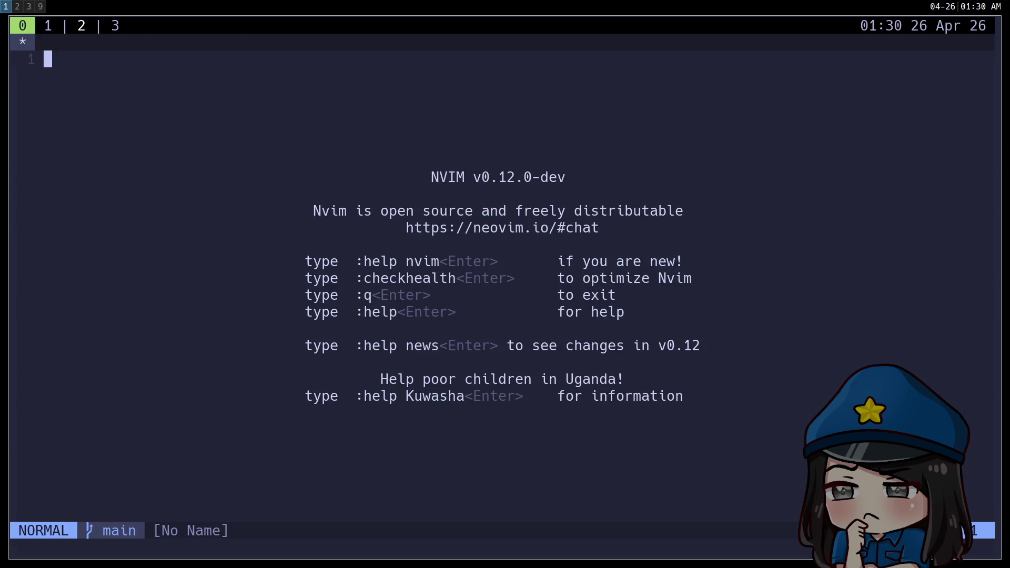
key("space")
key("f")
key("f")
type("plugin")
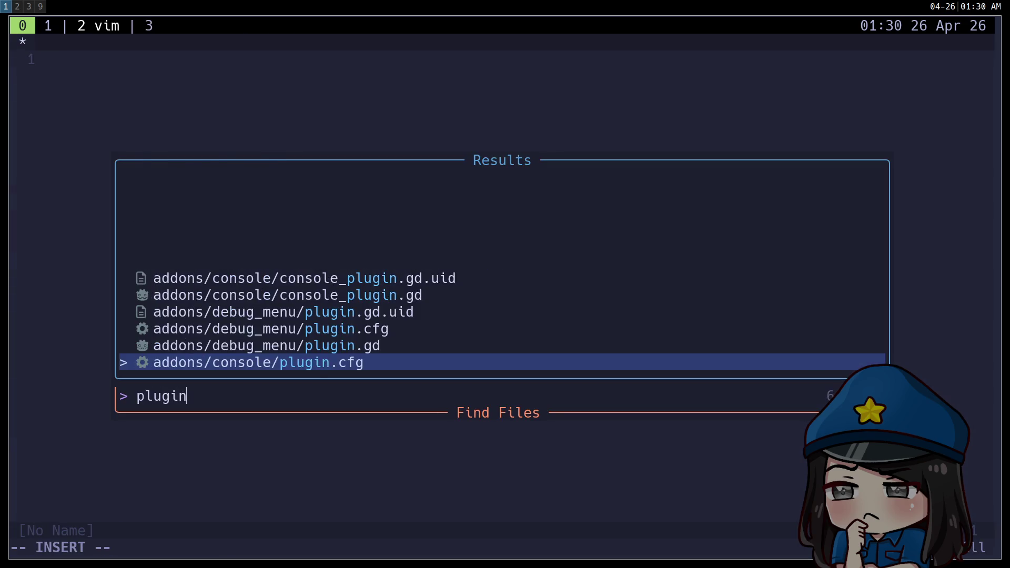
key("Return")
Step: Open the debug menu's plugin.gd and start the GDScript language server with :LspStart
key("space")
key("f")
key("f")
type("plugin")
key("Up")
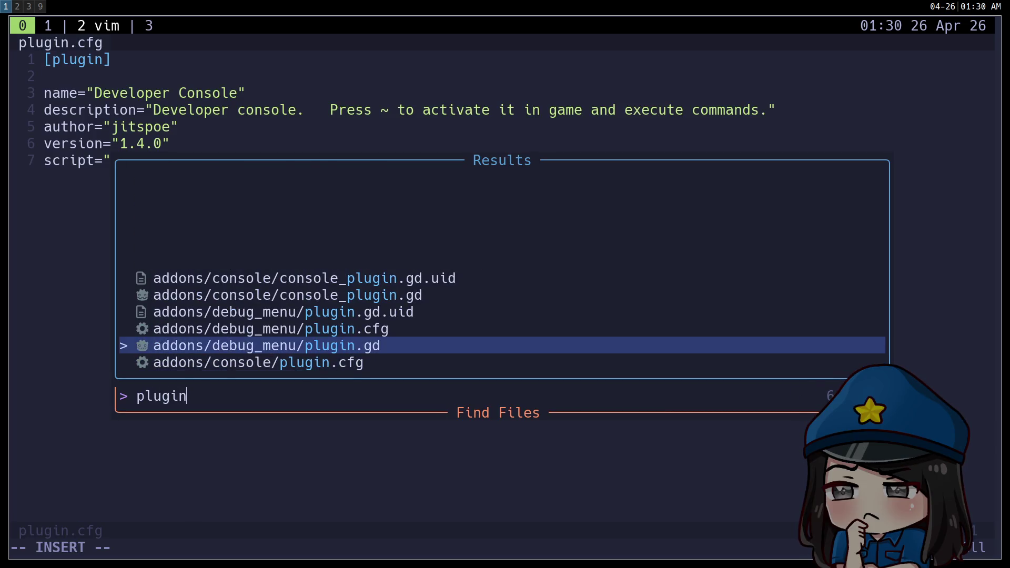
key("Return")
type(":L")
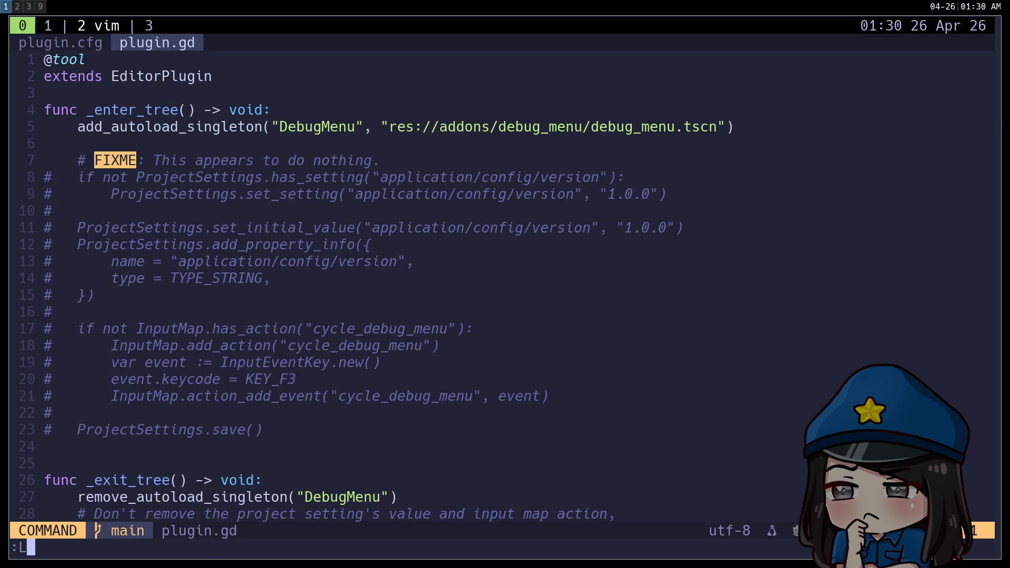
type("spStart")
key("Return")
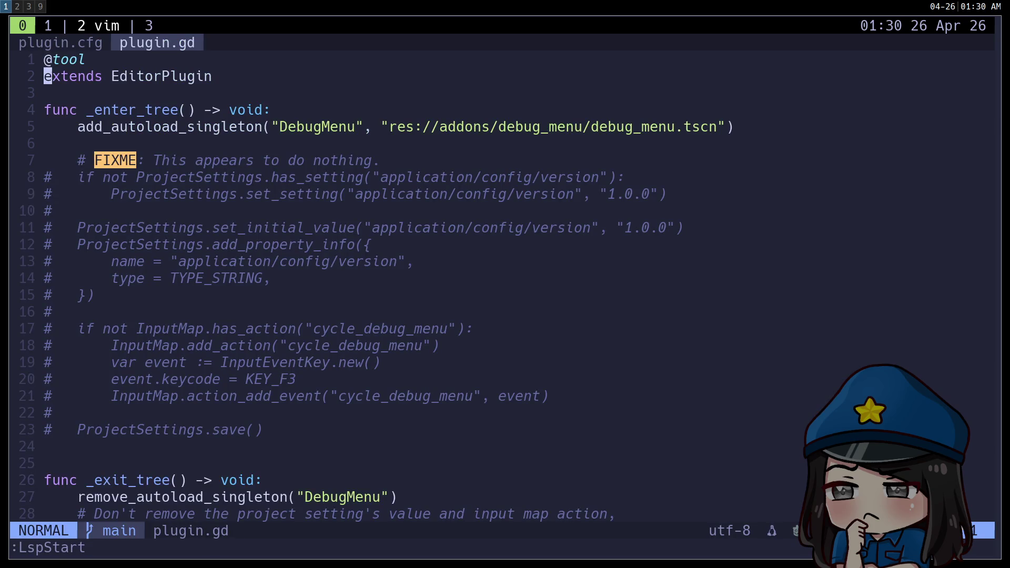
key("shift+k")
key("j")
key("k")
key("w")
key("shift+k")
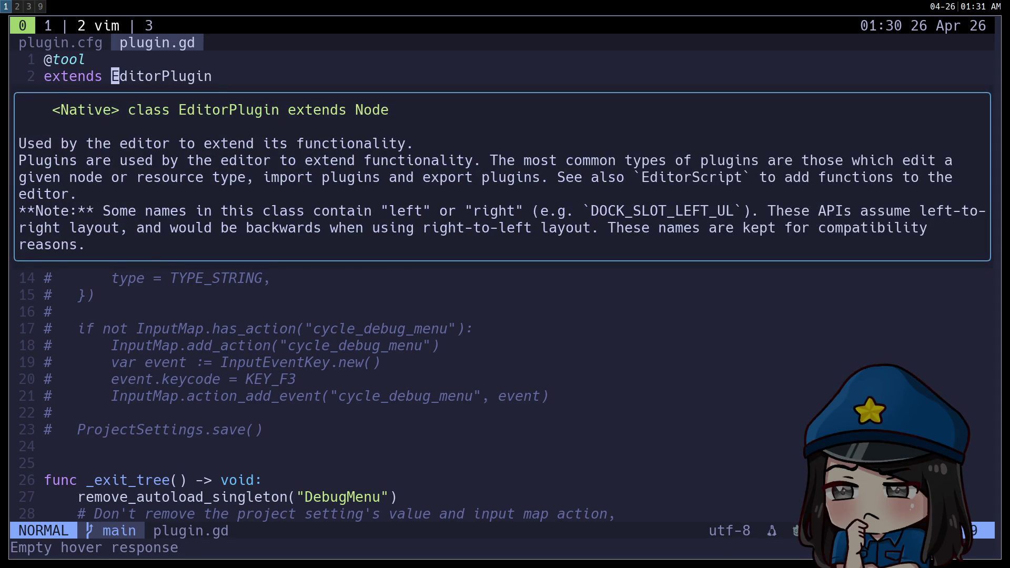
key("k")
key("shift+k")
key("j")
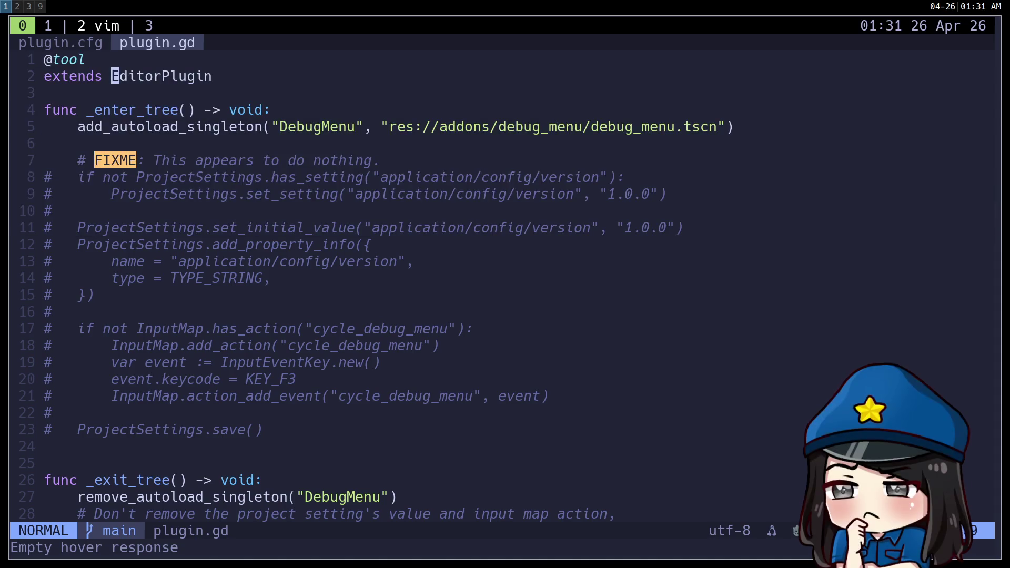
Step: Try EditorPlugin method completions on a new func line, then undo the test _init line
type("jofun")
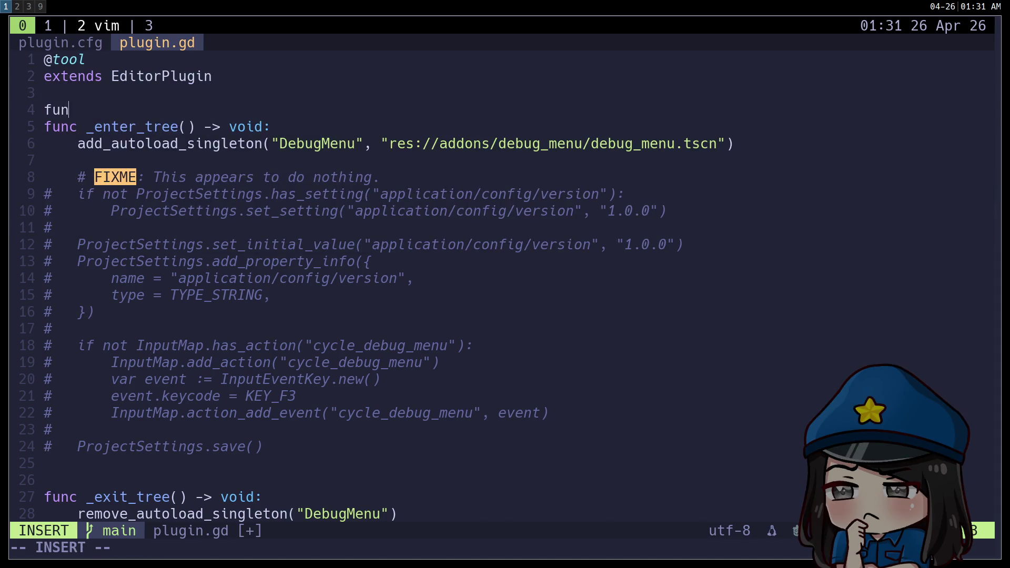
key("Tab")
key("Tab")
key("Tab")
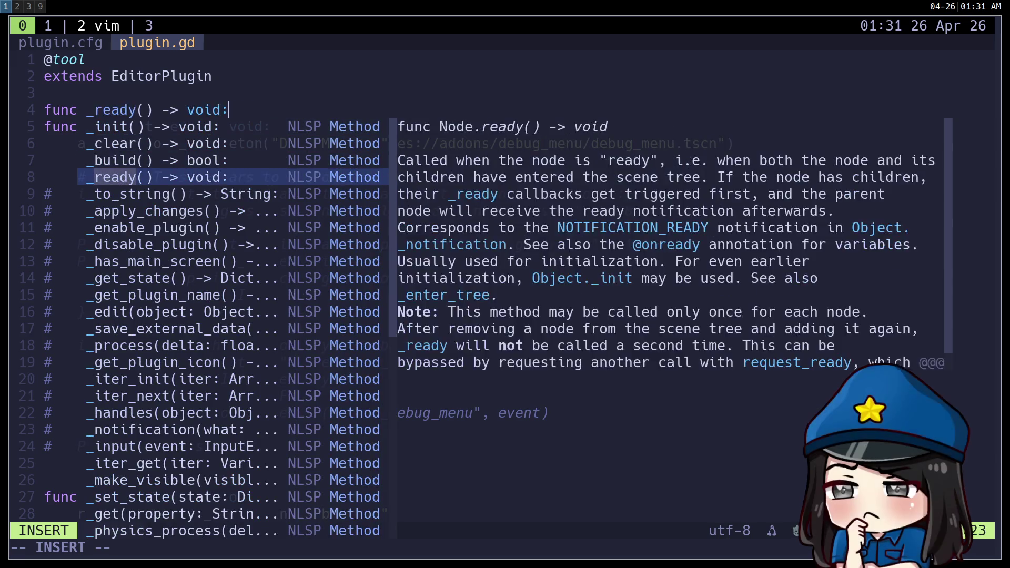
key("Tab")
key("Tab")
key("Tab")
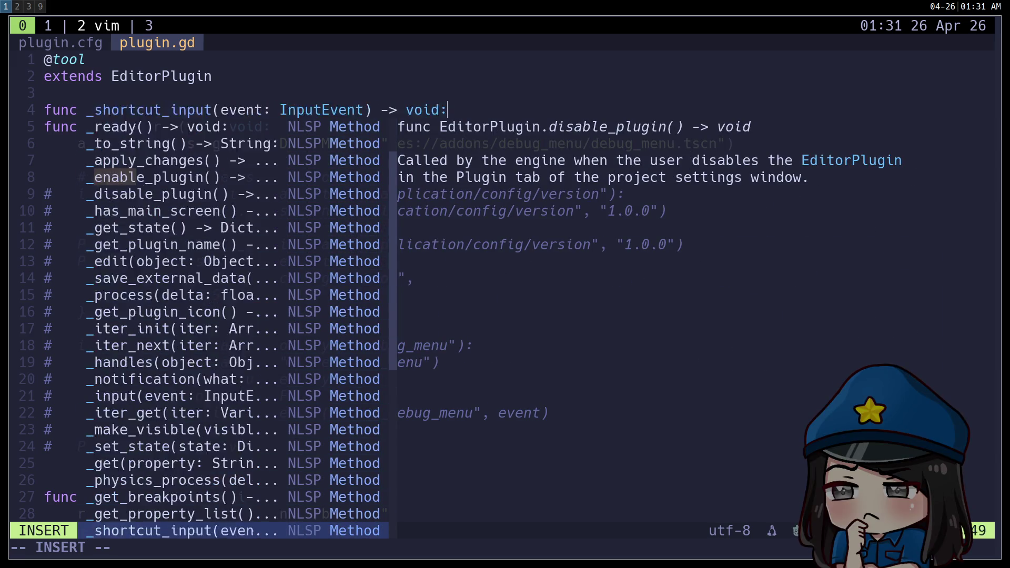
key("Tab")
key("Tab")
key("Tab")
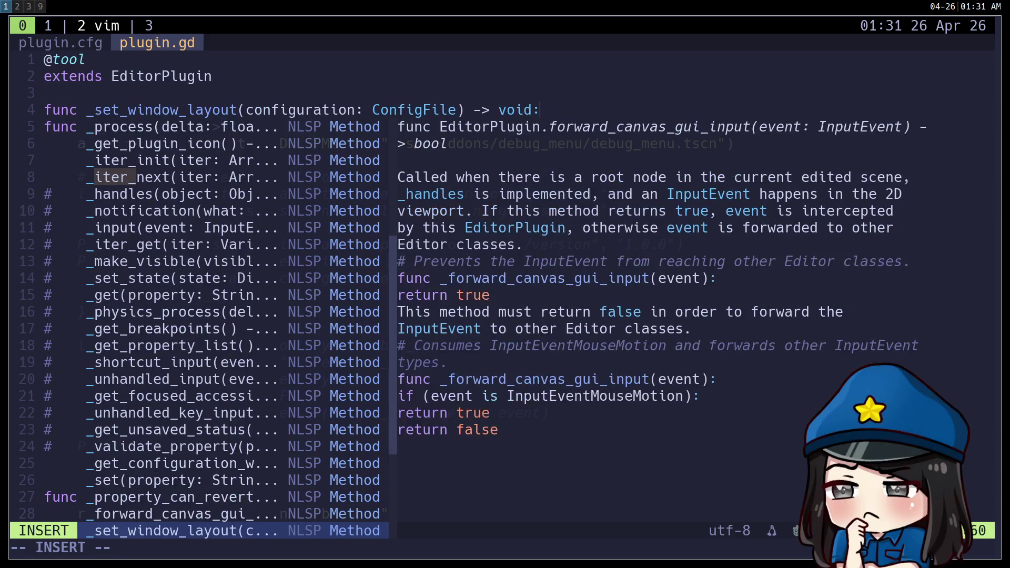
key("Tab")
key("Tab")
key("Tab")
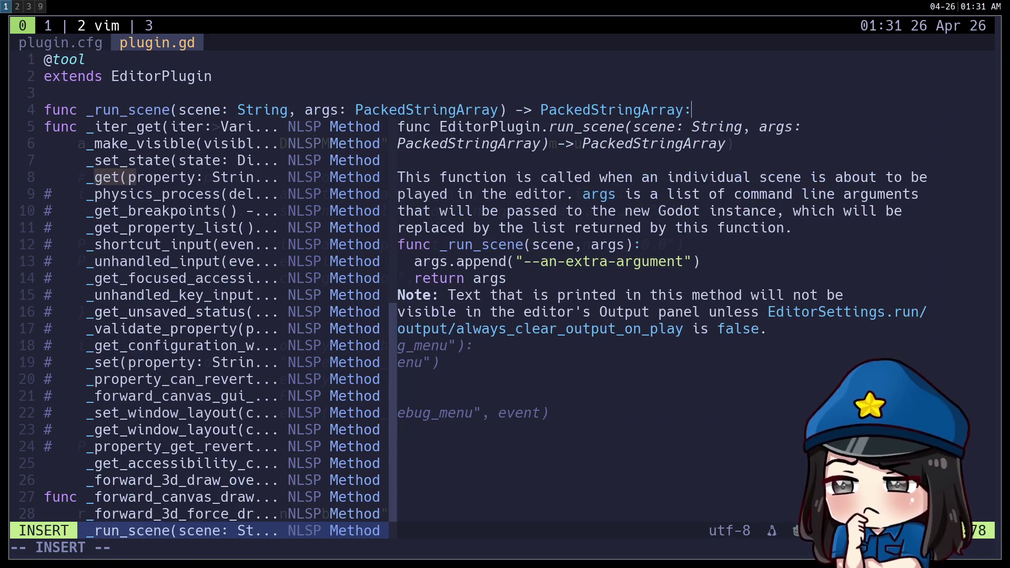
key("Tab")
key("Tab")
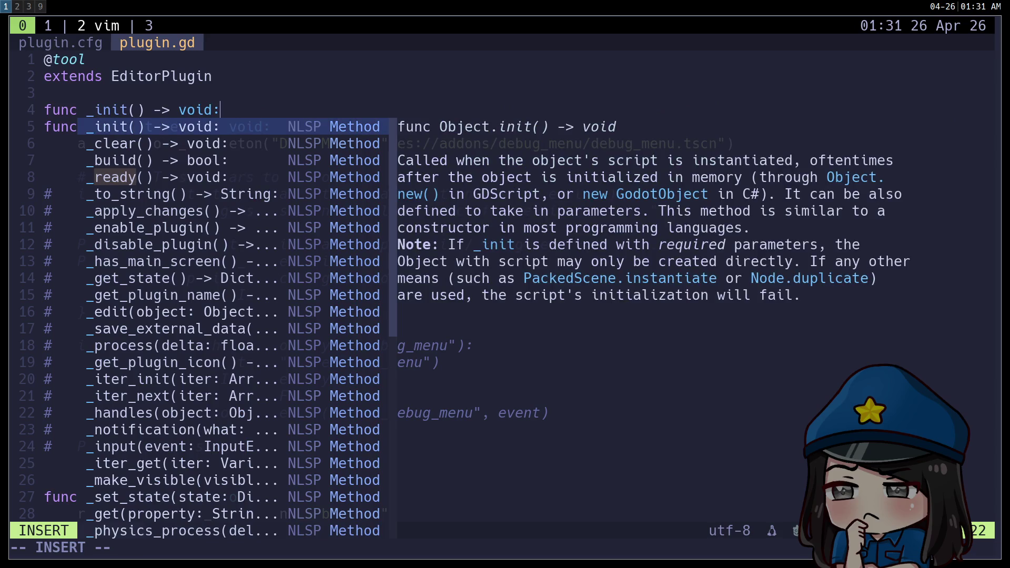
key("Escape")
key("u")
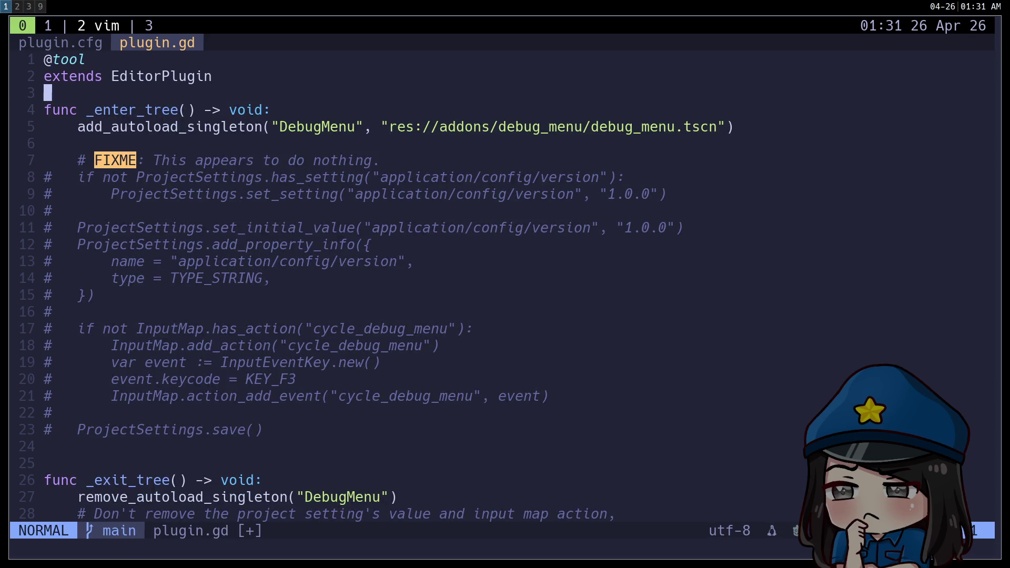
Step: Save plugin.gd with :wq, relaunch a fresh nvim session, and switch to the Godot workspace
type(":wq")
key("Return")
type("nvim")
key("Return")
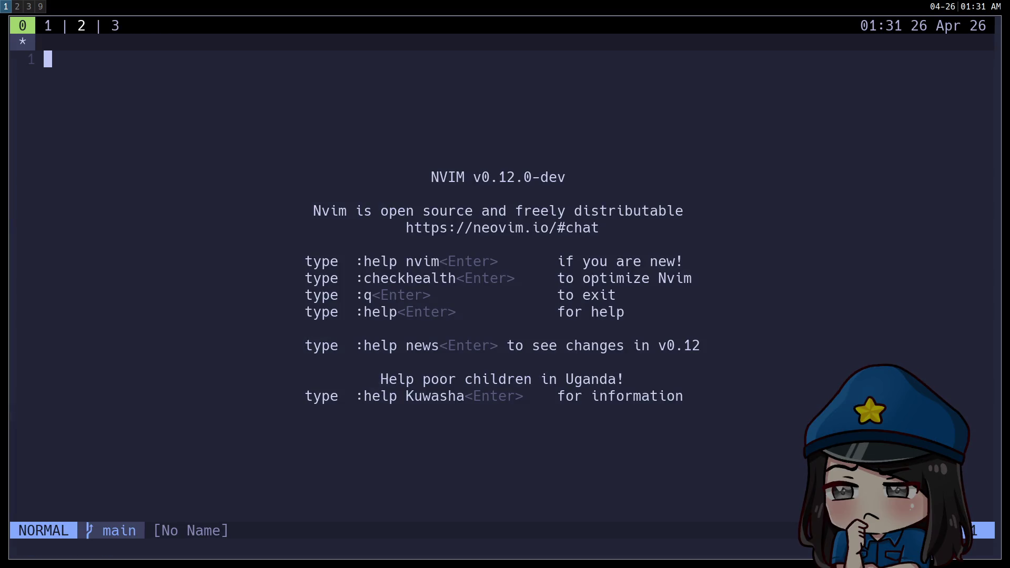
key("super+2")
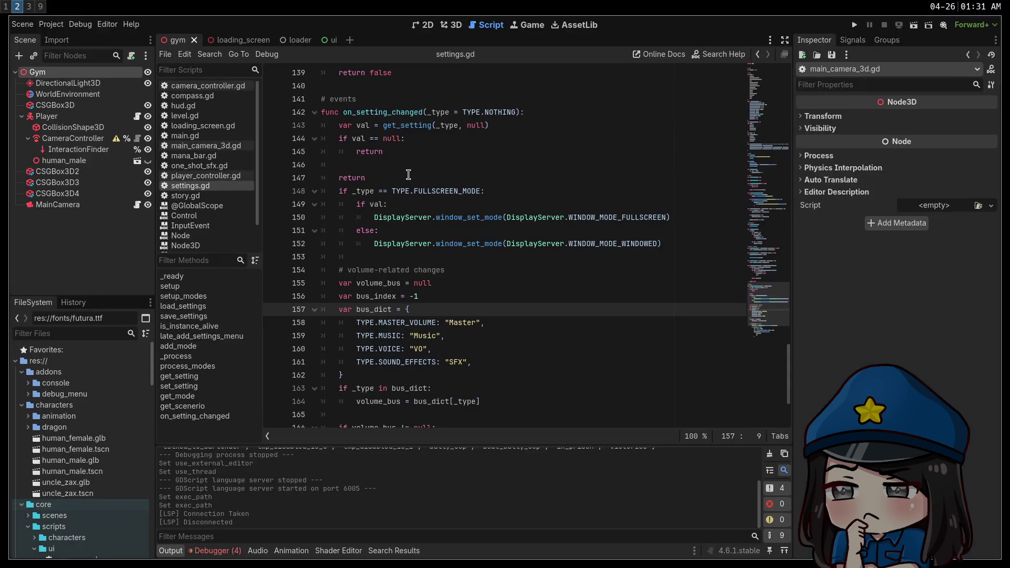
Step: Open player_controller.gd from Godot in Neovim and look up CharacterBody3D's documentation
left_click(136, 118)
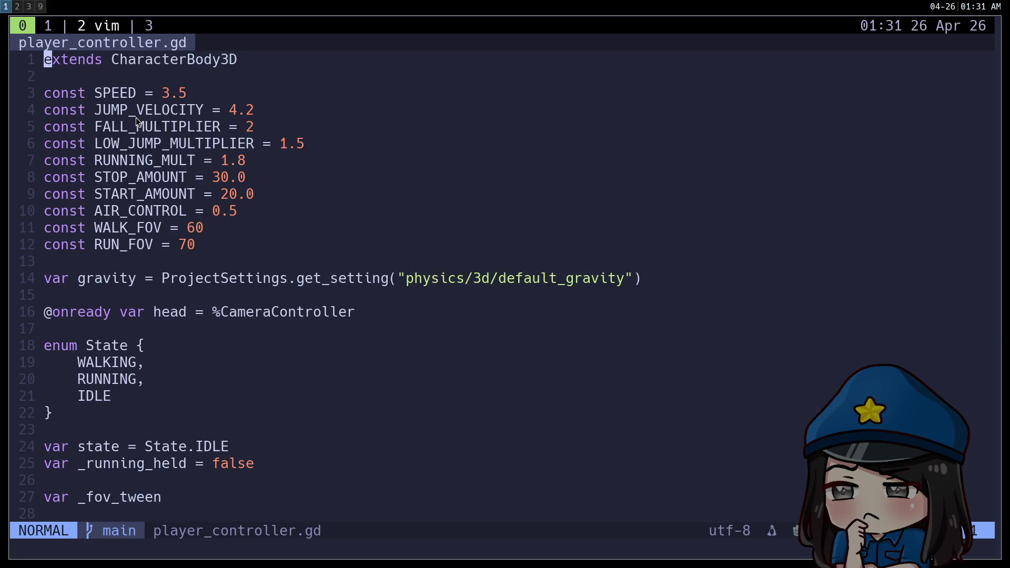
key("shift+k")
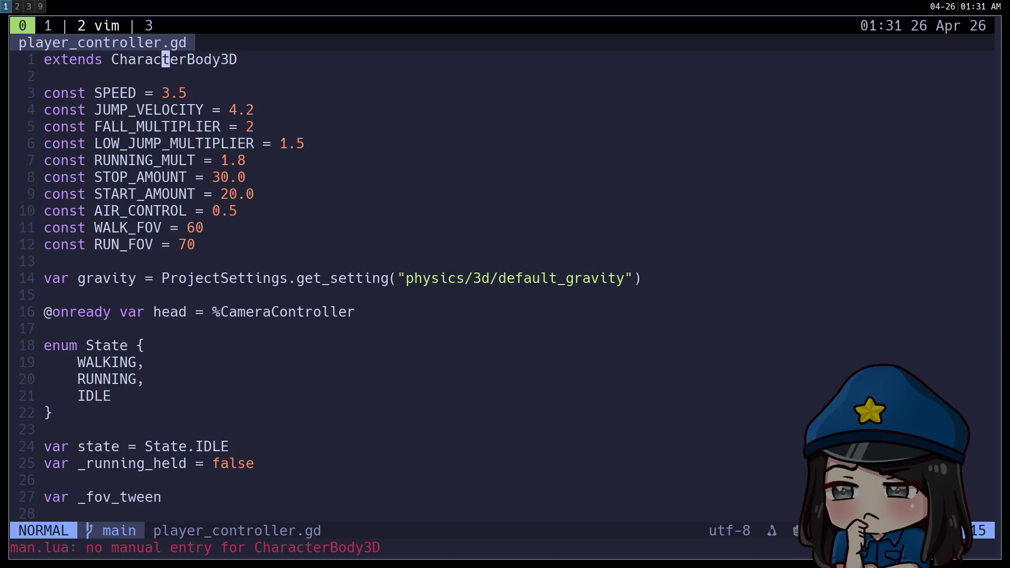
key("j")
key("k")
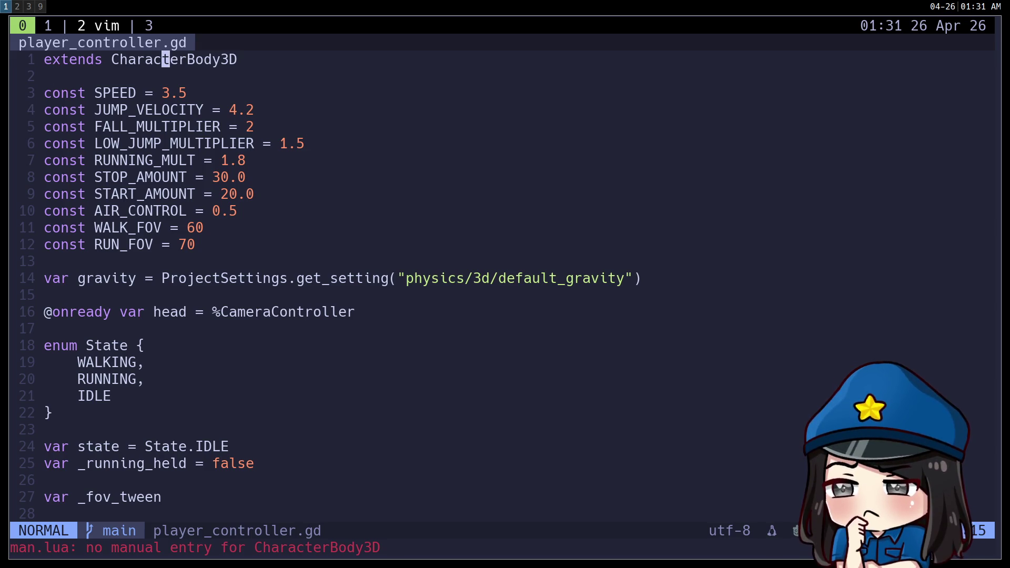
Step: Look up the SPEED constant, close the resulting man page split, and type :LspInfo
key("j")
key("j")
key("h")
key("h")
key("h")
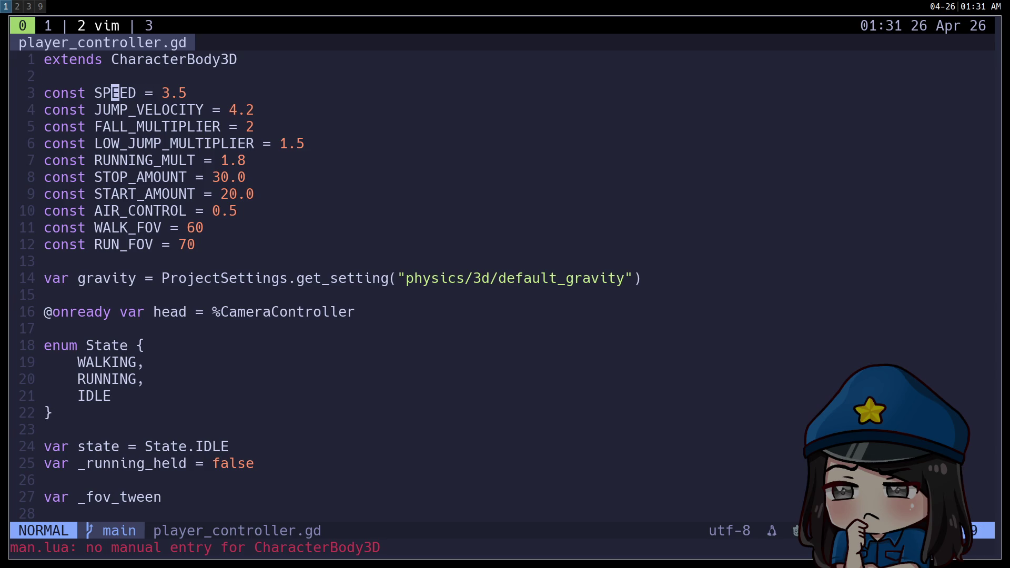
key("shift+k")
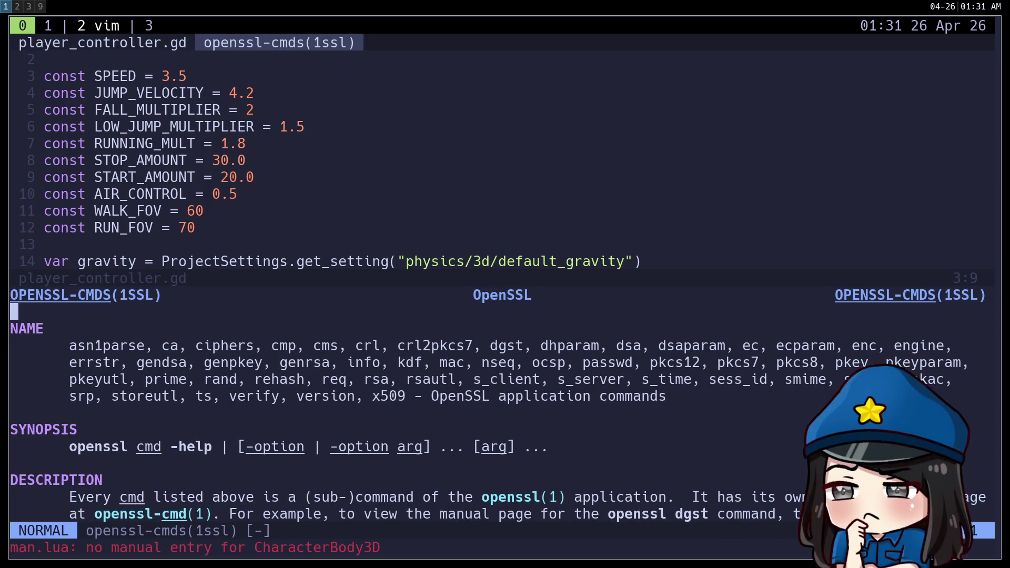
key("q")
type("j")
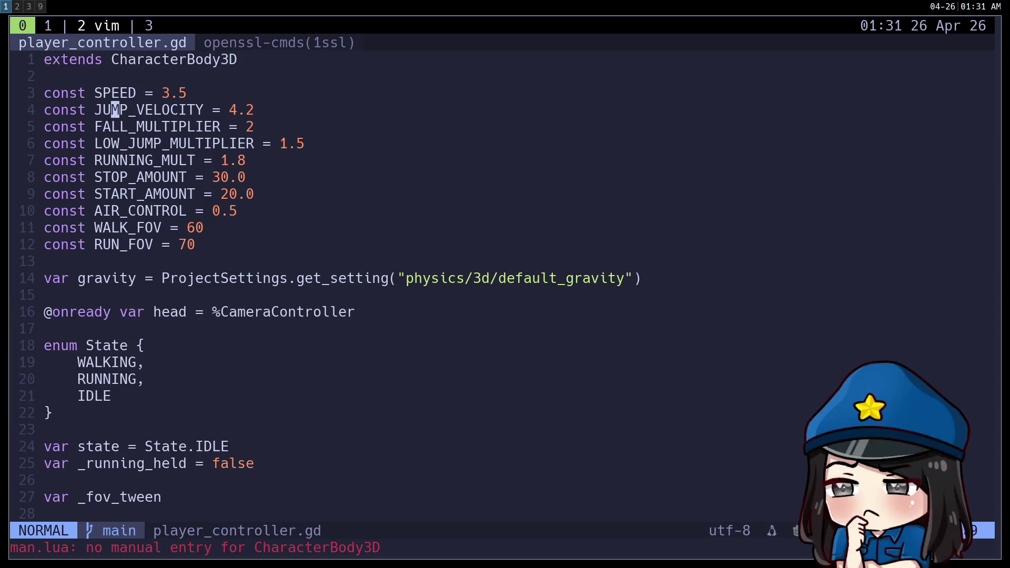
type(":LspInfo")
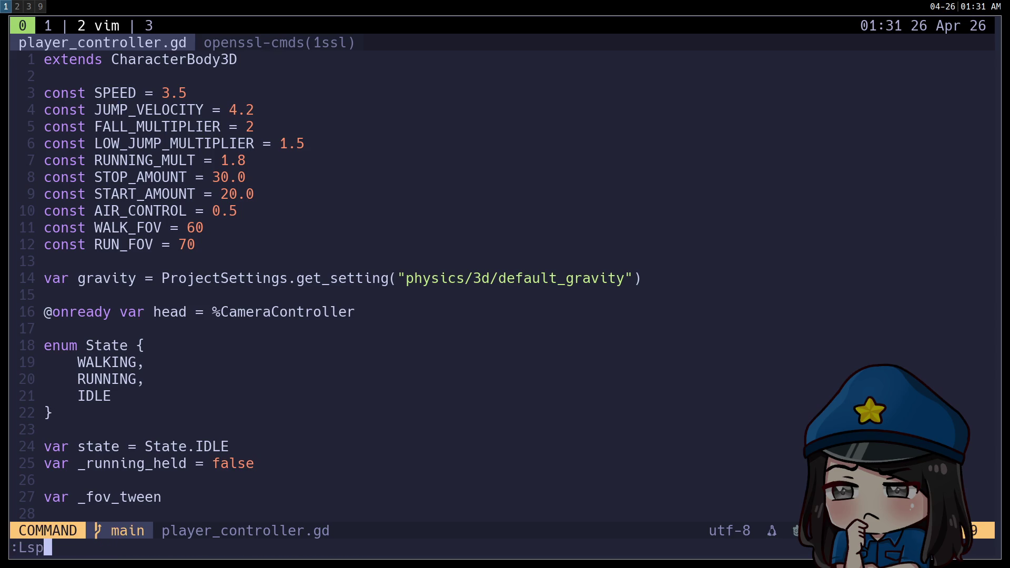
Step: Review and close the LSP status report, then start the language server with :LspStart
key("Return")
key("j")
key("j")
key("j")
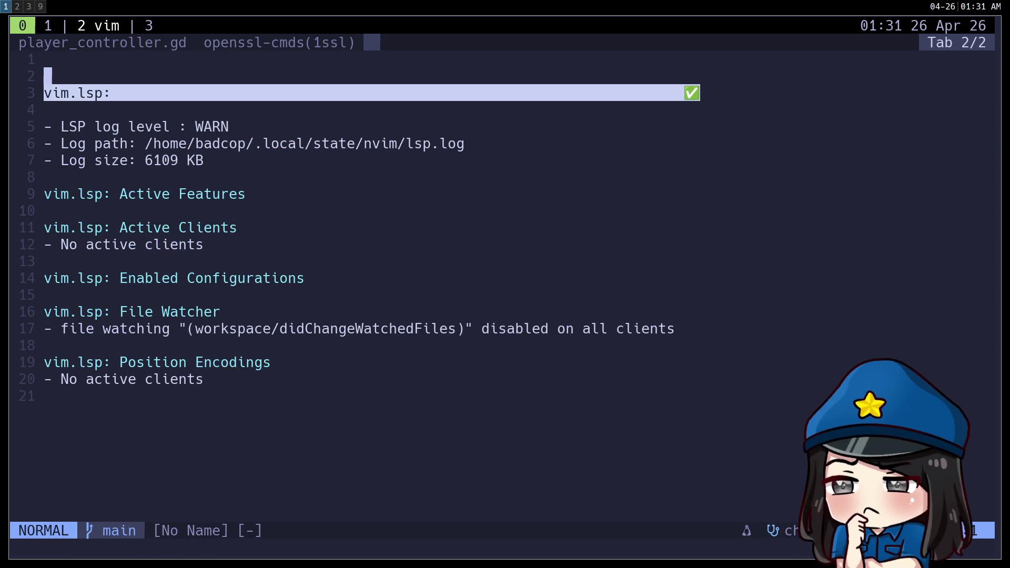
type(":q")
key("Return")
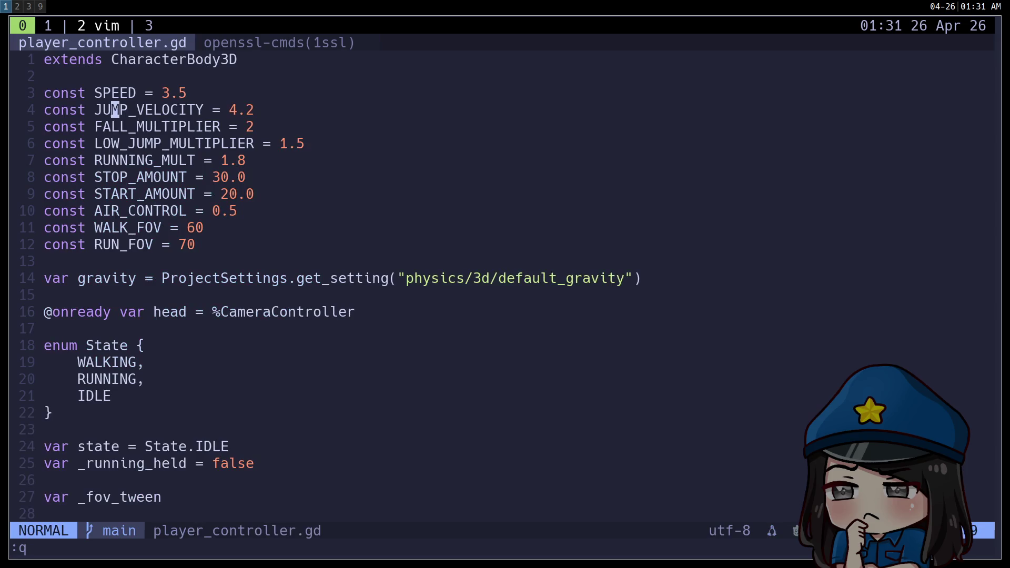
type(":LspS")
type("tart")
key("Return")
Step: Rerun :LspInfo to confirm the gdscript client is active, then exit Neovim with :qa
type(":Lps")
key("BackSpace")
key("BackSpace")
type("spInfo")
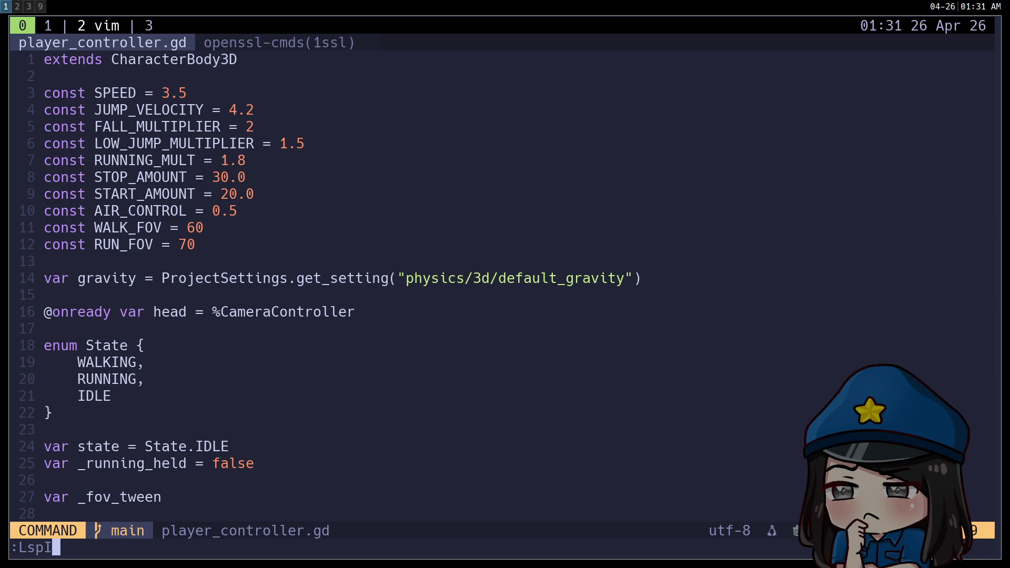
key("Return")
key("j")
key("j")
key("j")
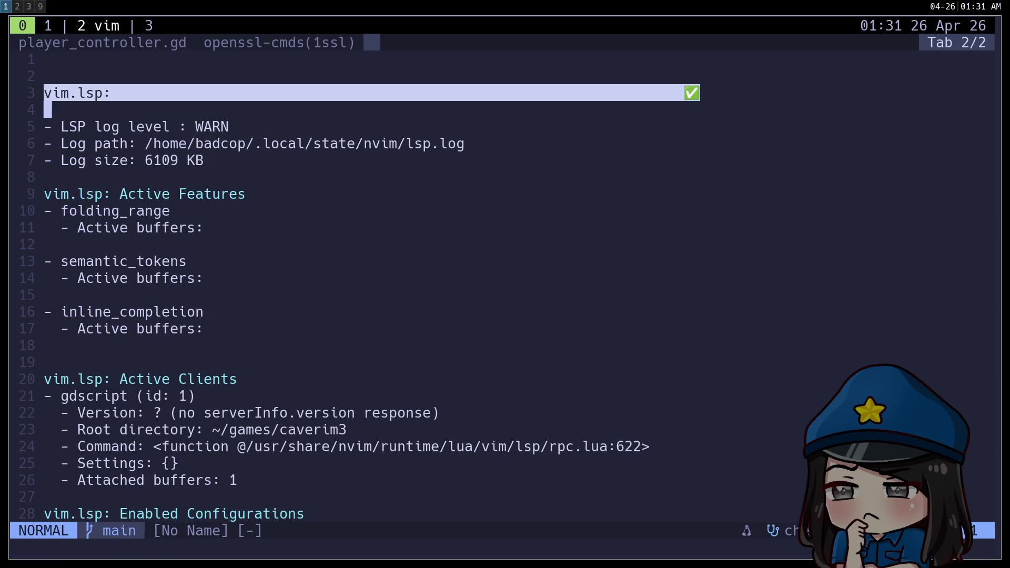
key("j")
key("j")
key("j")
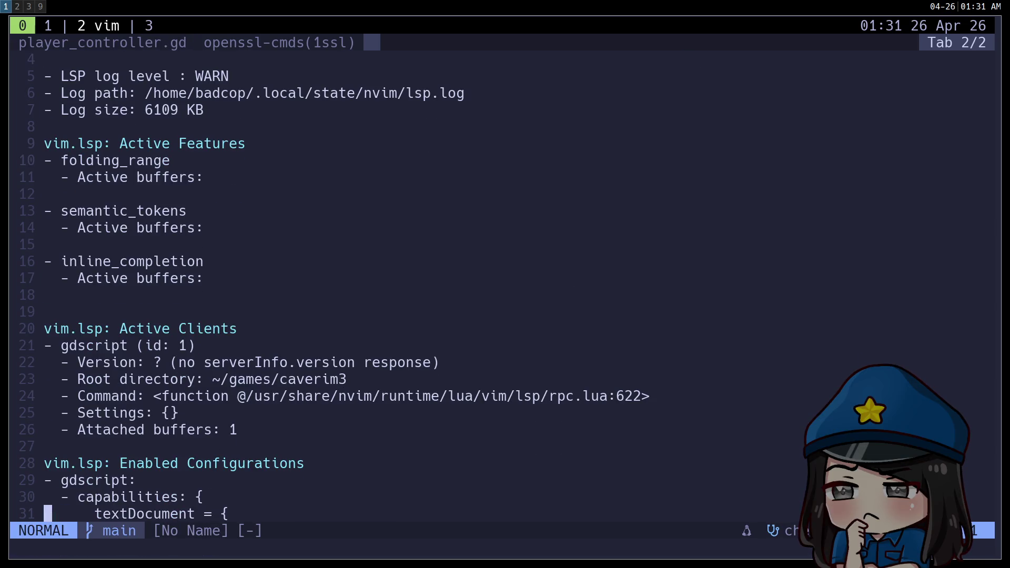
key("j")
key("j")
key("j")
key("q")
type("gt")
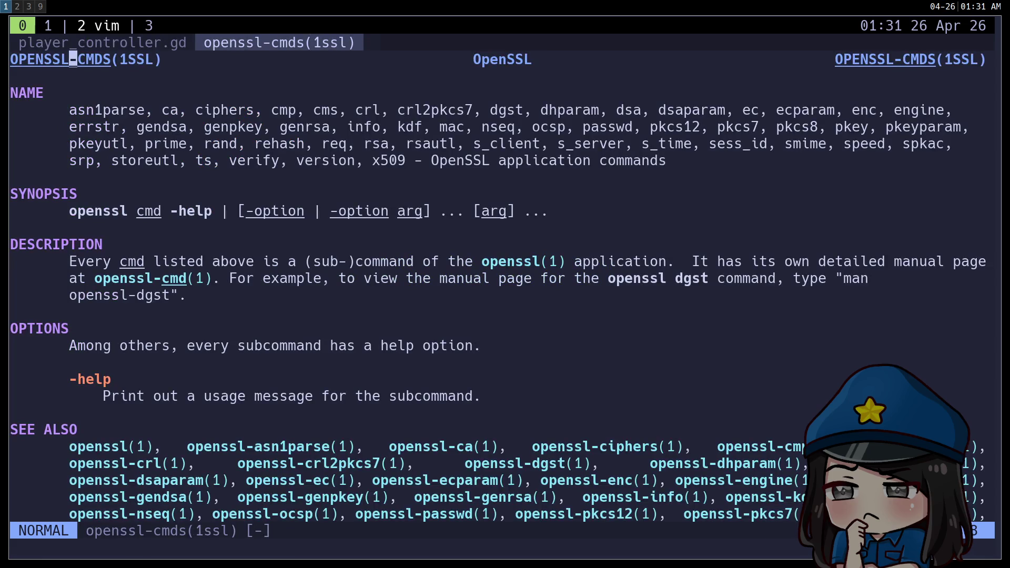
type(":qa")
key("Return")
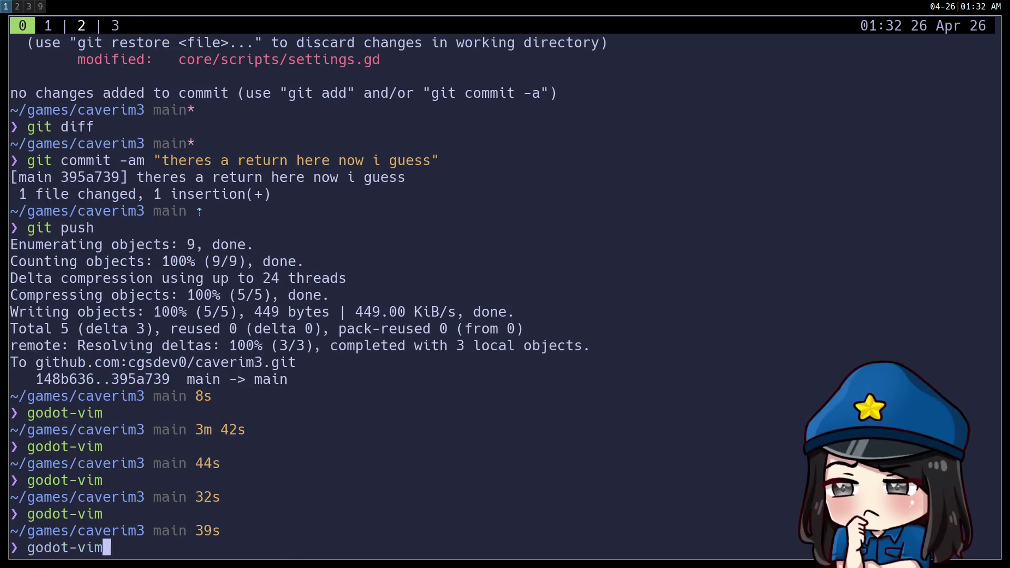
Step: Launch nvim, open player_controller.gd via the file finder, and run :LspStart
type("nvim")
key("Return")
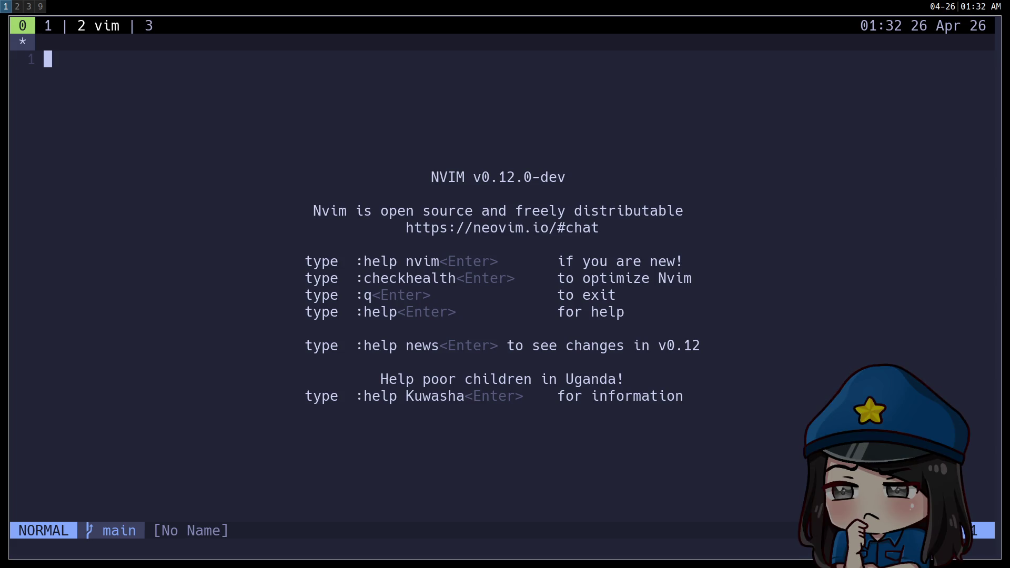
key("space")
key("f")
key("f")
type("playercon")
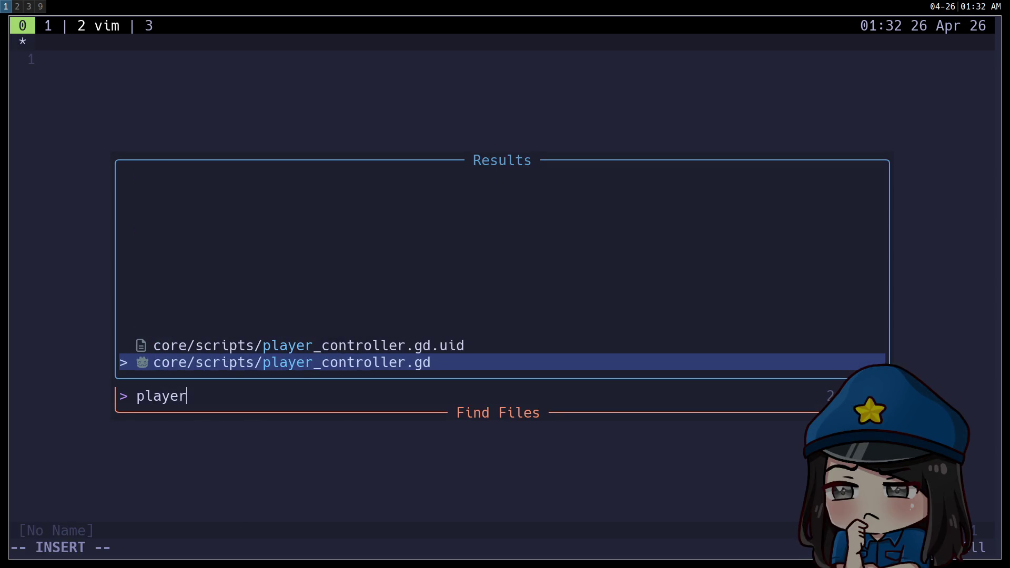
key("Return")
type(":LspStart")
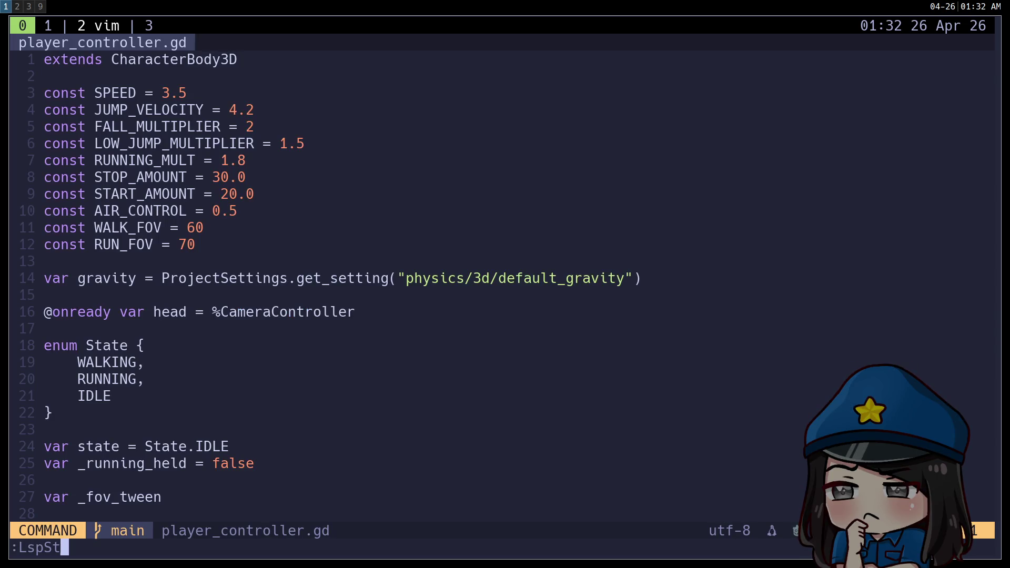
key("Return")
Step: Show hover documentation for gravity and ProjectSettings on line 14, then switch to Godot
key("j")
key("j")
key("j")
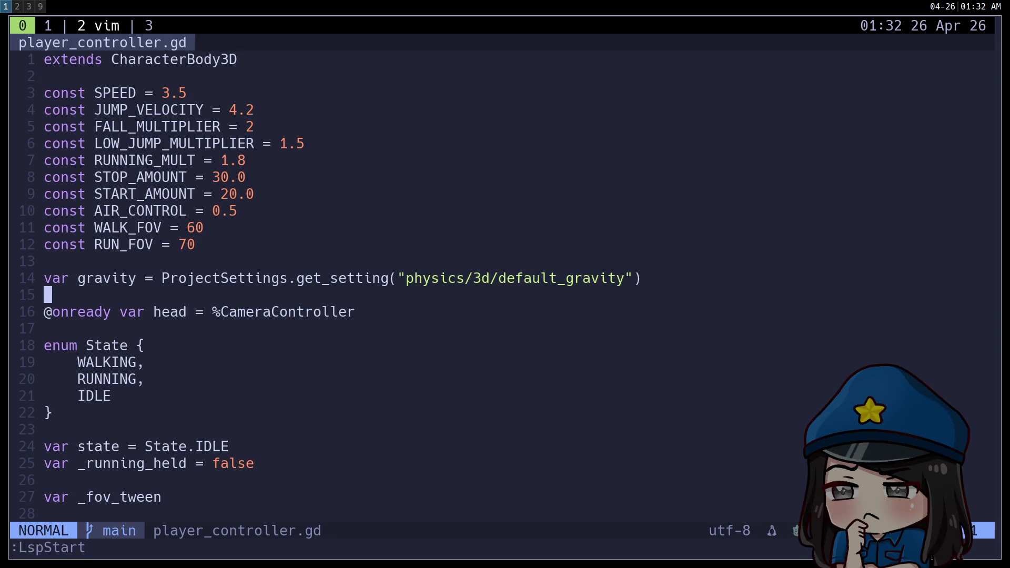
key("k")
key("l")
key("w")
key("l")
key("l")
key("K")
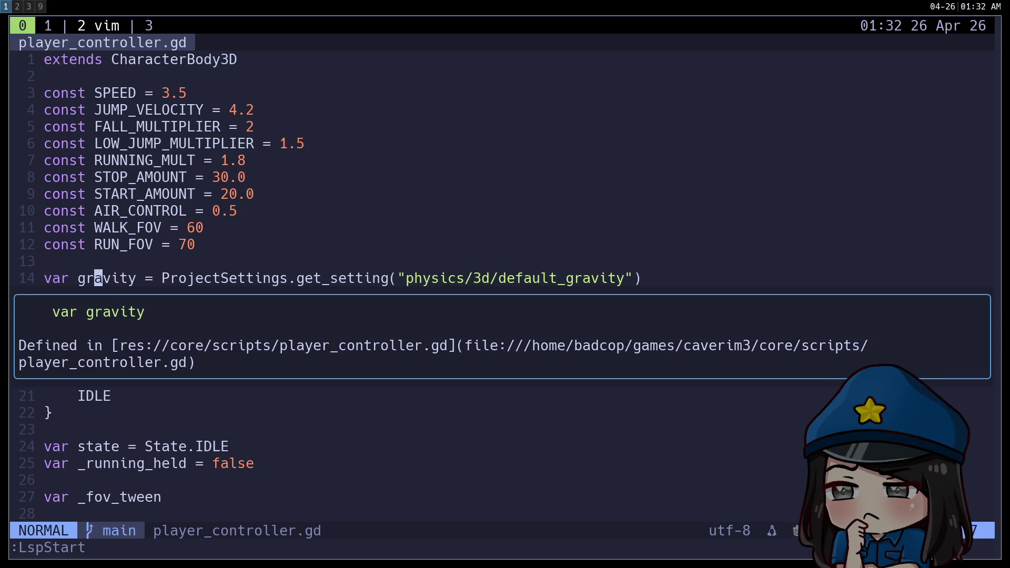
key("w")
key("K")
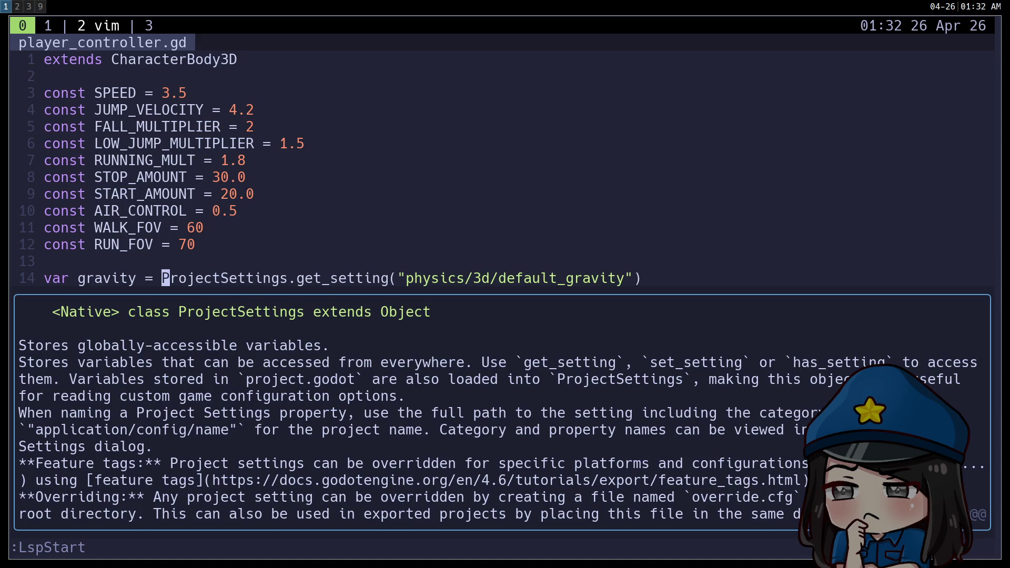
key("ctrl+minus")
key("ctrl+minus")
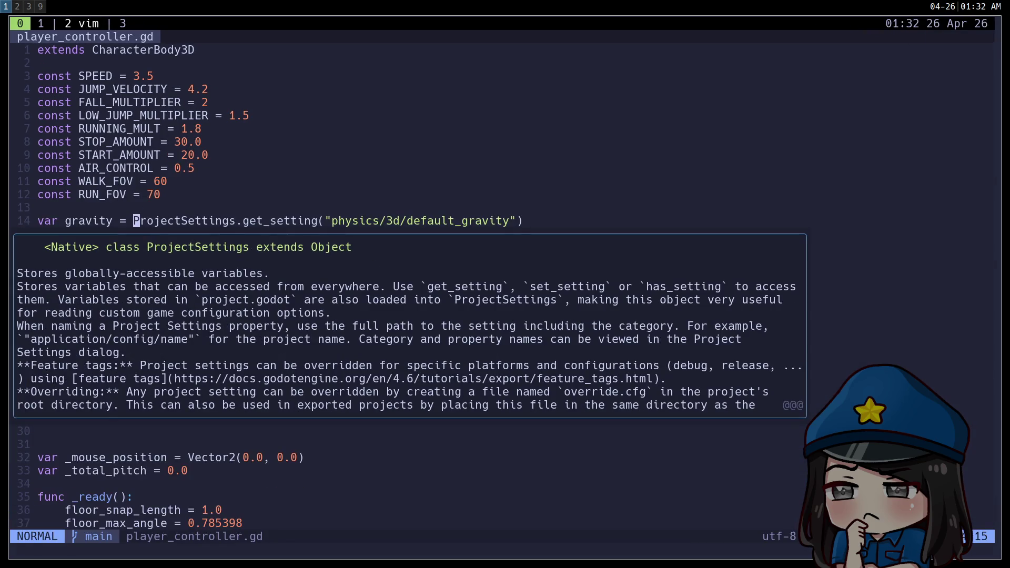
key("super+2")
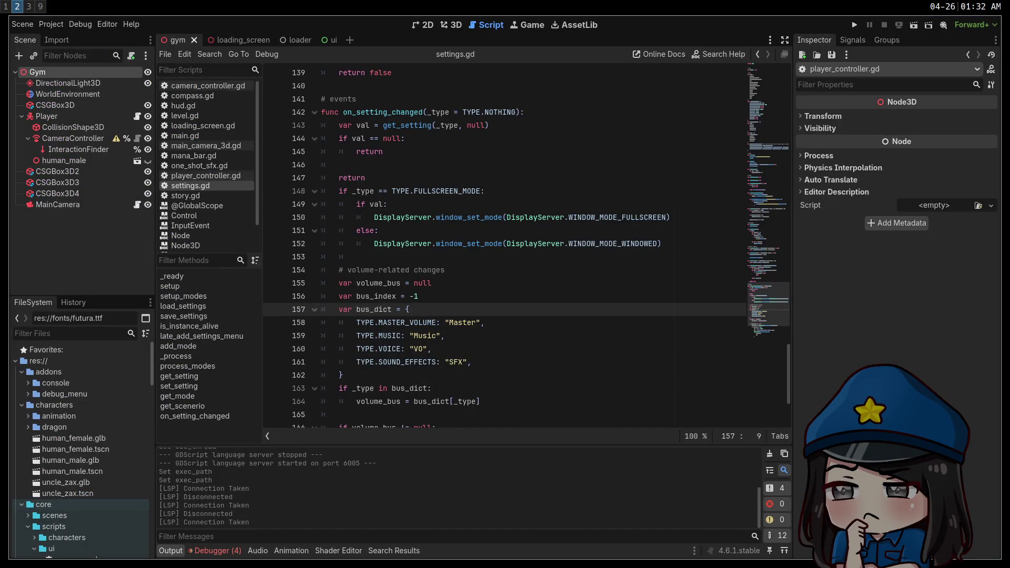
Step: Open Godot's Editor Settings and review the Language Server settings
left_click(107, 23)
left_click(147, 35)
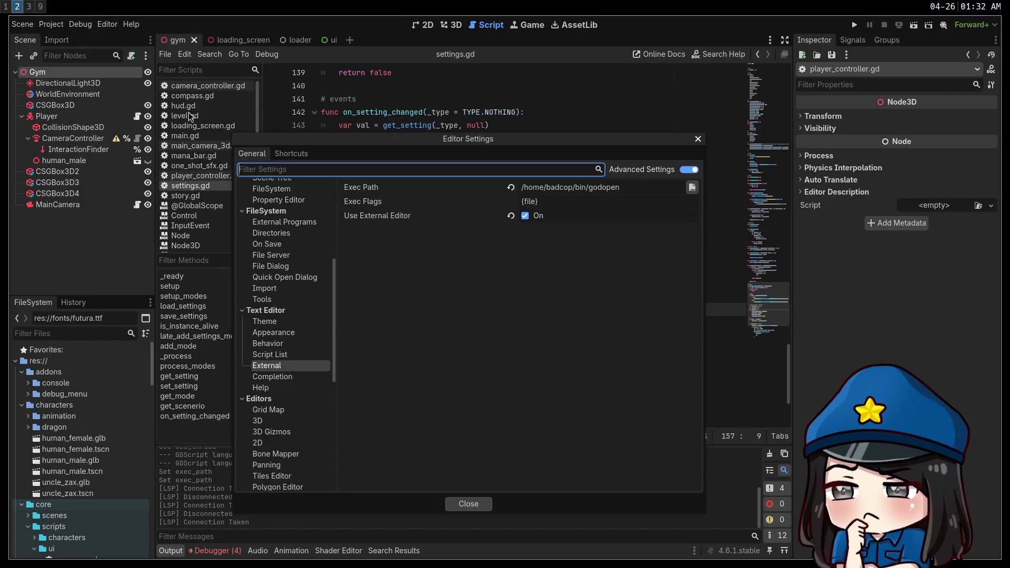
scroll(299, 279, "up", 5)
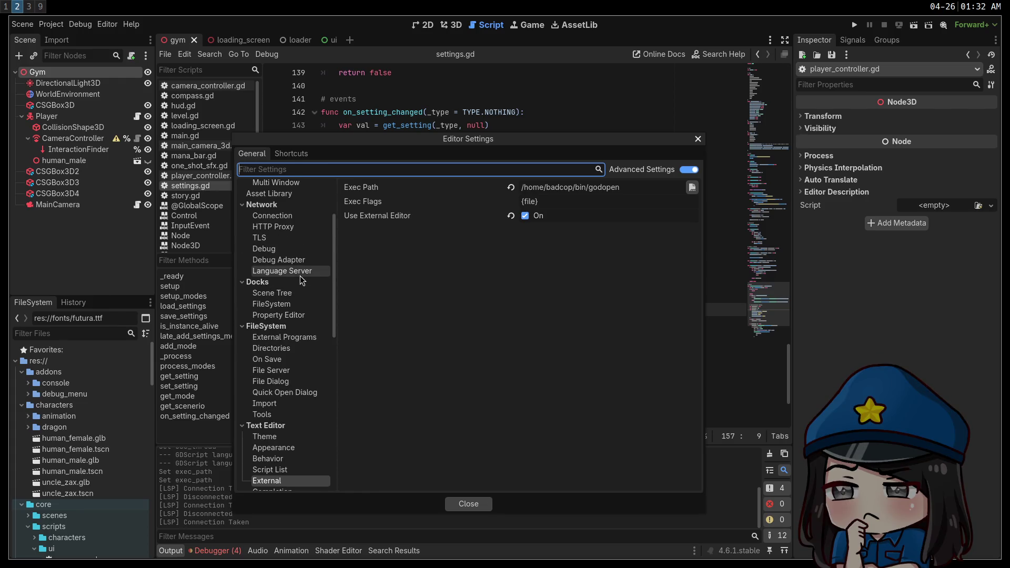
left_click(297, 269)
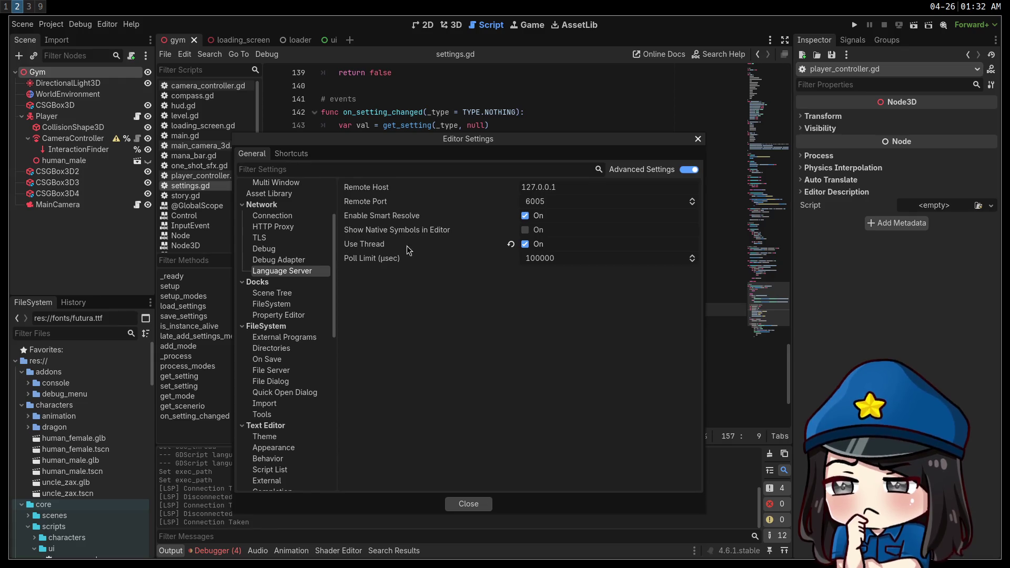
mouse_move(391, 260)
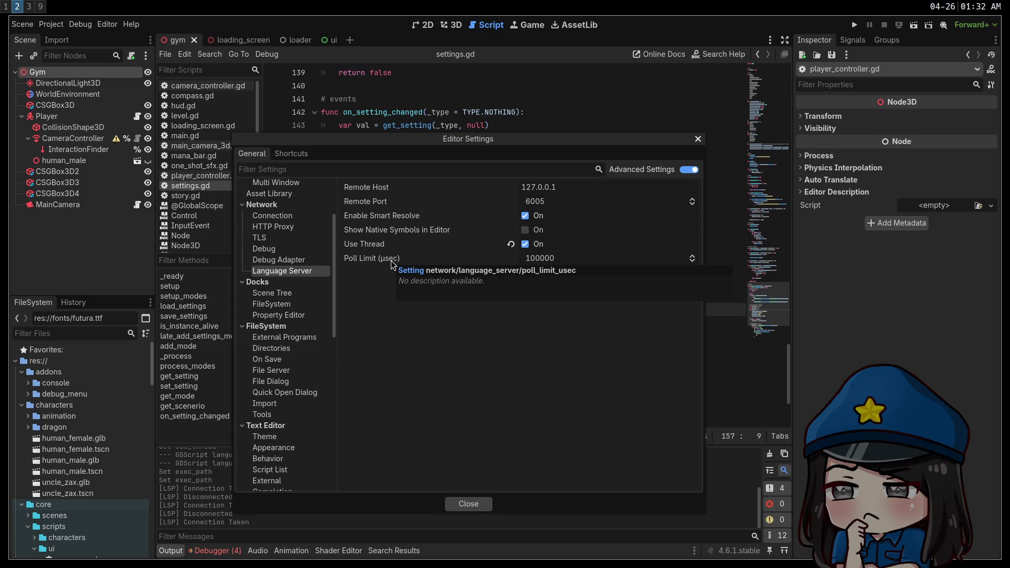
scroll(292, 304, "up", 3)
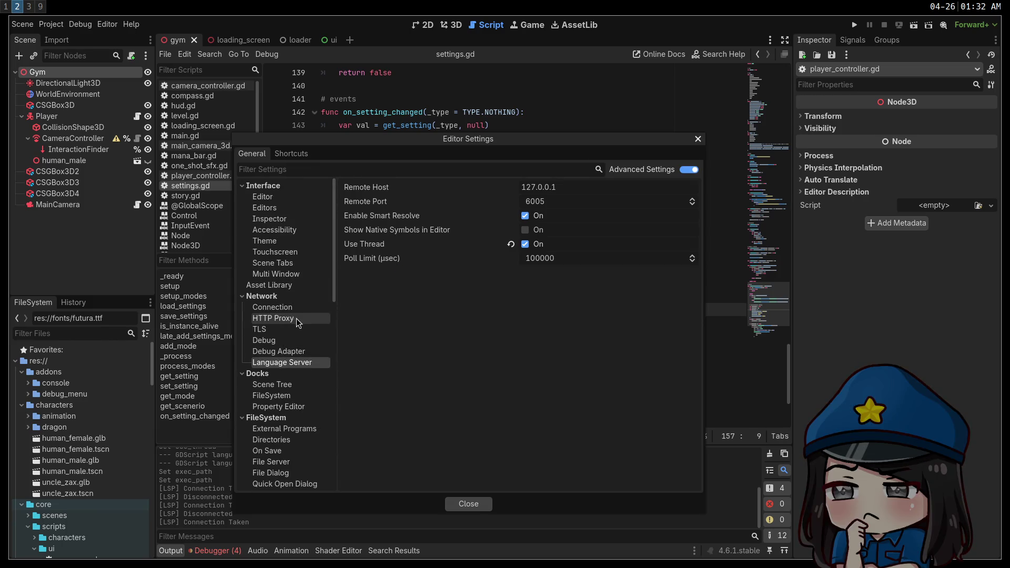
Step: Browse the Debug Adapter, Connection, multi-window and scene tabs settings categories
left_click(288, 351)
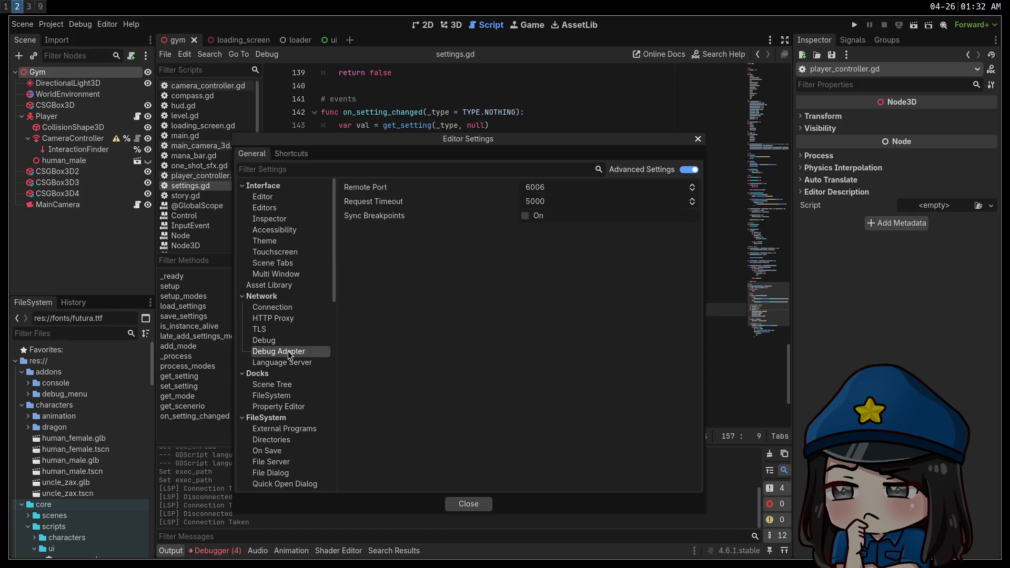
left_click(285, 343)
left_click(273, 330)
left_click(276, 311)
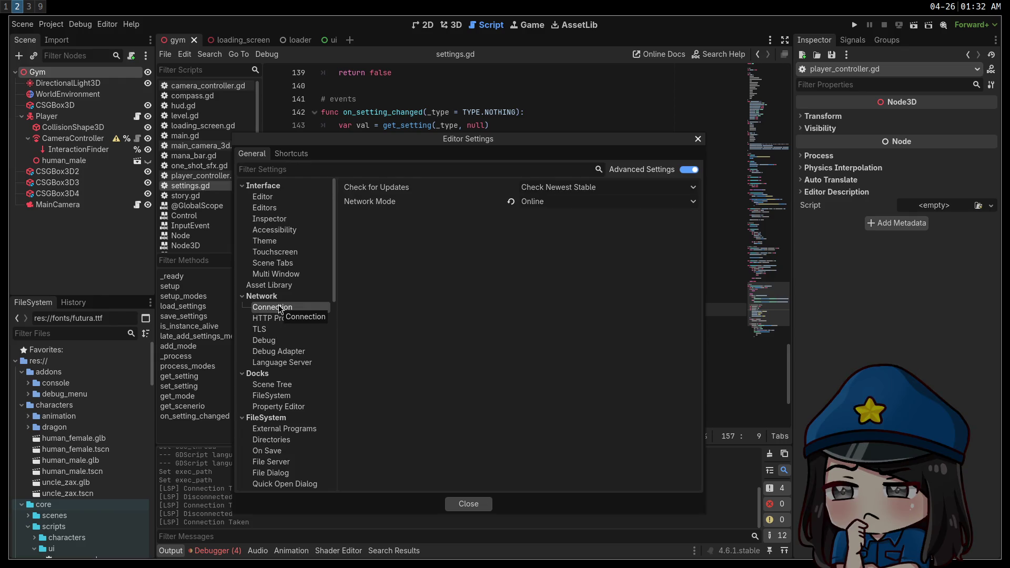
left_click(273, 318)
left_click(279, 274)
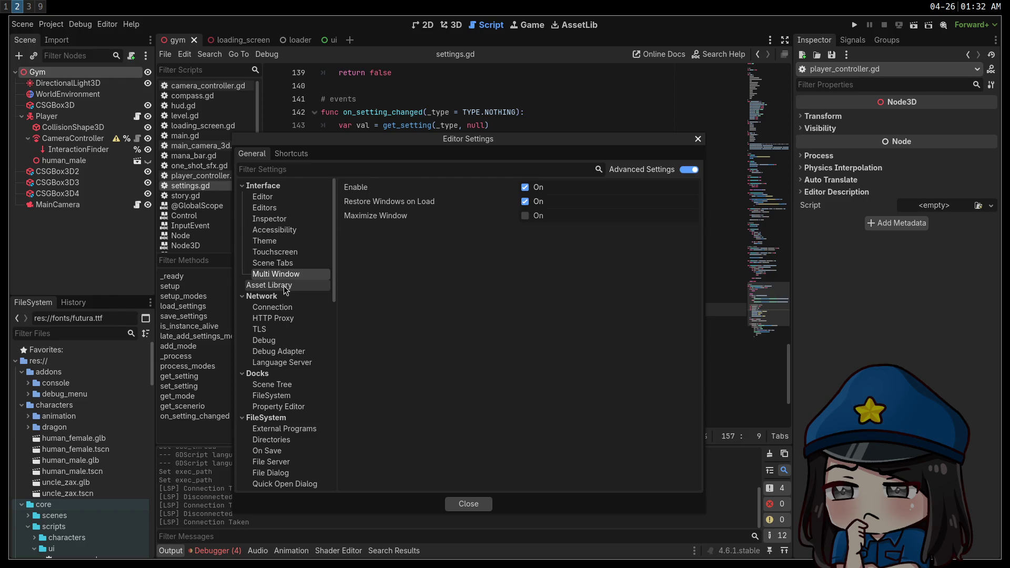
left_click(284, 287)
left_click(274, 263)
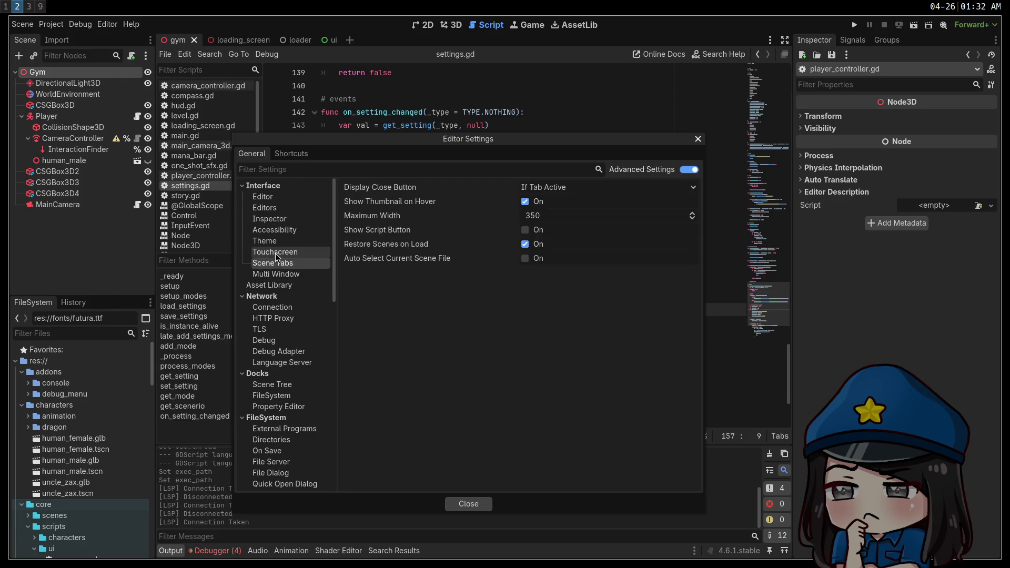
Step: Browse the Theme, Inspector and general Editor interface settings, then close Editor Settings
left_click(276, 253)
left_click(276, 239)
left_click(275, 230)
left_click(273, 220)
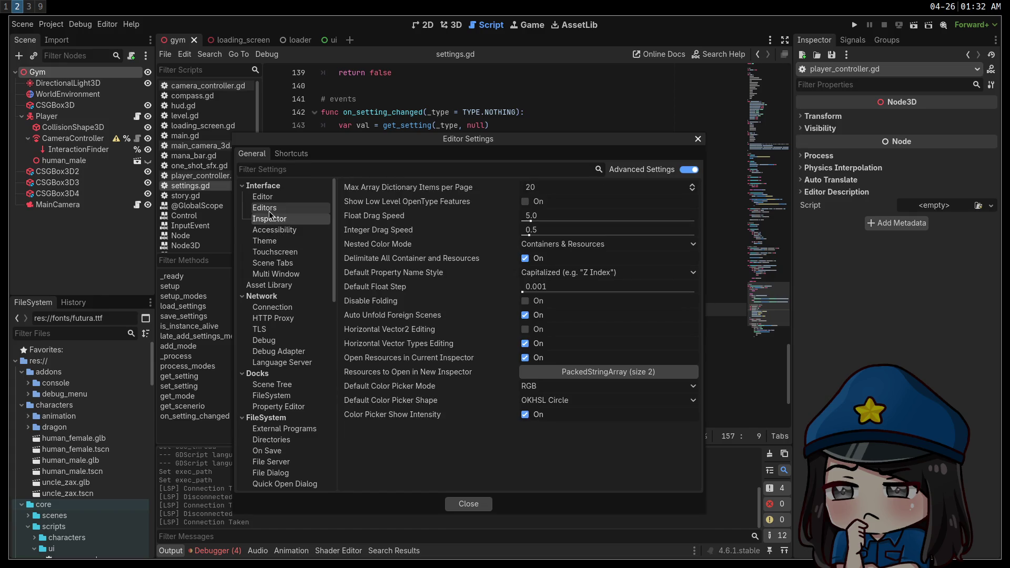
left_click(269, 210)
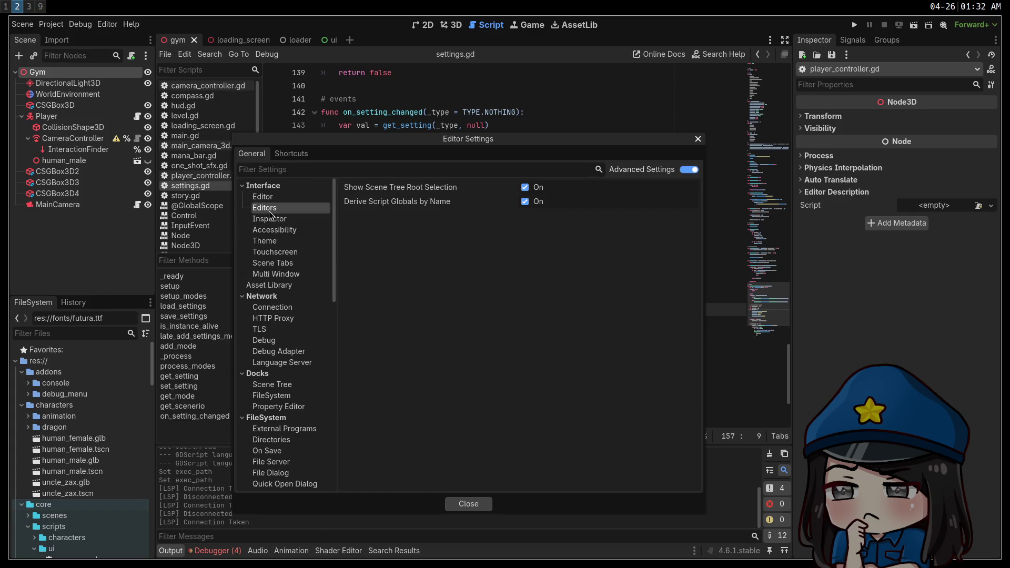
left_click(275, 196)
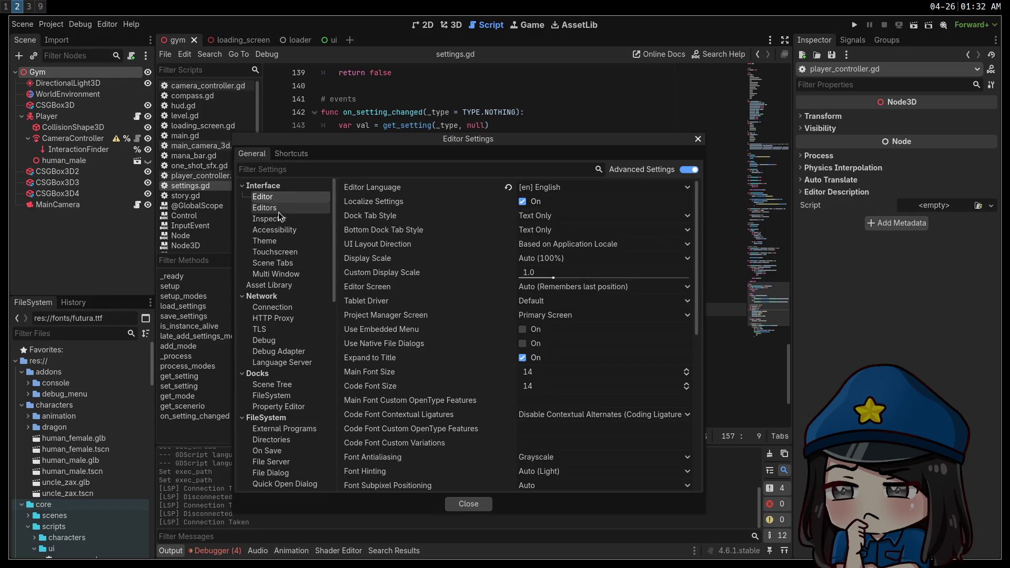
left_click(476, 506)
left_click(406, 217)
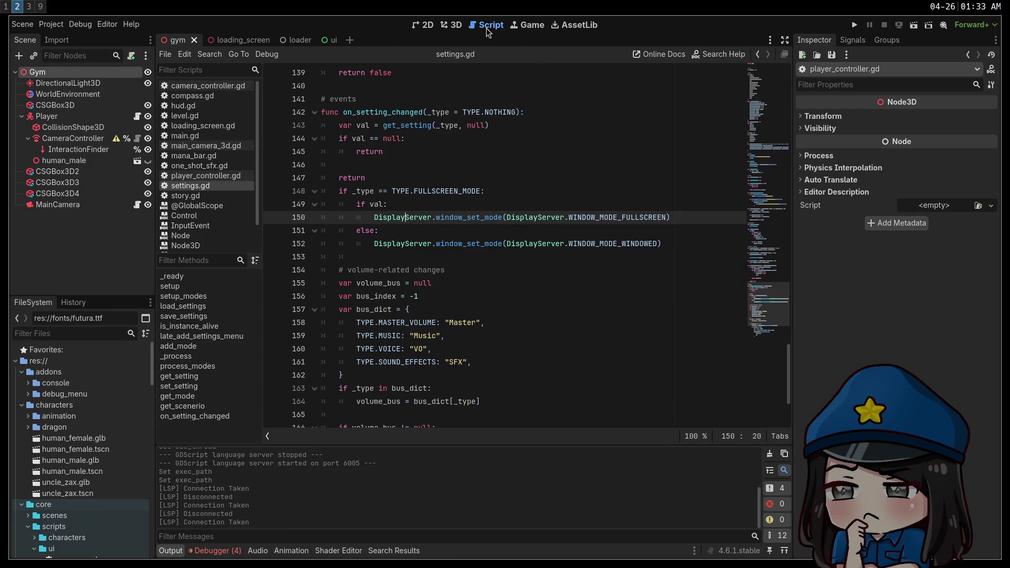
Step: Close All scripts from the Scripts list context menu and switch to the 3D view of the gym scene
right_click(210, 87)
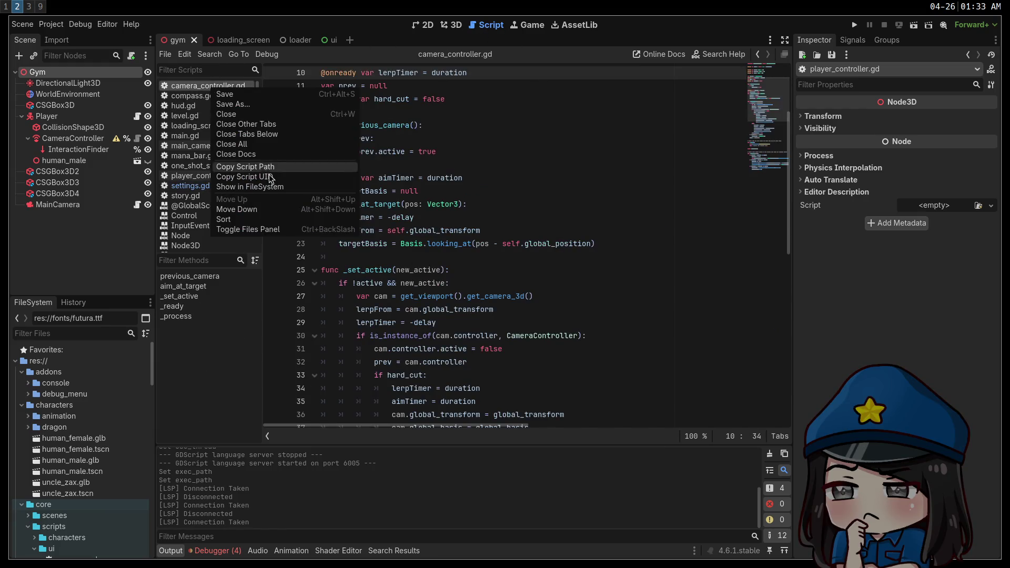
left_click(255, 144)
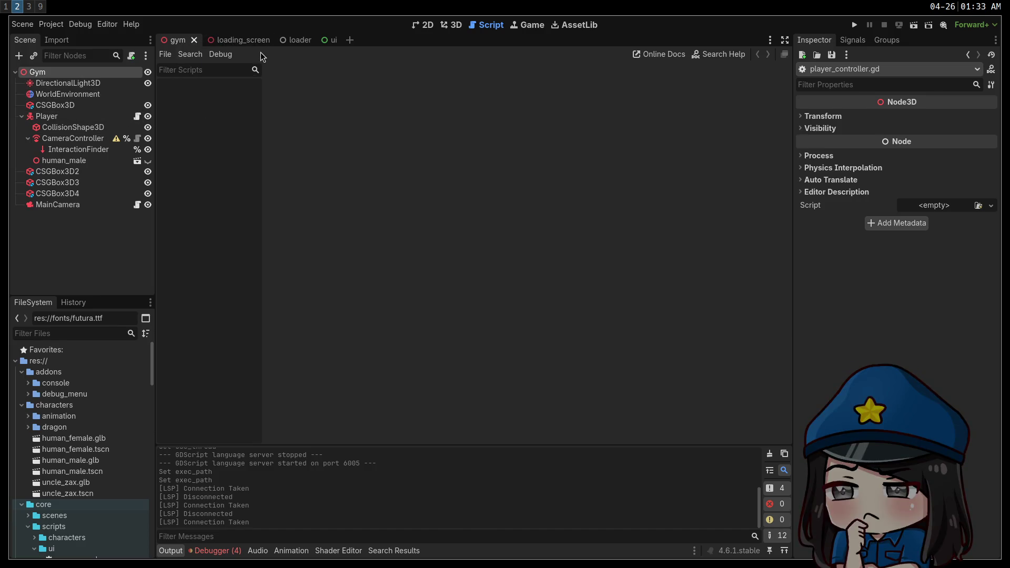
left_click(446, 28)
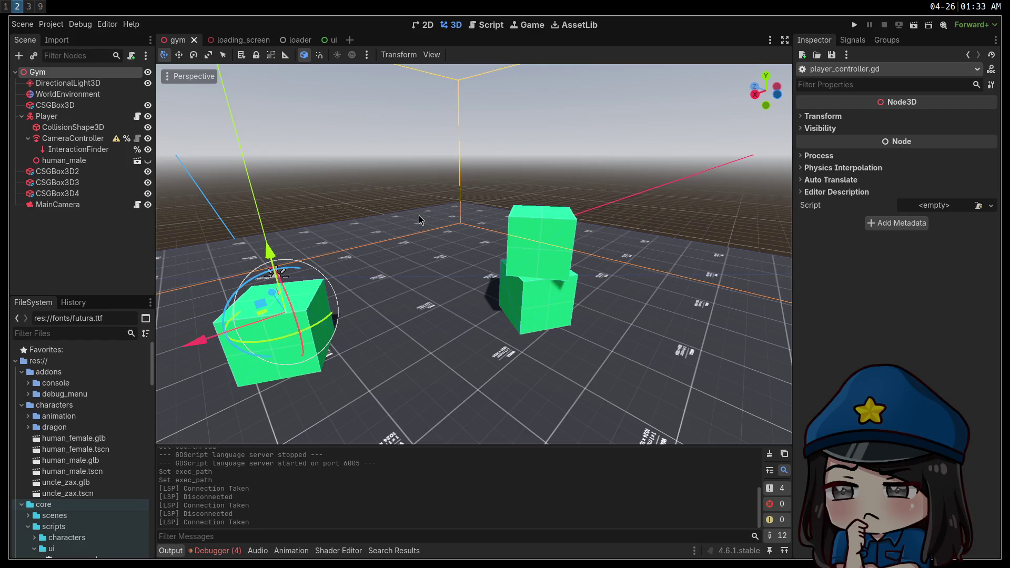
scroll(425, 319, "down", 4)
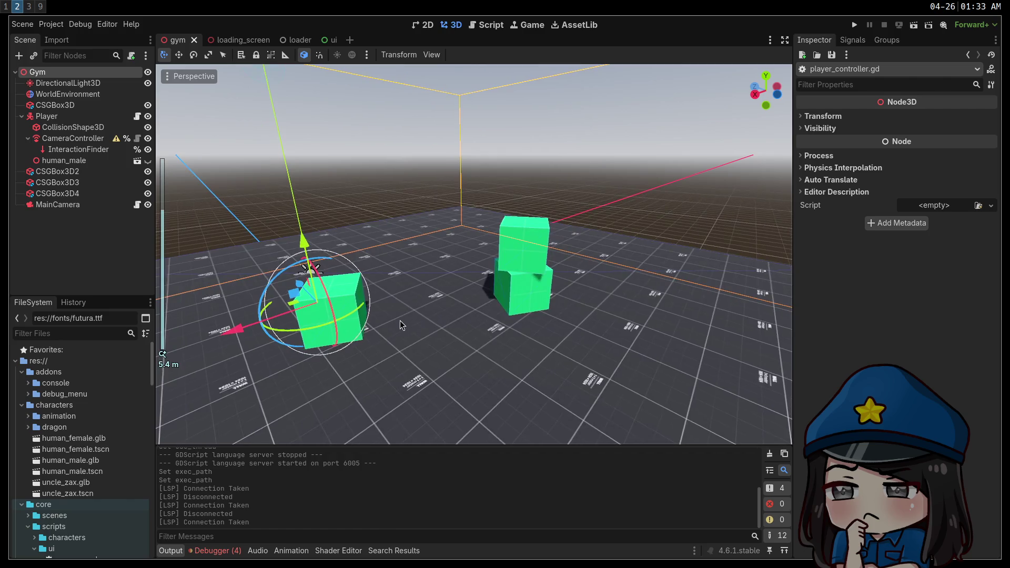
scroll(399, 321, "up", 4)
scroll(400, 322, "down", 4)
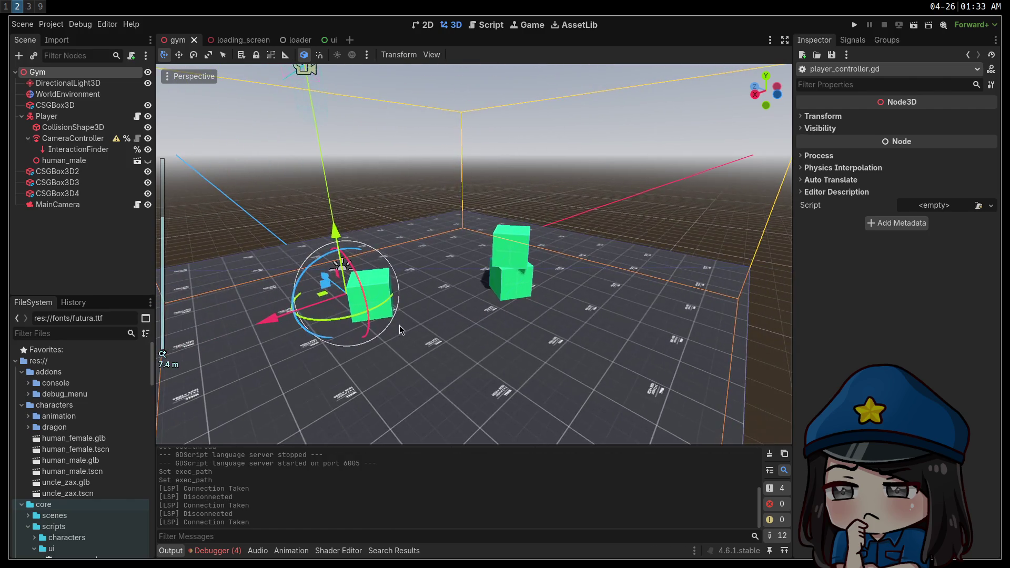
scroll(399, 325, "up", 3)
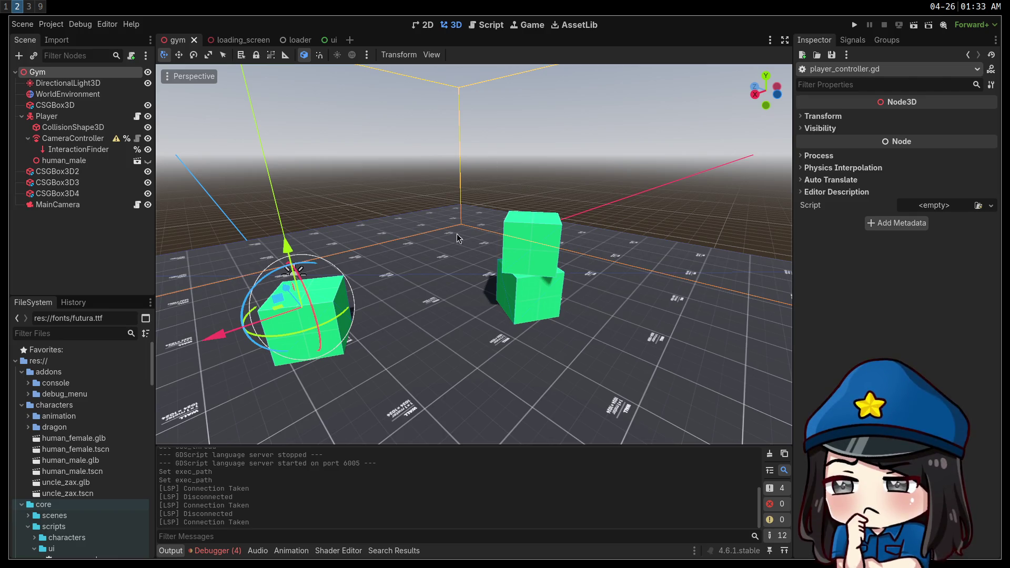
left_click(330, 42)
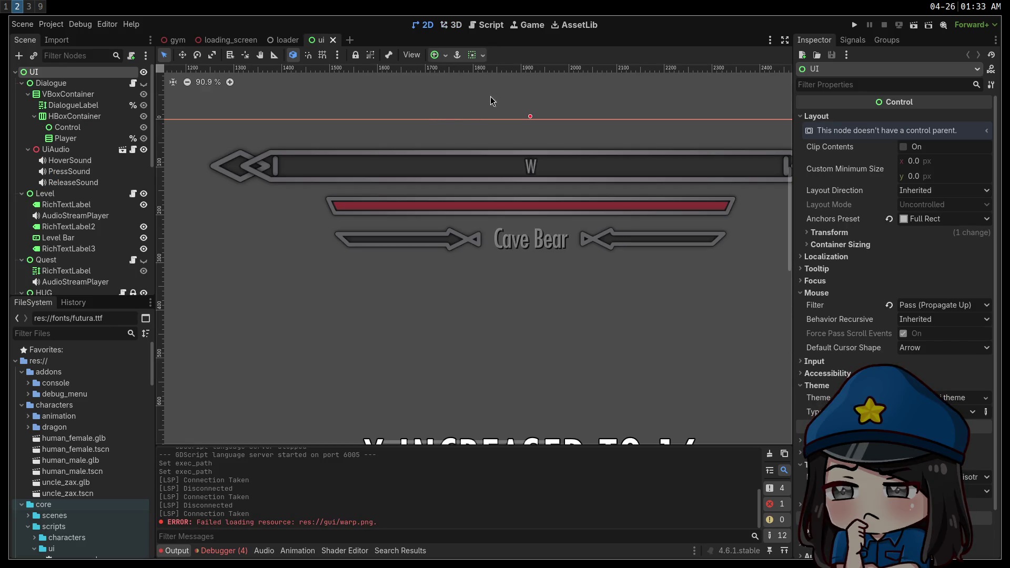
Step: Scroll the ui scene's 2D canvas down, then switch to the Neovim workspace
scroll(591, 304, "down", 3)
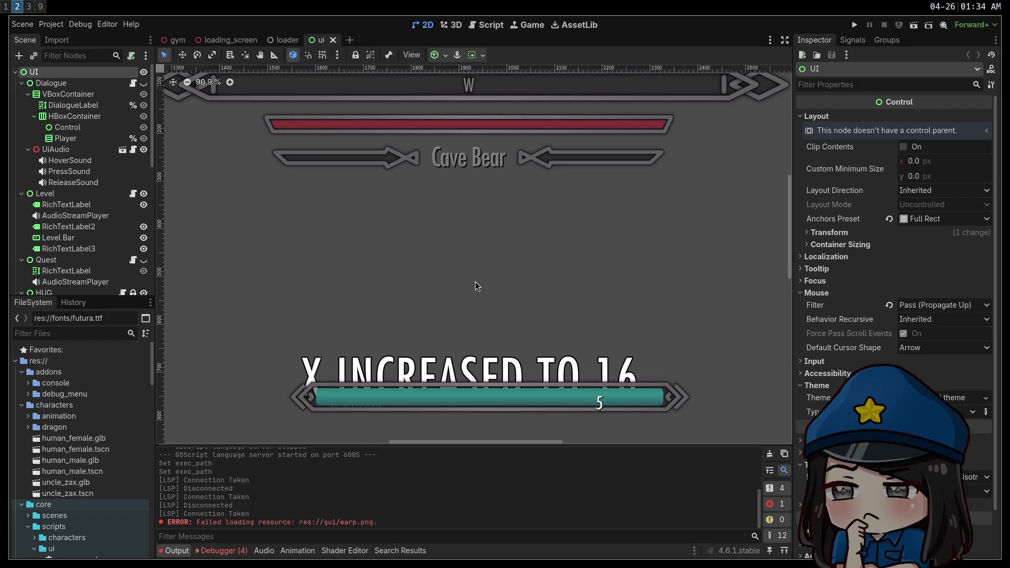
key("super+1")
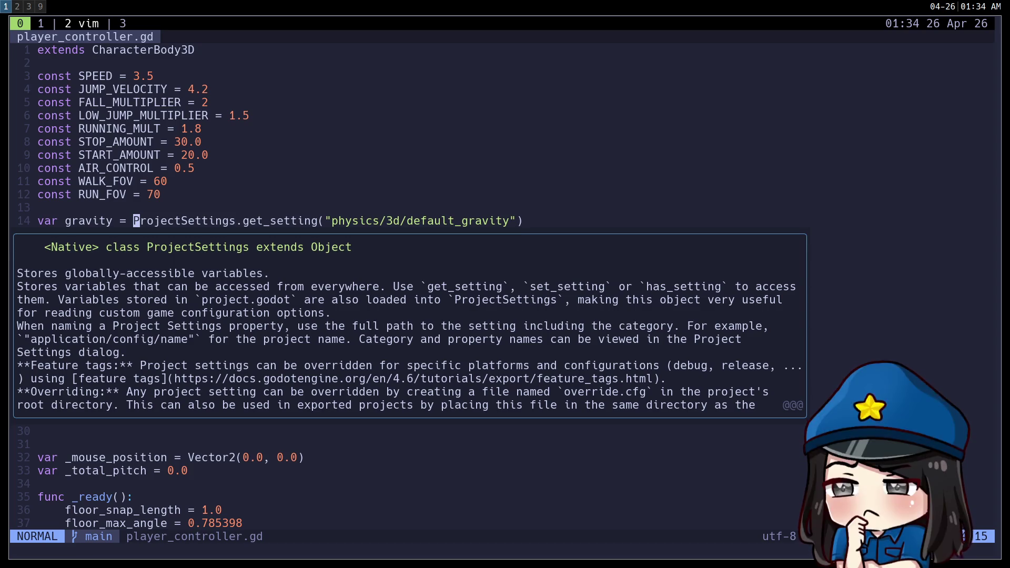
Step: Select the X INCREASED TO 16 RichTextLabel in Godot's ui layout, then open a new browser tab
key("super+2")
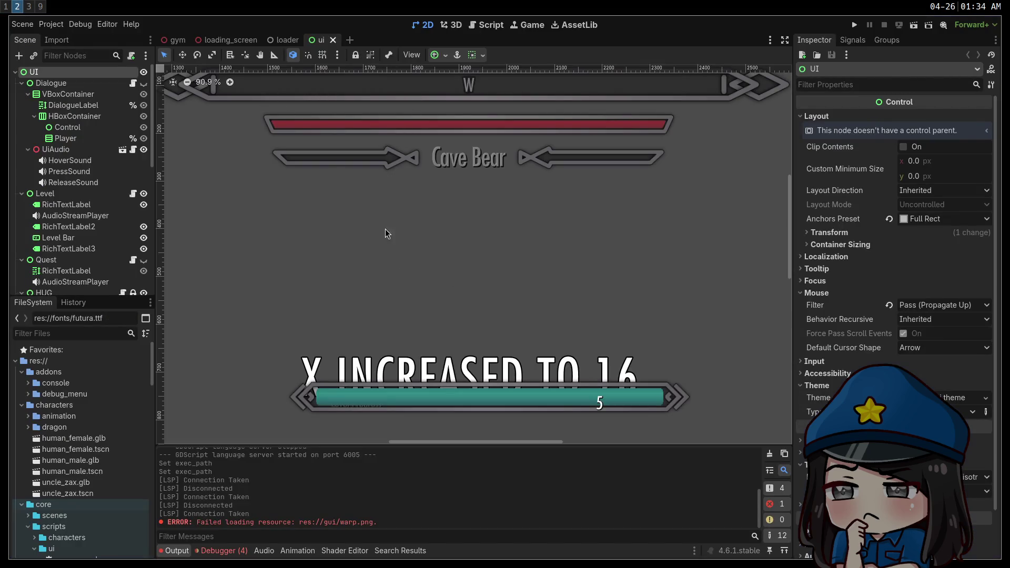
scroll(385, 233, "down", 3)
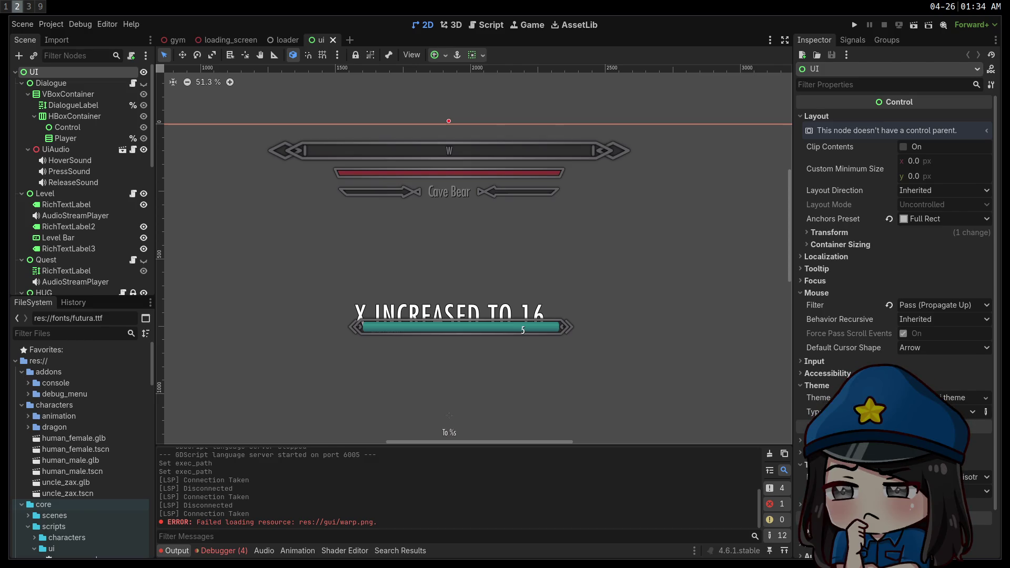
left_click_drag(600, 260, 640, 187)
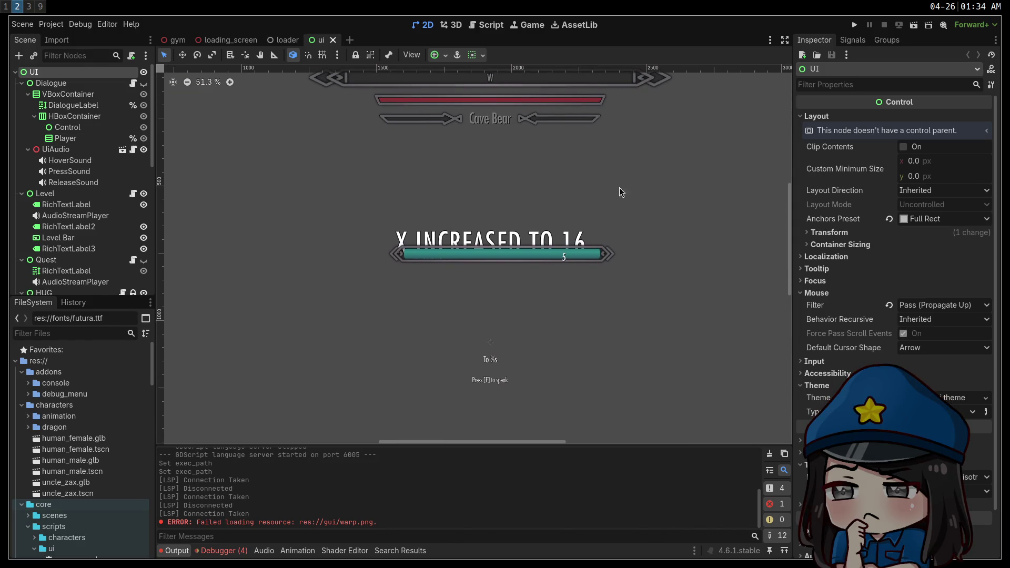
left_click(521, 243)
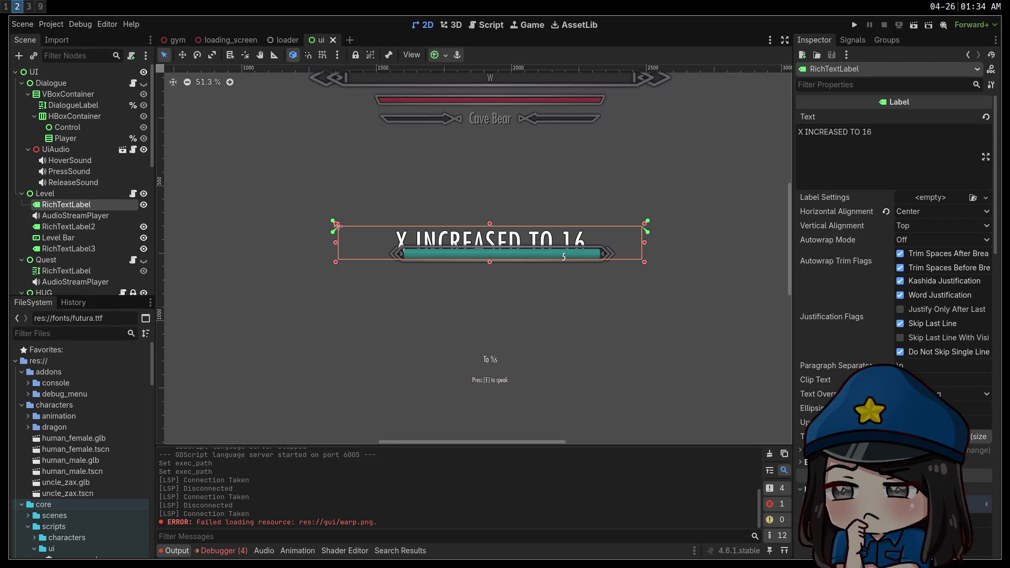
key("super+3")
key("ctrl+t")
Step: Go to d2jam.com/g/plantile, scroll through its description and previews, and open its itch.io page
type("plantile")
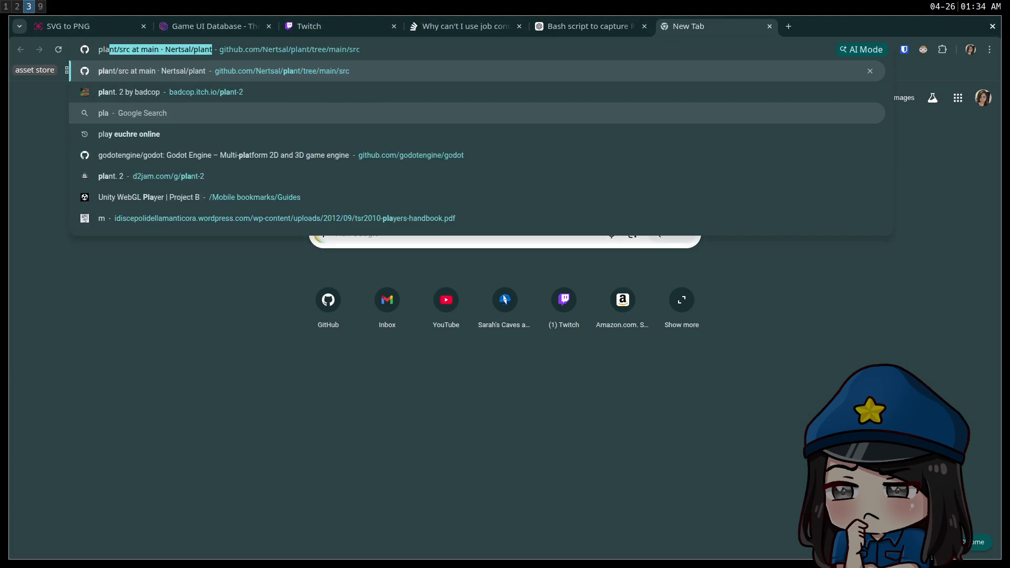
key("Return")
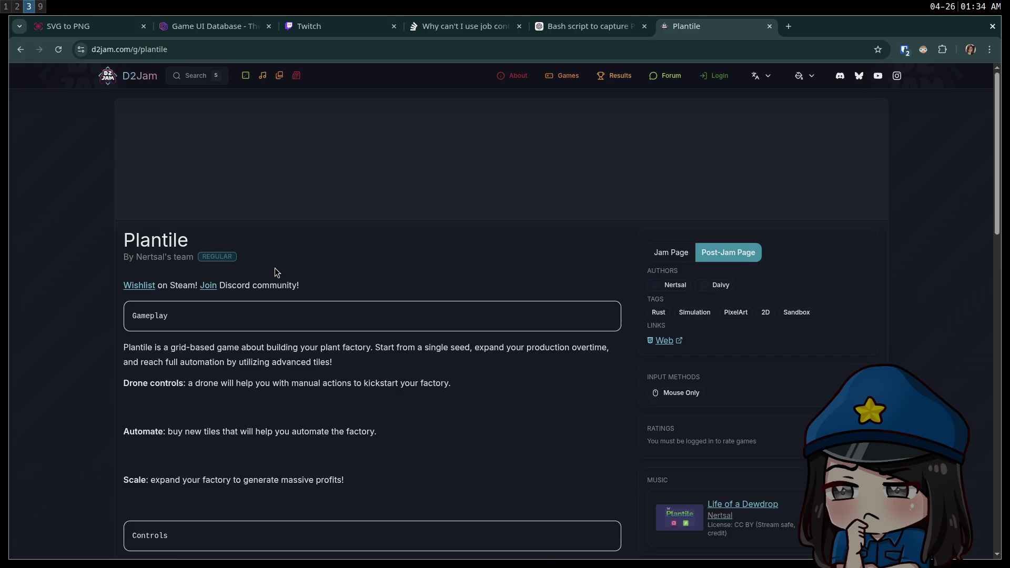
scroll(358, 291, "down", 2)
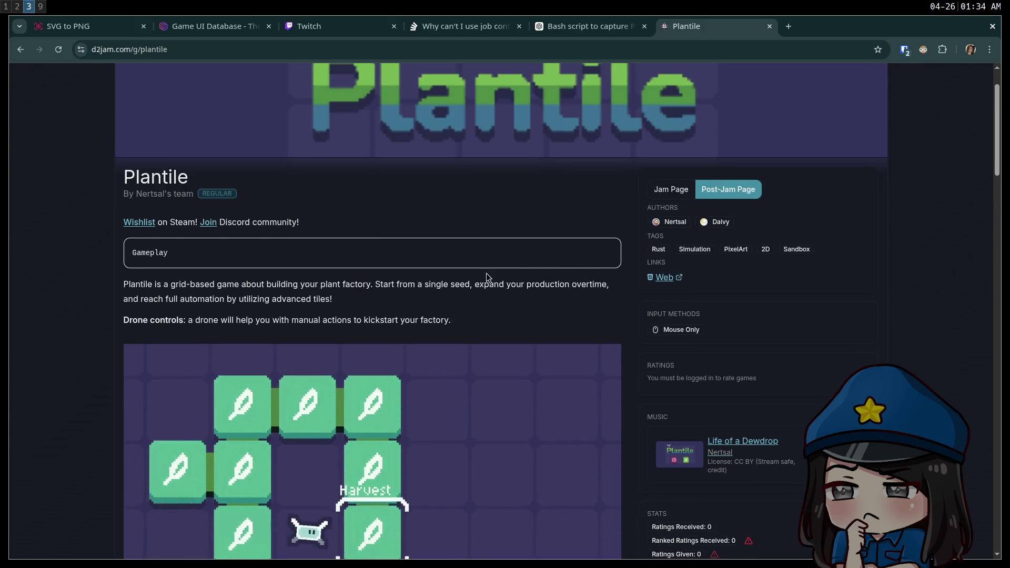
scroll(206, 263, "down", 4)
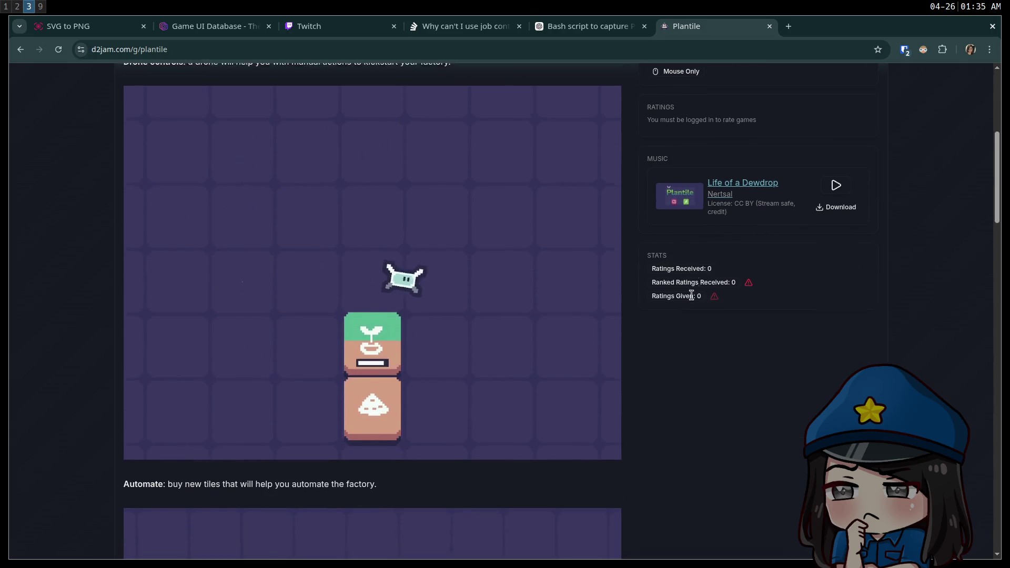
scroll(680, 311, "down", 3)
scroll(680, 311, "up", 8)
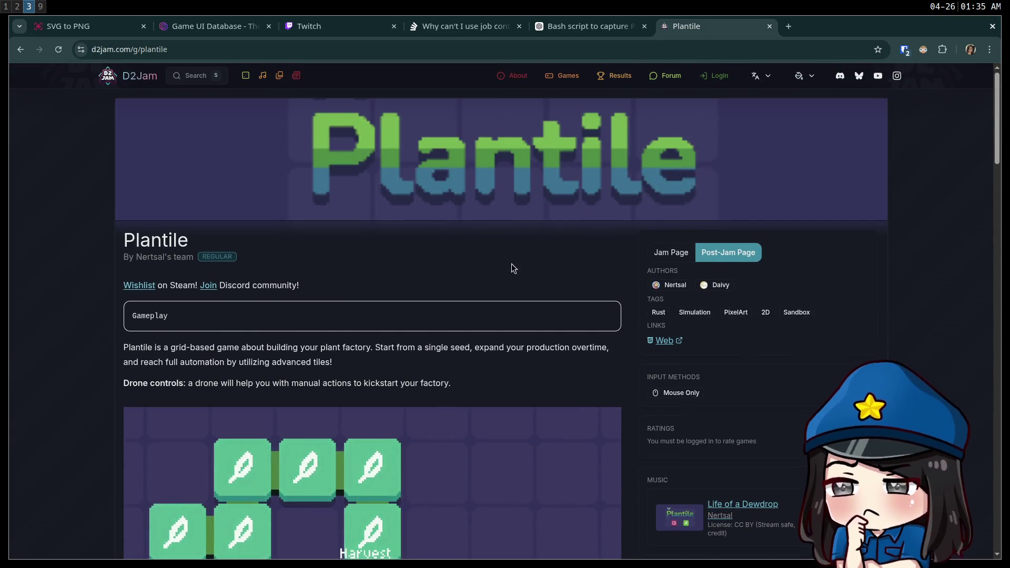
left_click(664, 340)
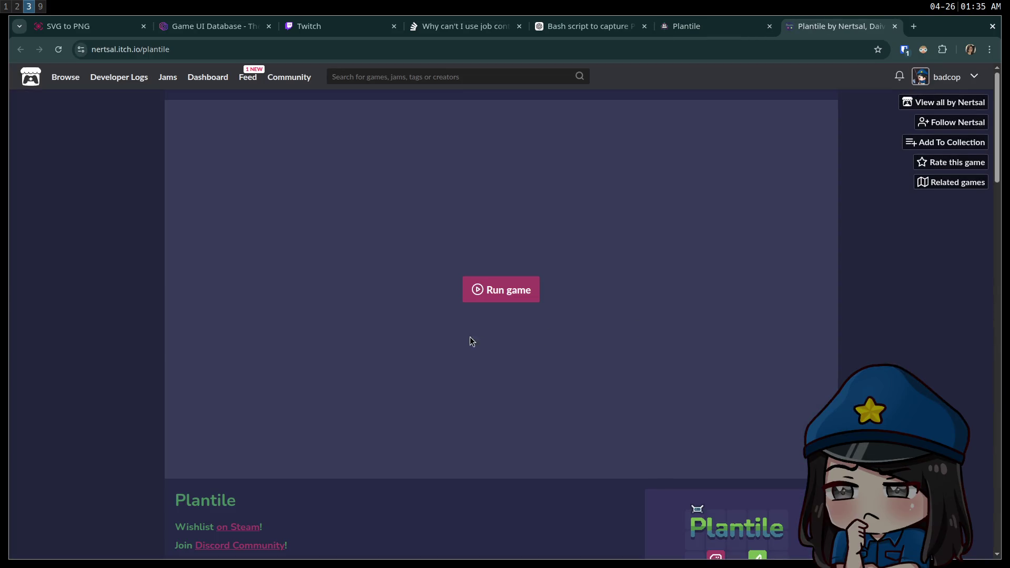
Step: Start Plantile in itch.io's embedded player, launch pavucontrol to check audio, and make the game fullscreen
left_click(504, 294)
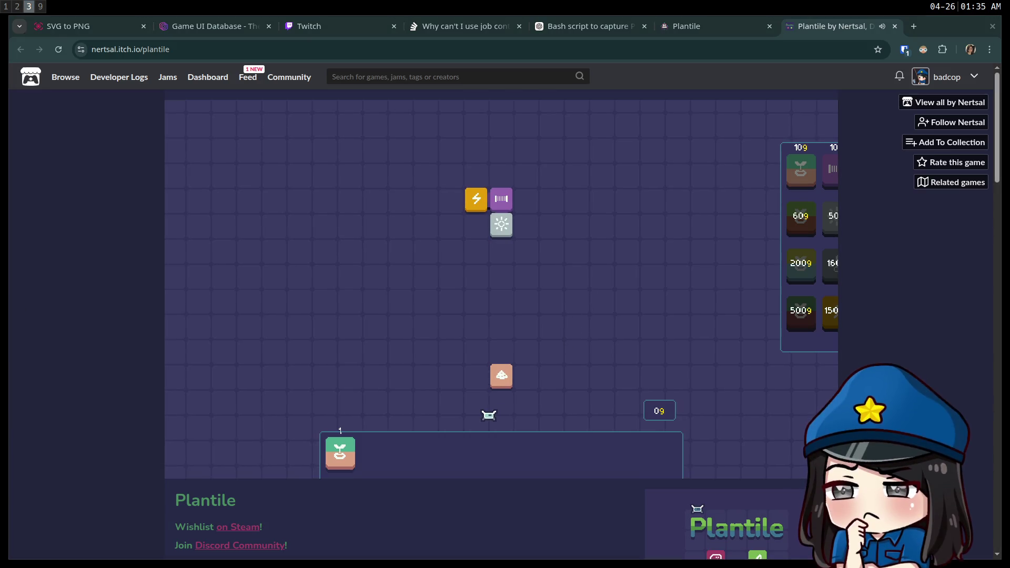
key("super+d")
type("pavu")
key("Return")
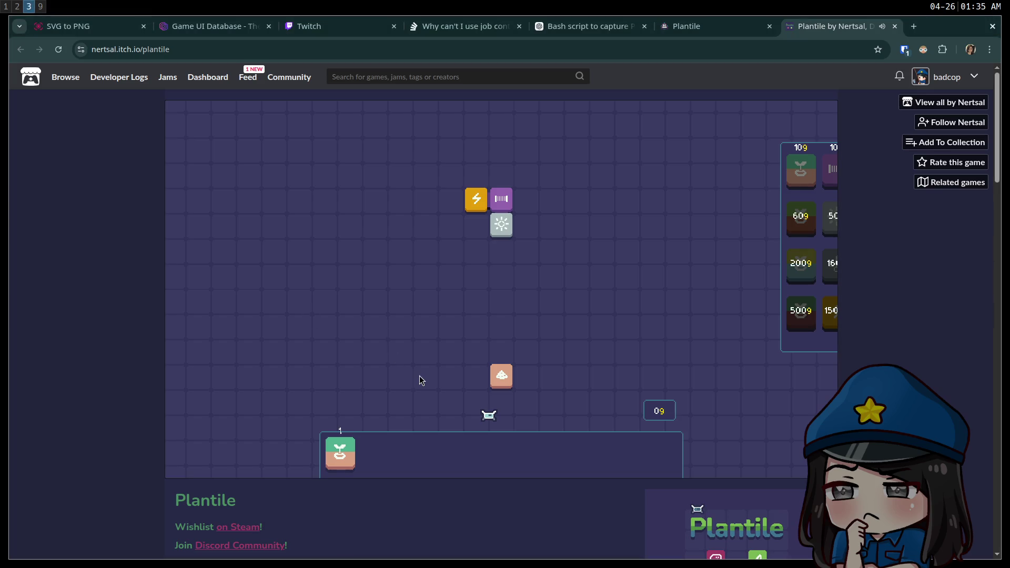
mouse_move(502, 380)
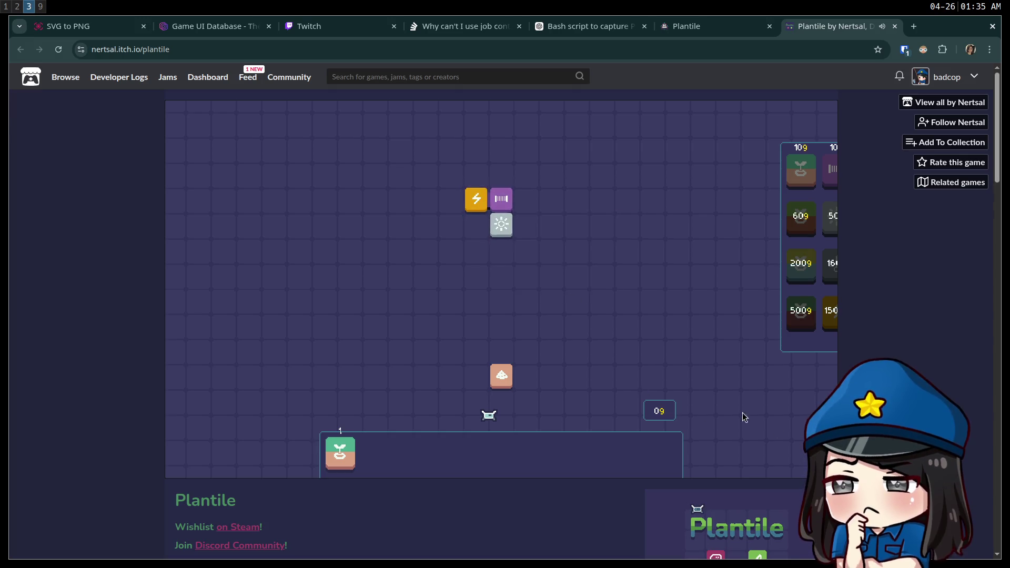
left_click(827, 467)
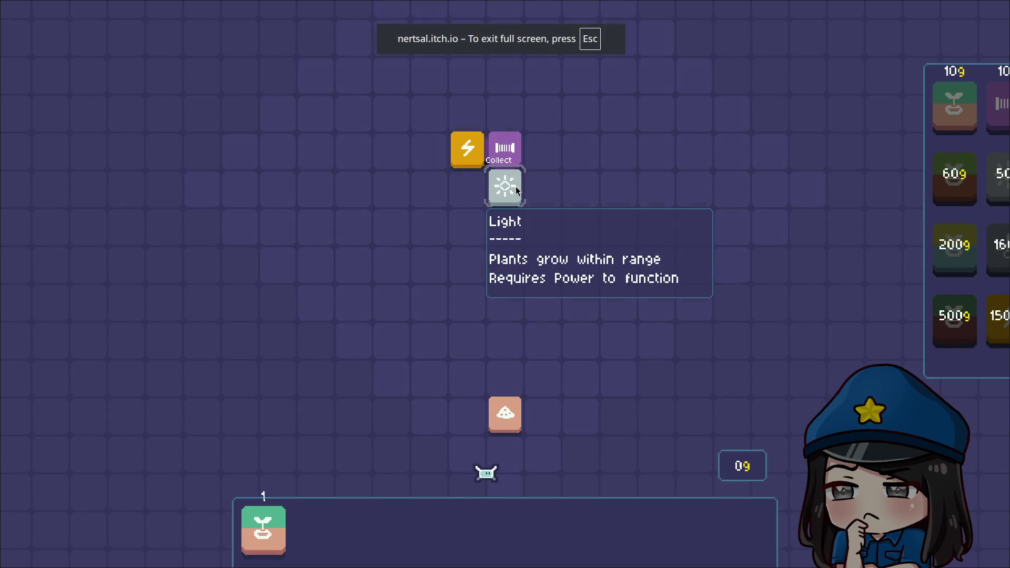
Step: Plant the inventory seed on top of the dirt tile
mouse_move(461, 163)
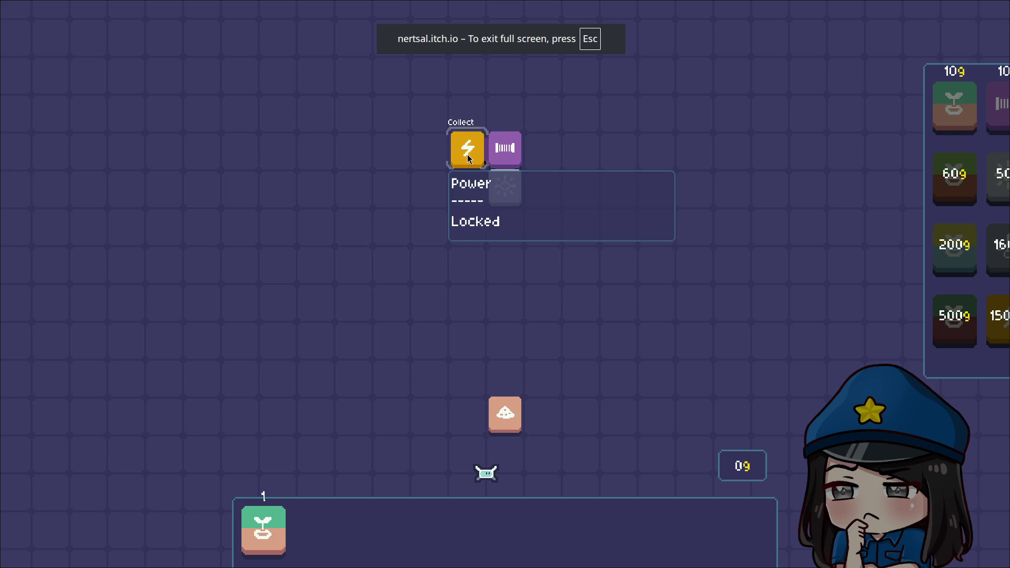
left_click(270, 530)
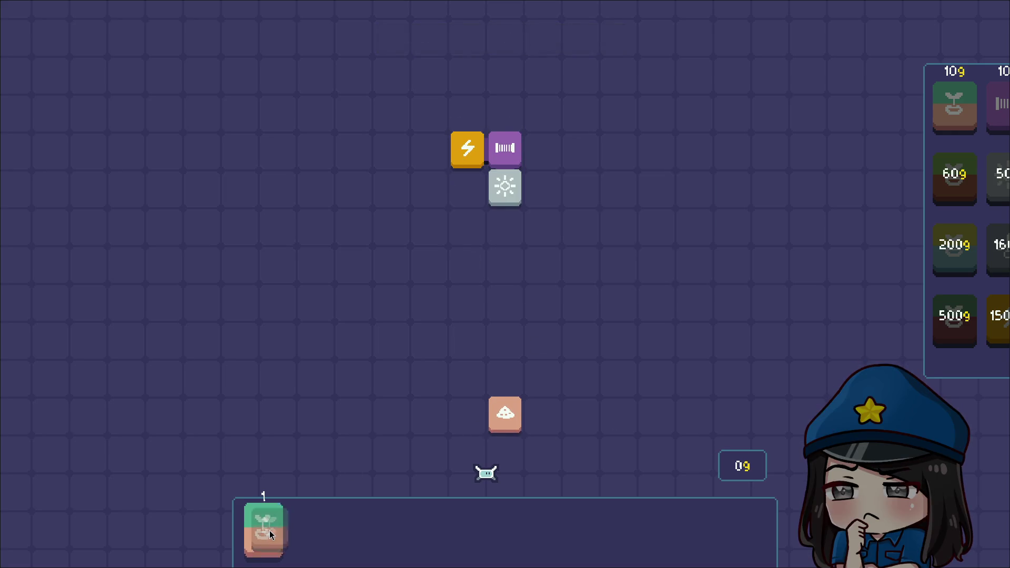
left_click(494, 372)
Step: Harvest the top-left leaf and send the drone to collect the water tile
mouse_move(492, 158)
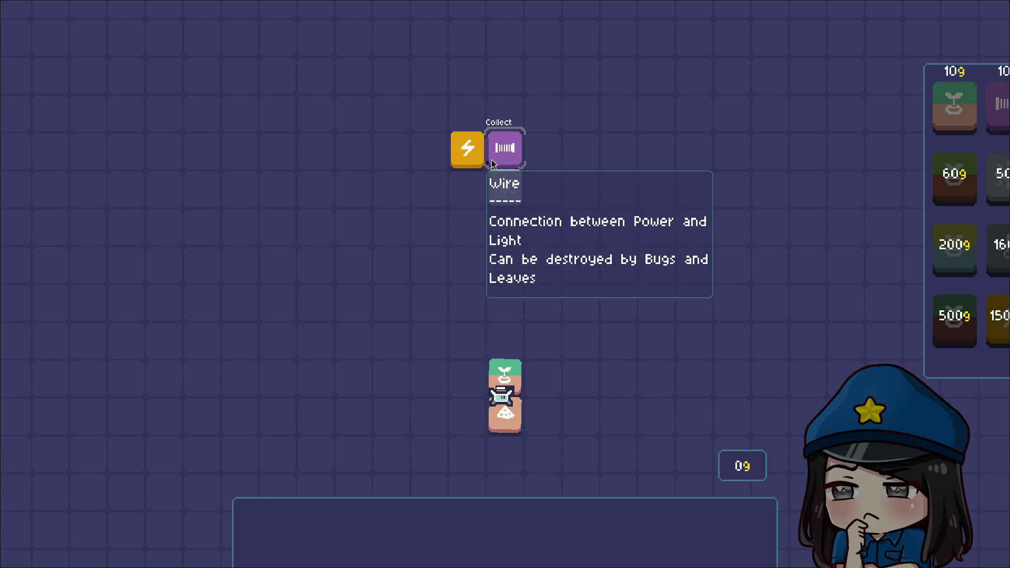
mouse_move(502, 199)
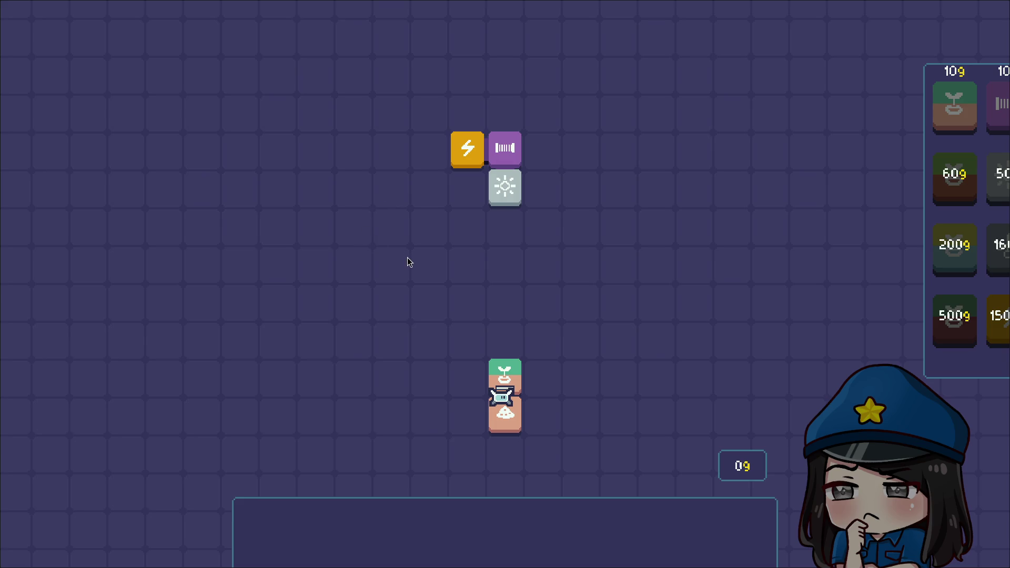
mouse_move(510, 343)
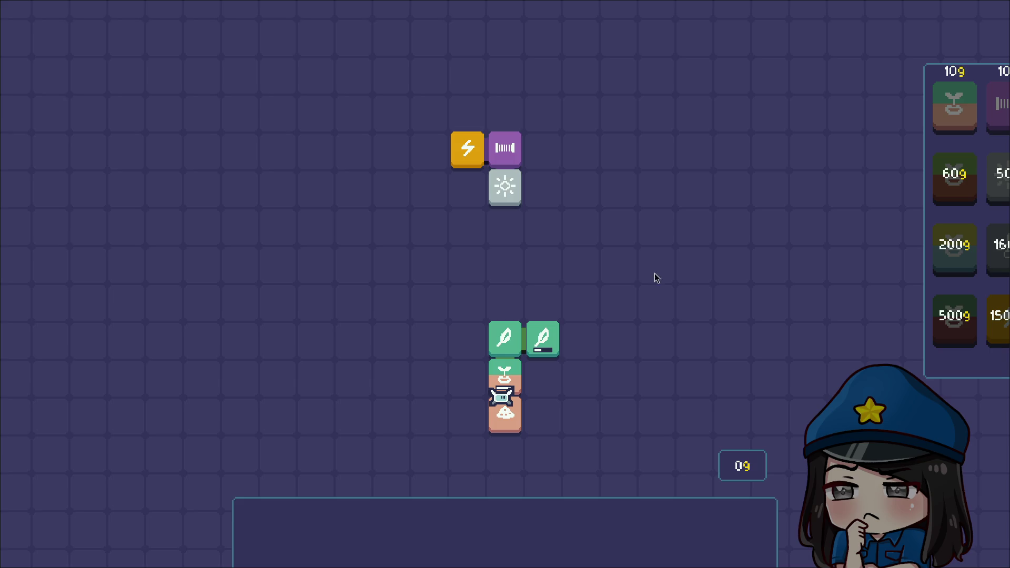
scroll(661, 286, "down", 5)
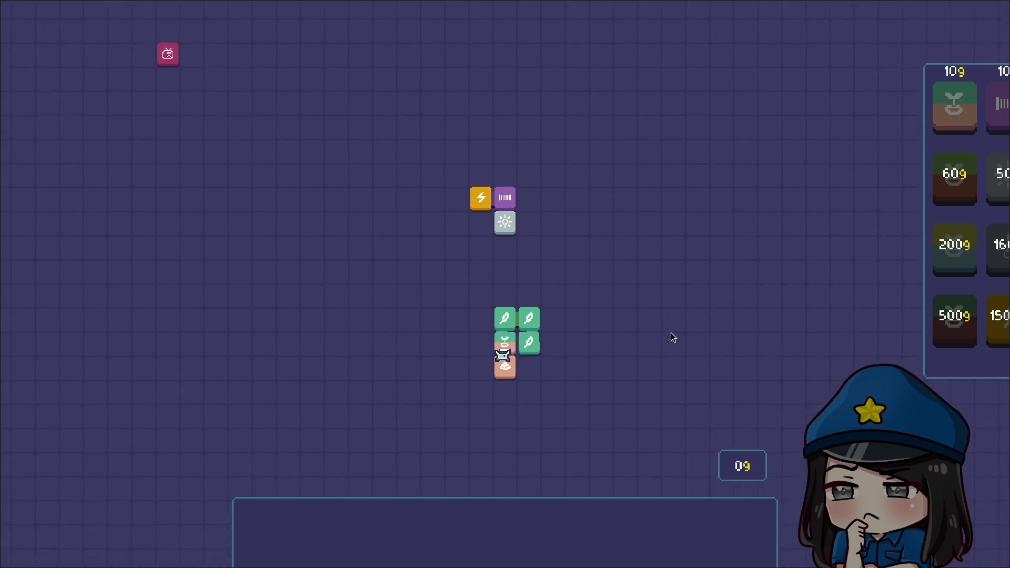
scroll(671, 324, "up", 1)
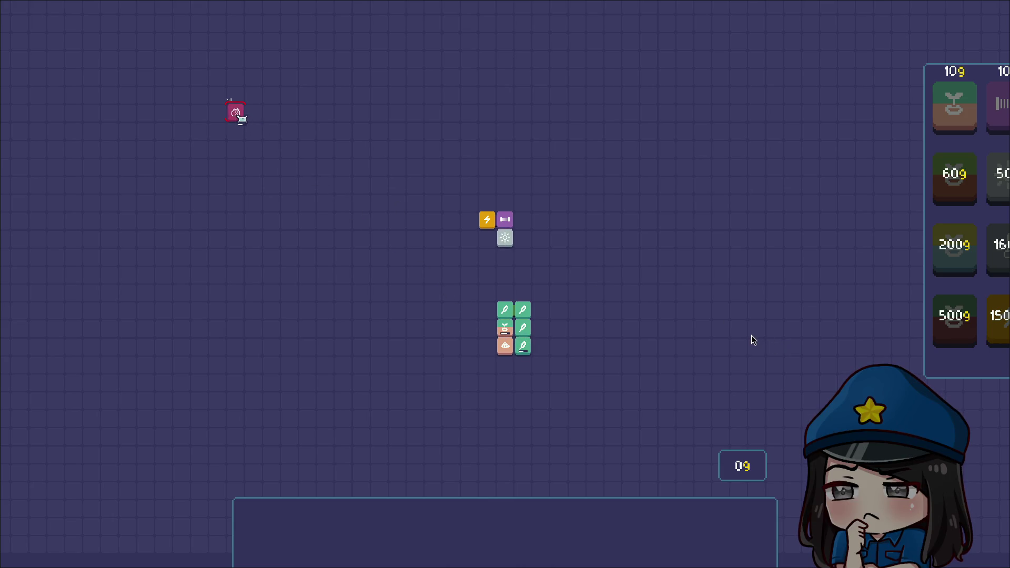
scroll(617, 327, "up", 2)
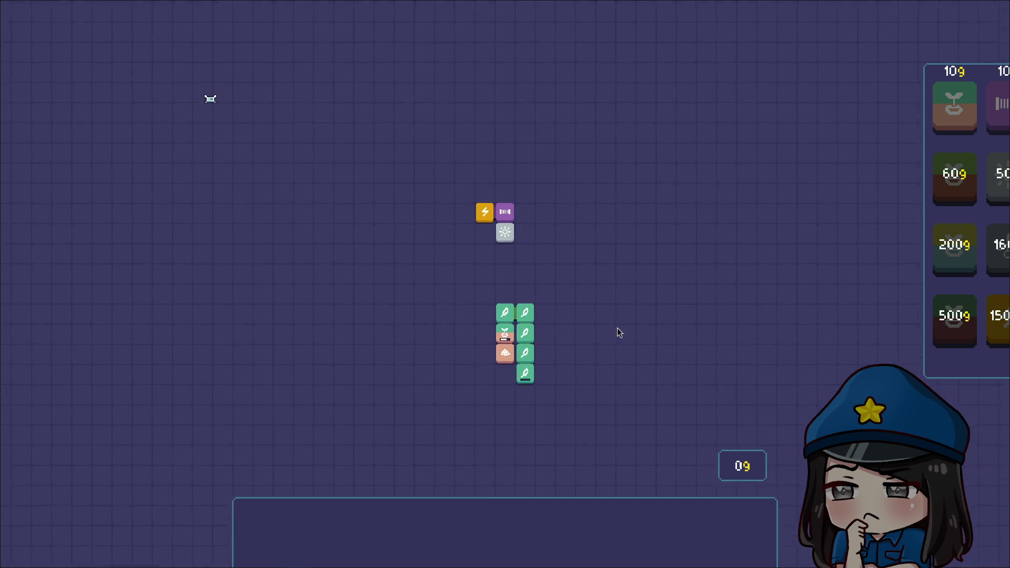
mouse_move(506, 322)
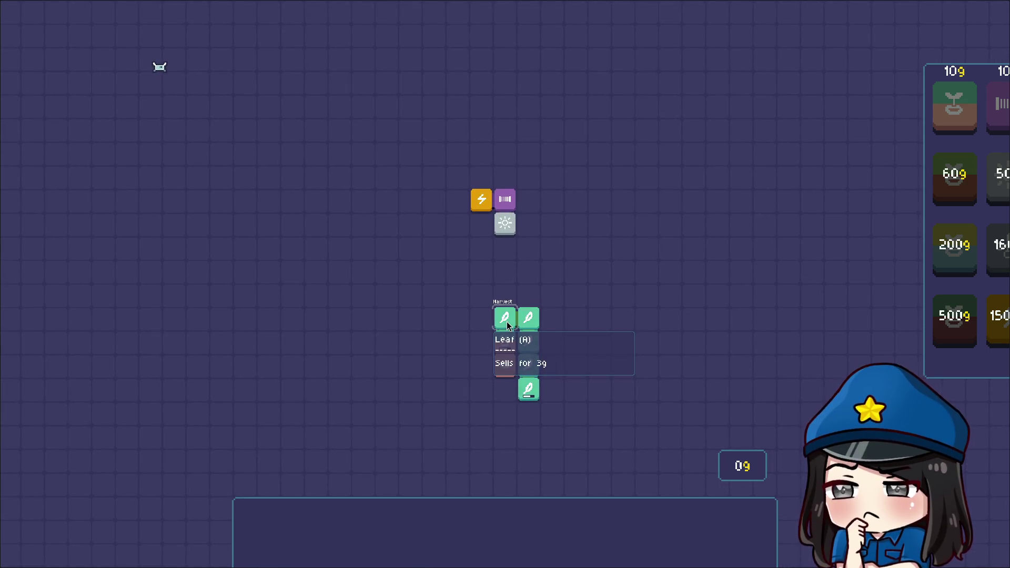
left_click(506, 321)
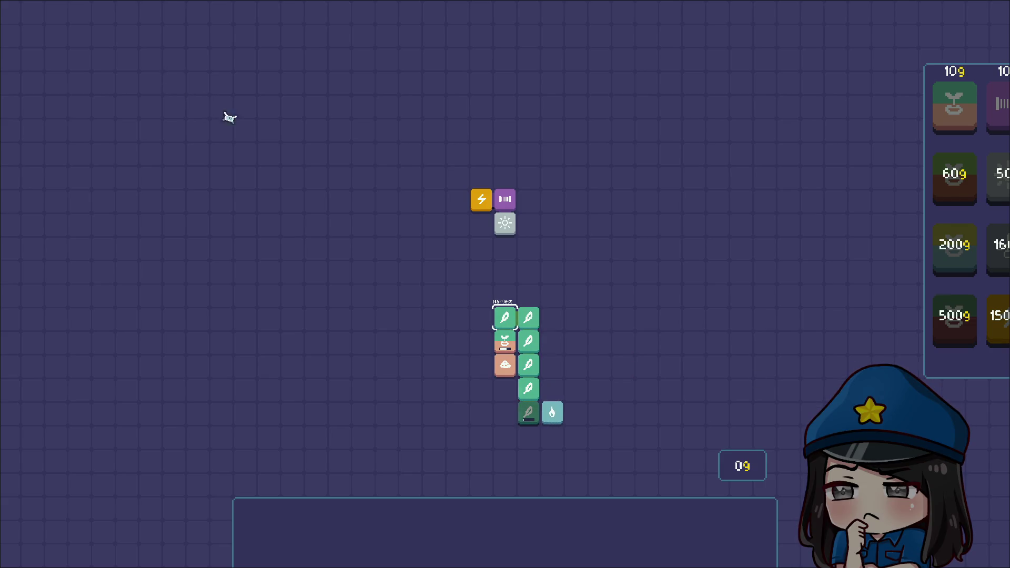
mouse_move(561, 418)
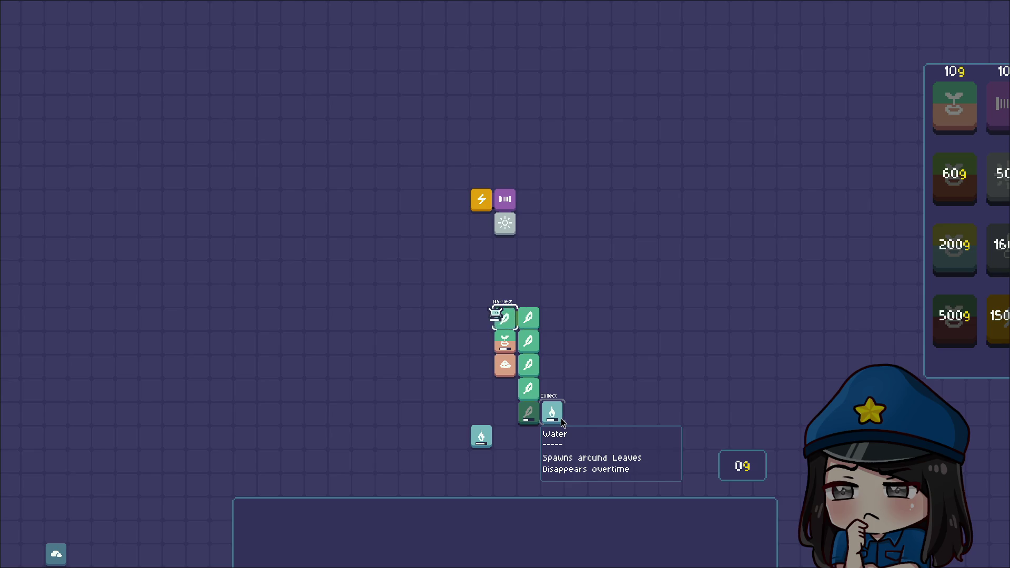
left_click(561, 419)
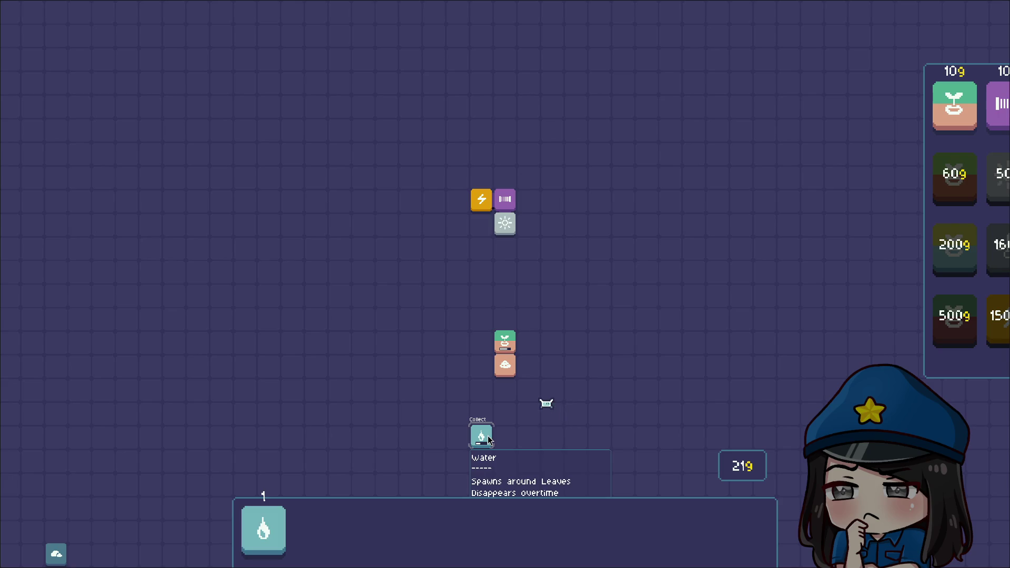
Step: Collect the second water tile and mark the new leaves above the sapling for harvest
left_click(488, 436)
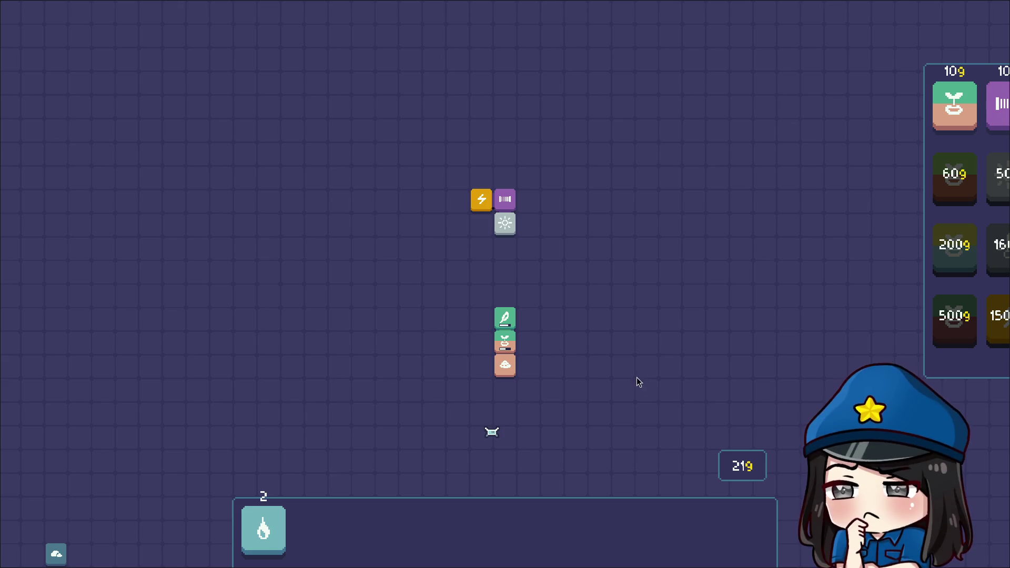
left_click(502, 320)
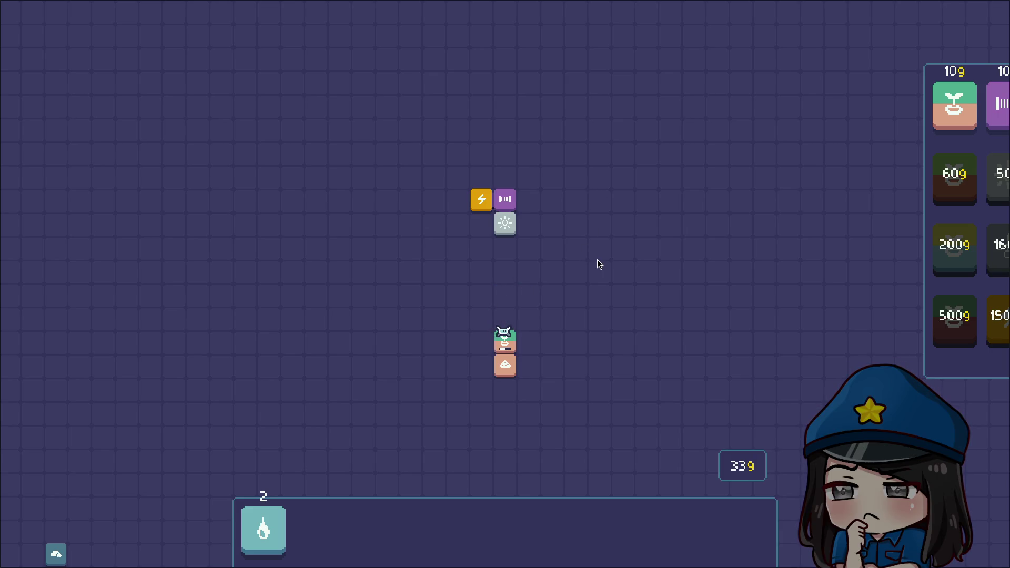
mouse_move(490, 270)
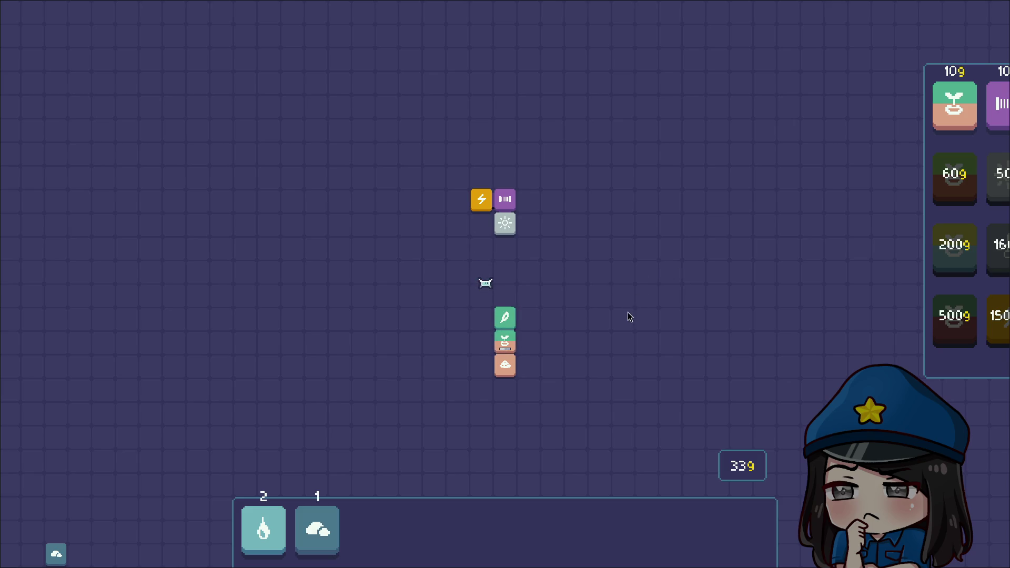
left_click(513, 320)
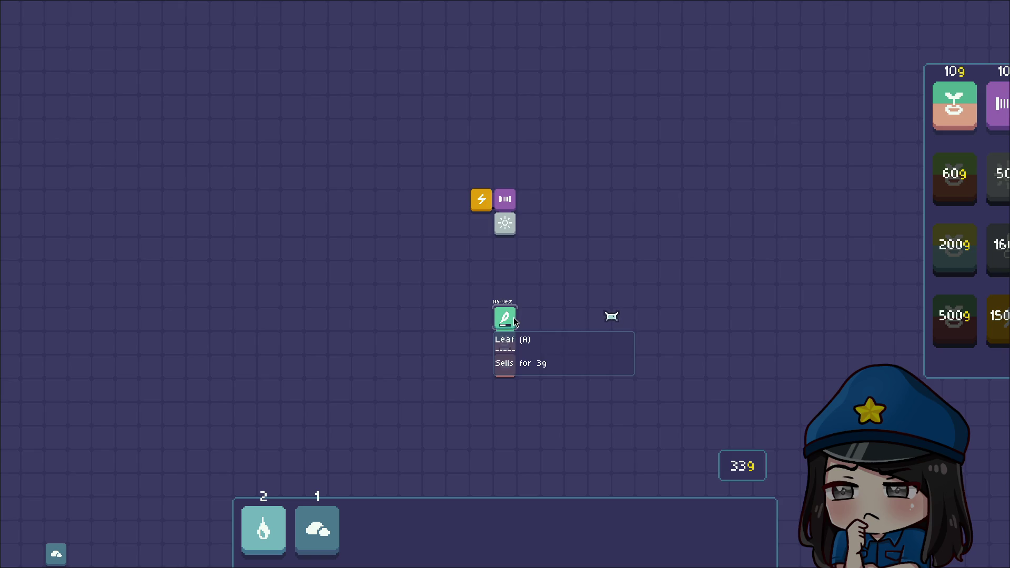
mouse_move(973, 142)
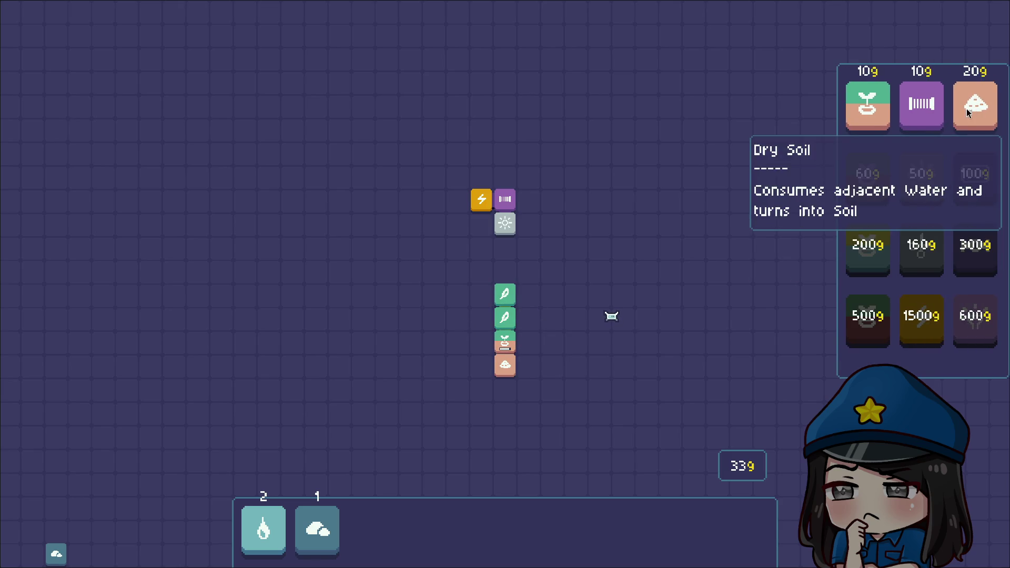
left_click(509, 317)
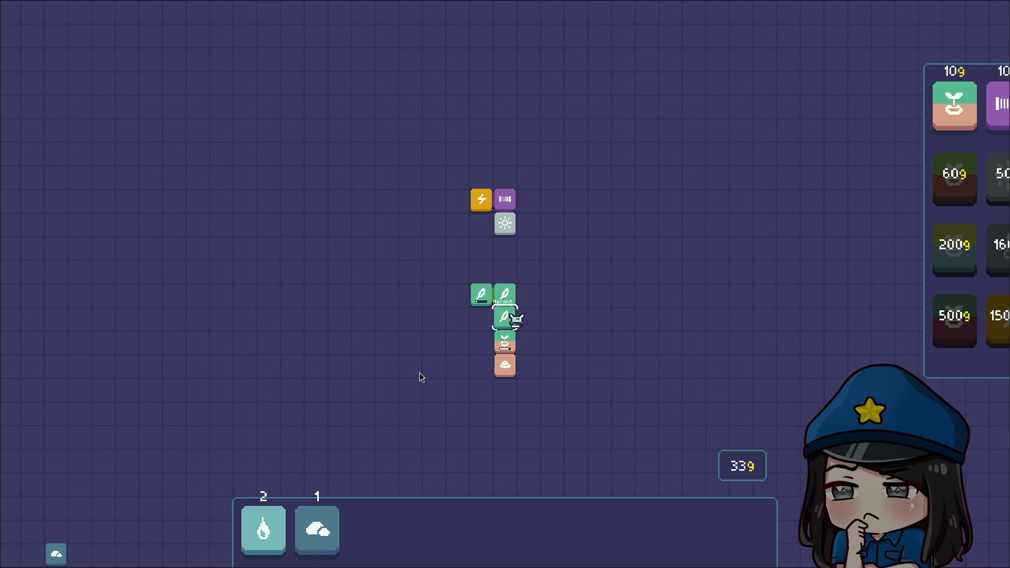
Step: Buy Dry Soil from the shop and place it right and left of the plant
mouse_move(501, 223)
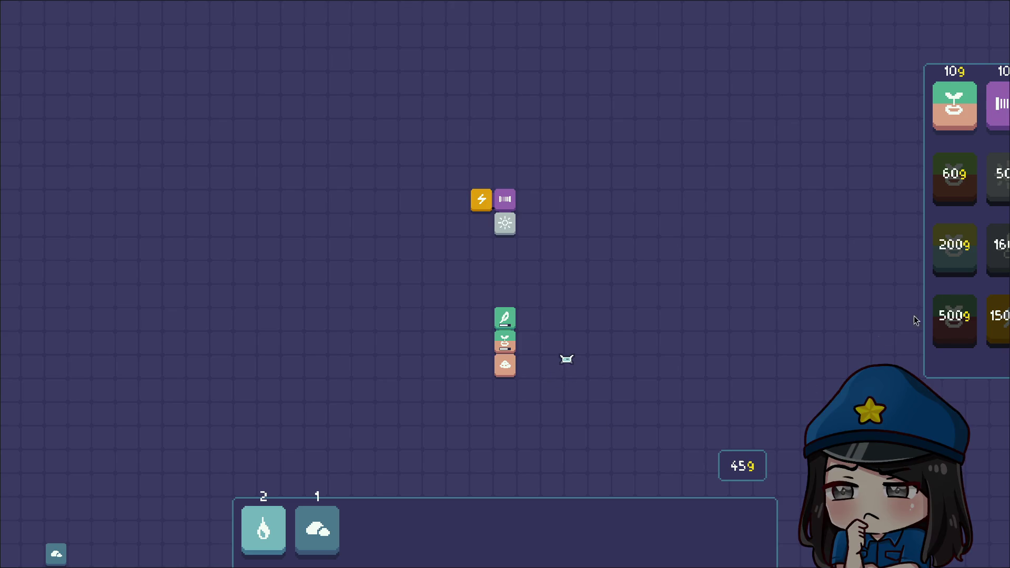
mouse_move(929, 295)
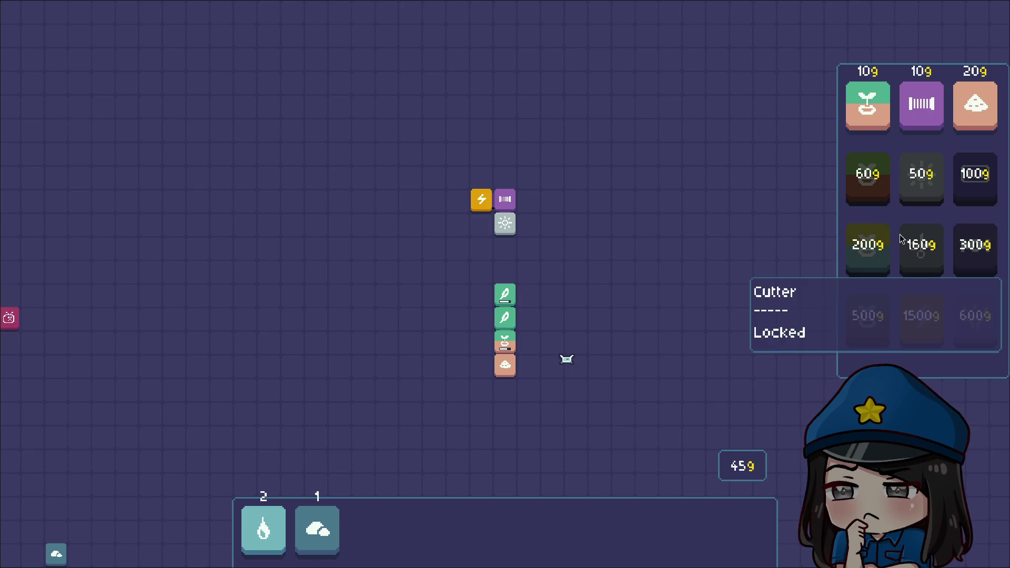
left_click(972, 92)
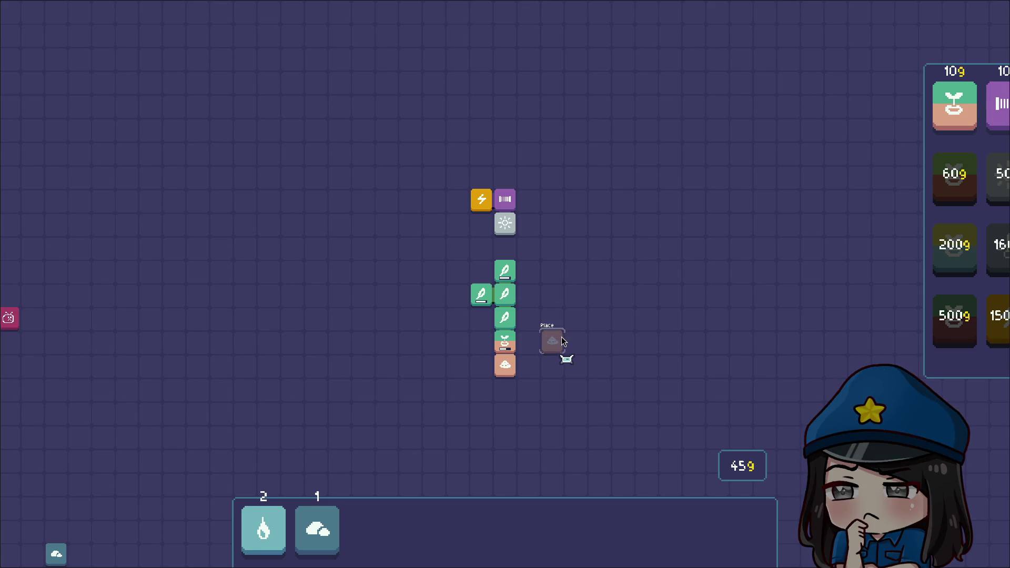
left_click(561, 338)
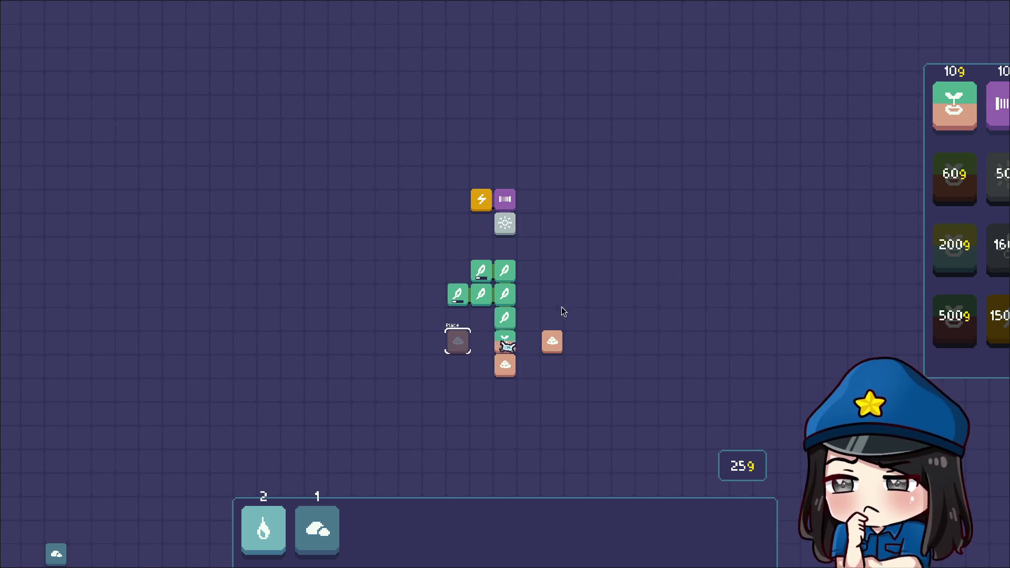
left_click(465, 343)
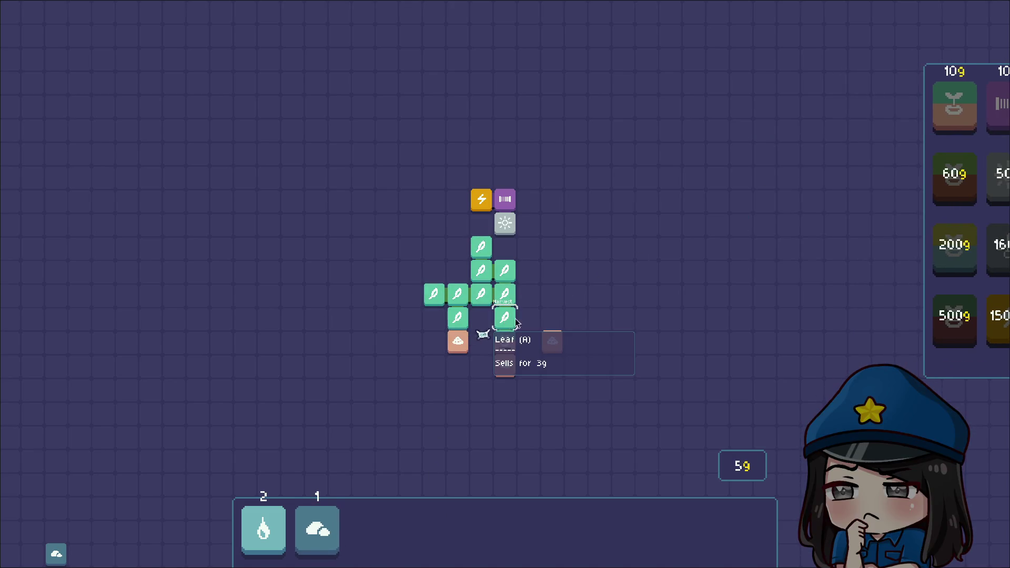
Step: Plant another Seed on the board, then stop holding seeds
mouse_move(966, 126)
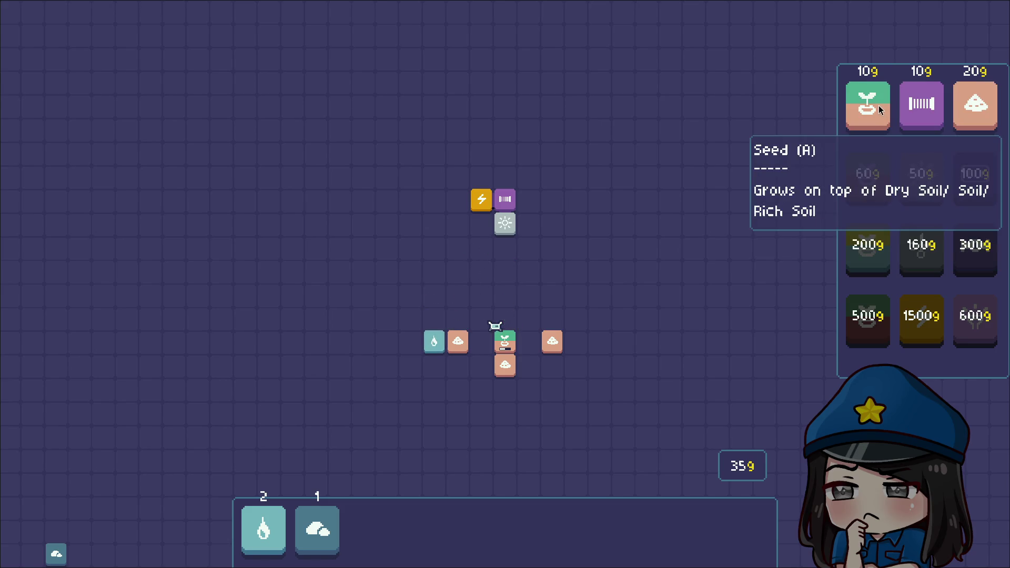
left_click(880, 109)
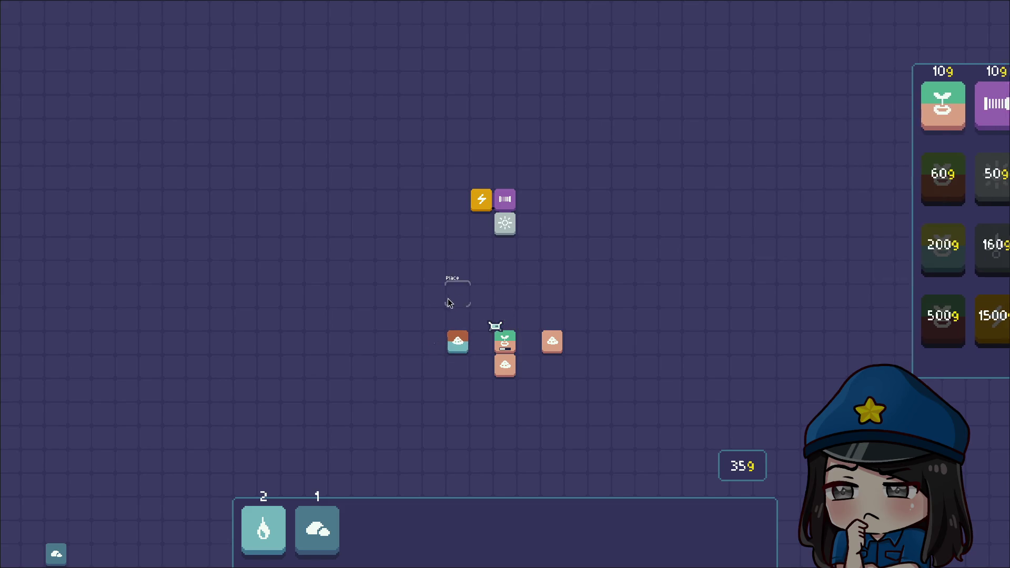
left_click(557, 318)
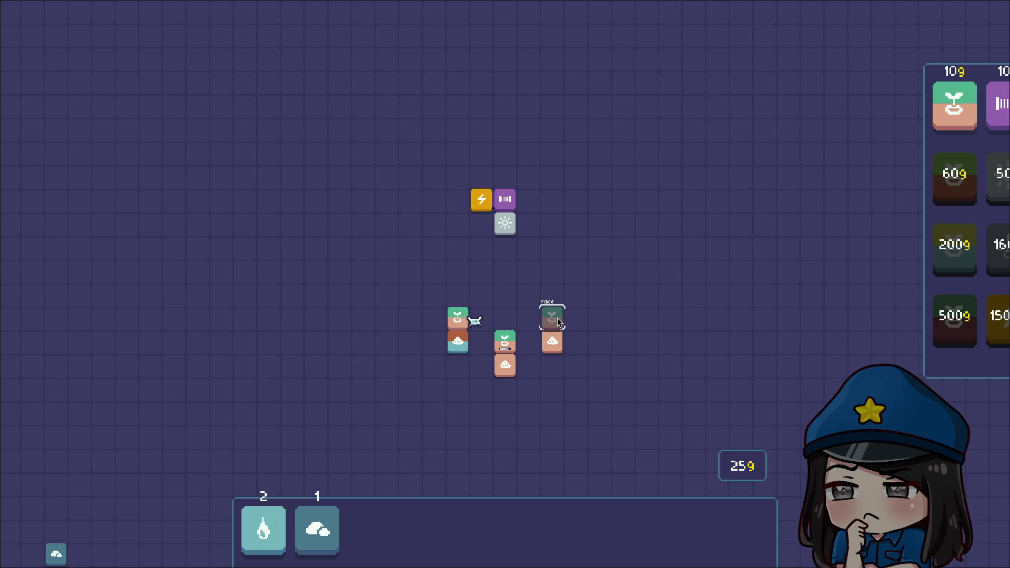
right_click(617, 279)
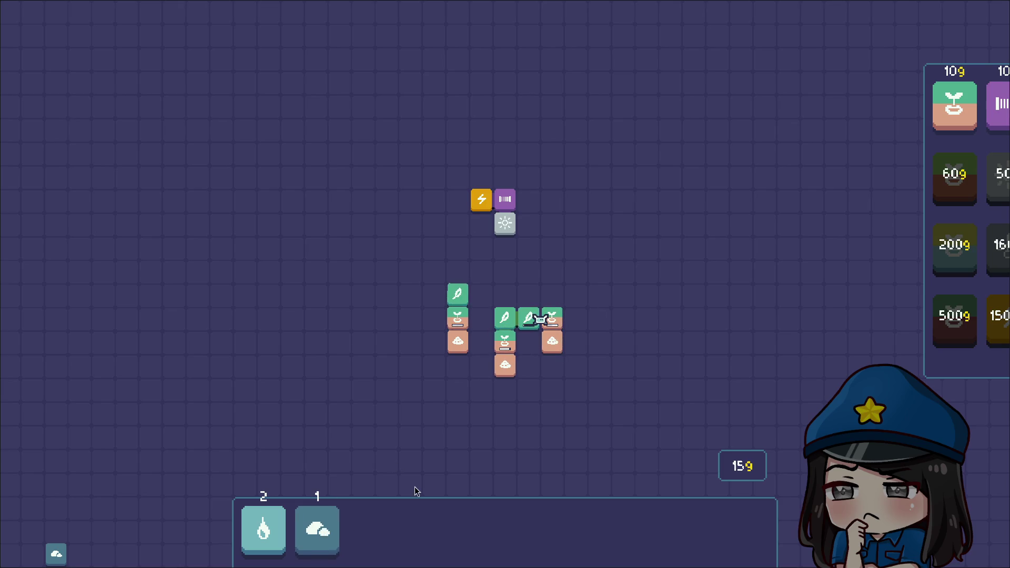
Step: Queue three water tiles beside the leaves, returning the cloud card to the hand
left_click(326, 537)
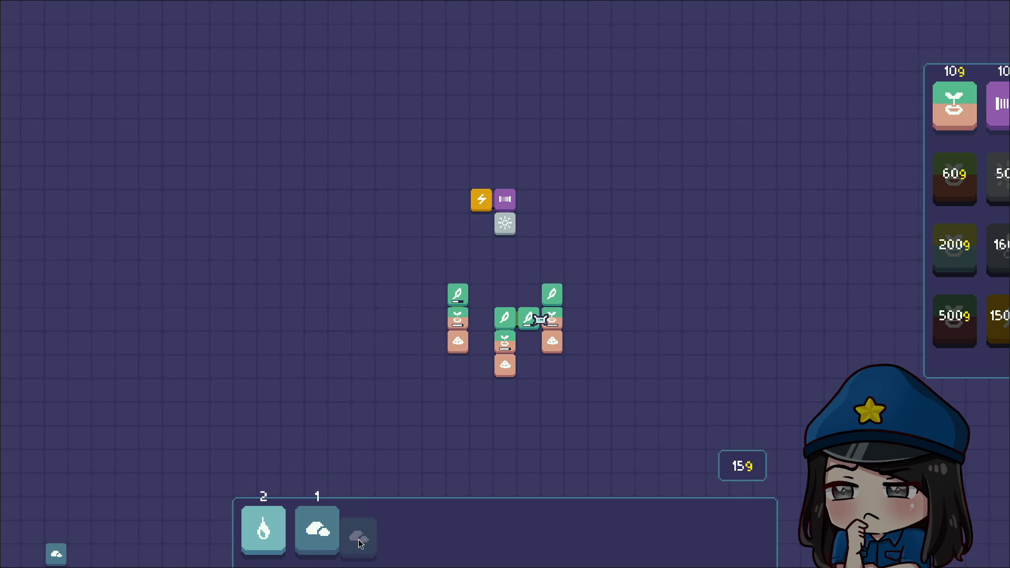
left_click(337, 545)
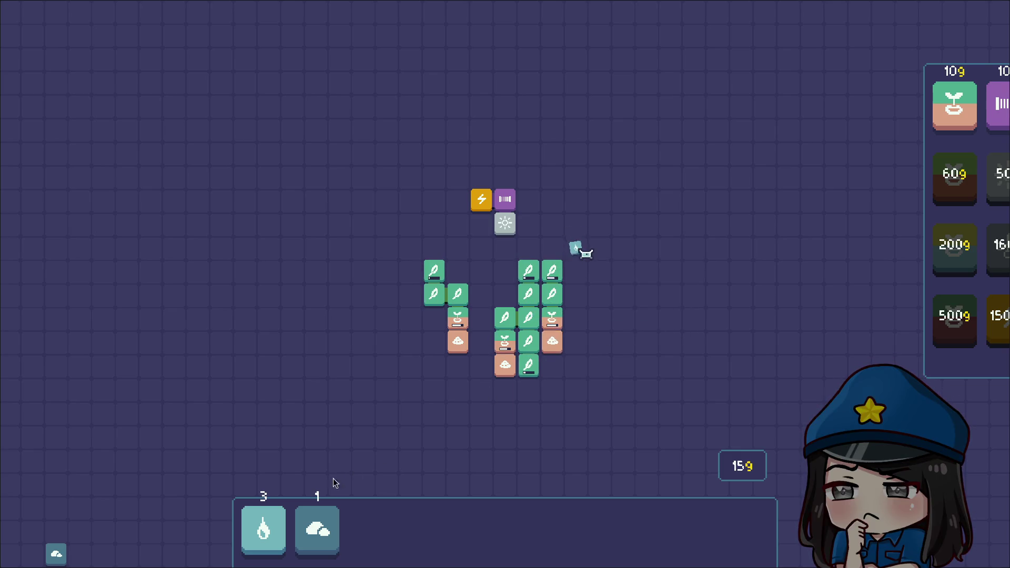
left_click(576, 318)
left_click(482, 341)
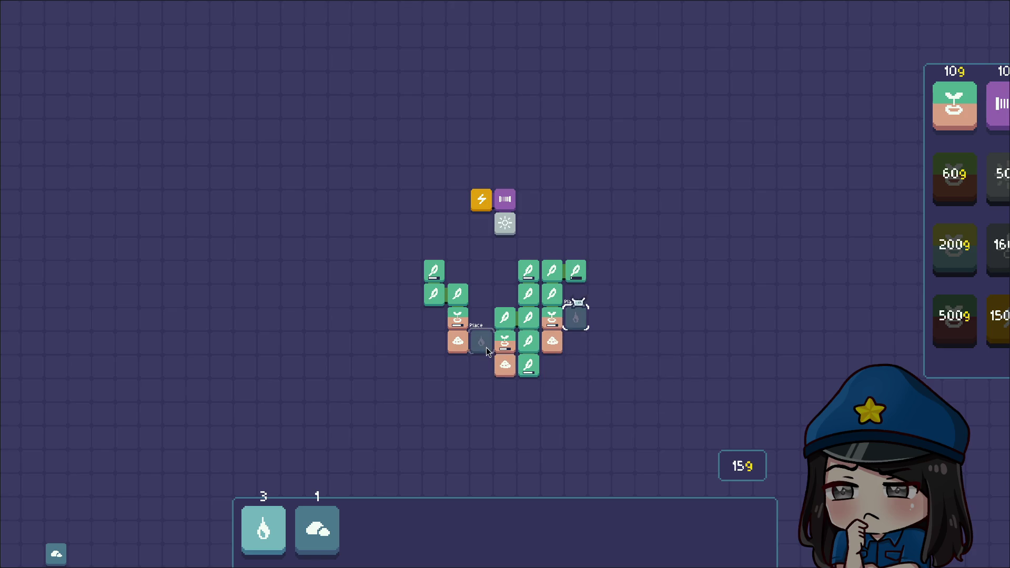
left_click(434, 318)
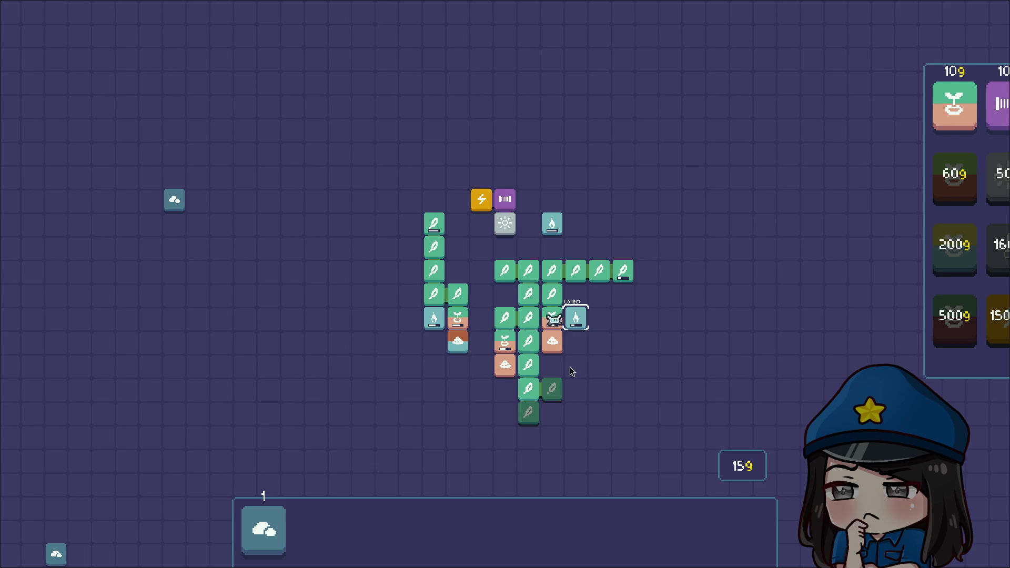
Step: Drag a water card onto the board and unlock the 60g Seed (B) in the shop
mouse_move(305, 521)
left_mouse_down()
mouse_move(328, 518)
mouse_move(575, 341)
left_mouse_up()
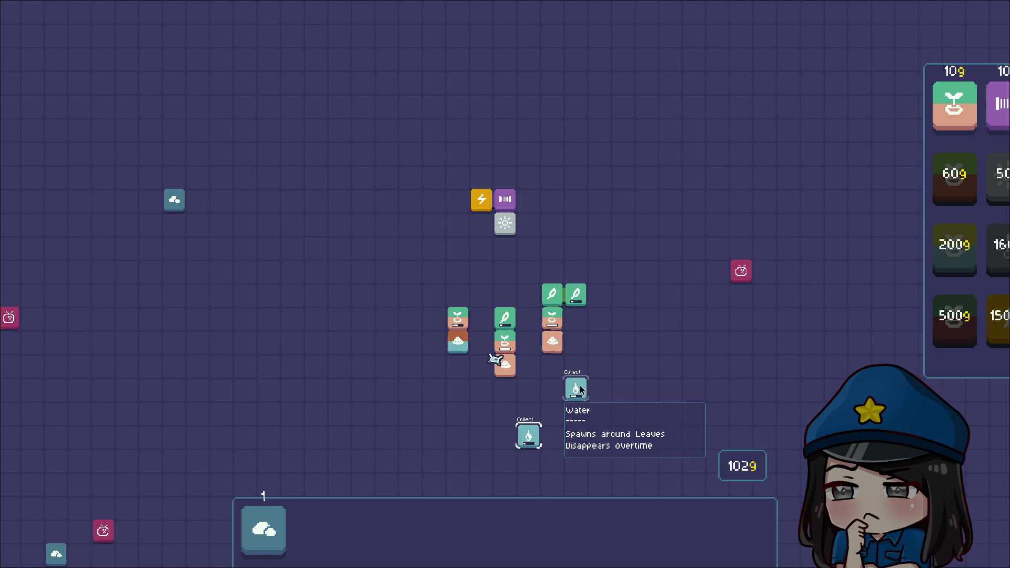
mouse_move(974, 243)
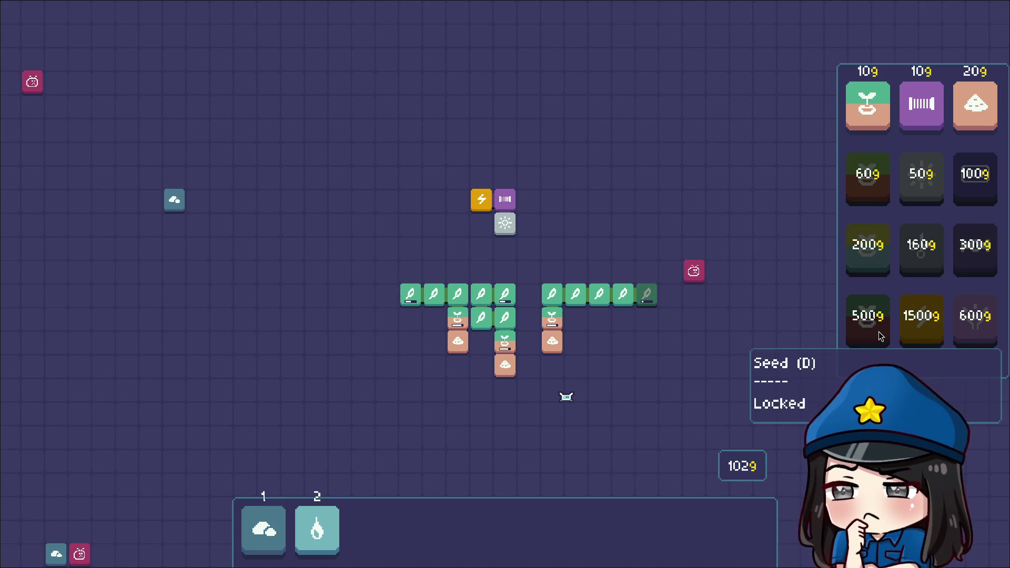
left_click(869, 180)
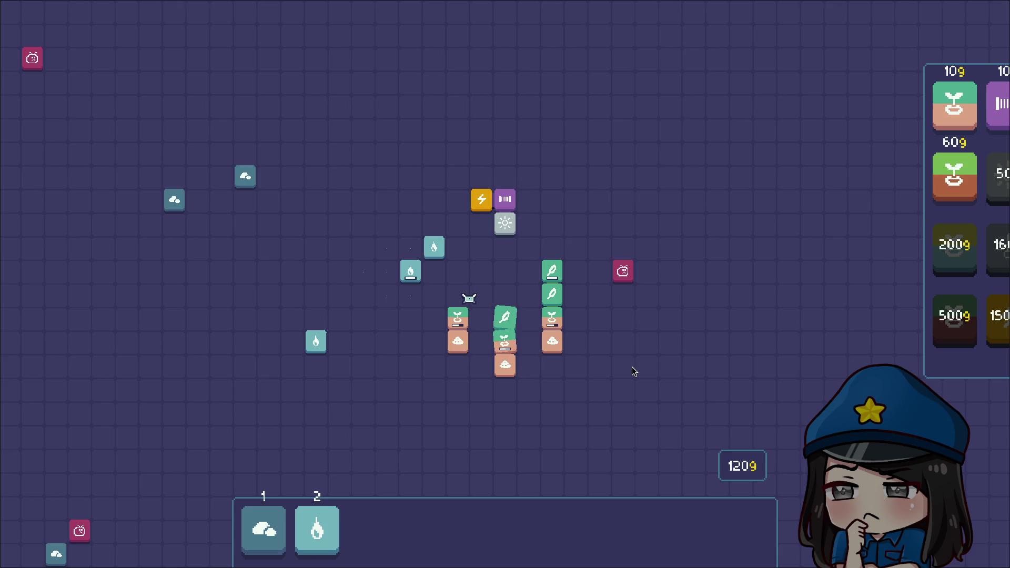
Step: Collect the three scattered water tiles and unlock the 50g Light tile
left_click(316, 342)
left_click(410, 271)
left_click(429, 256)
mouse_move(926, 236)
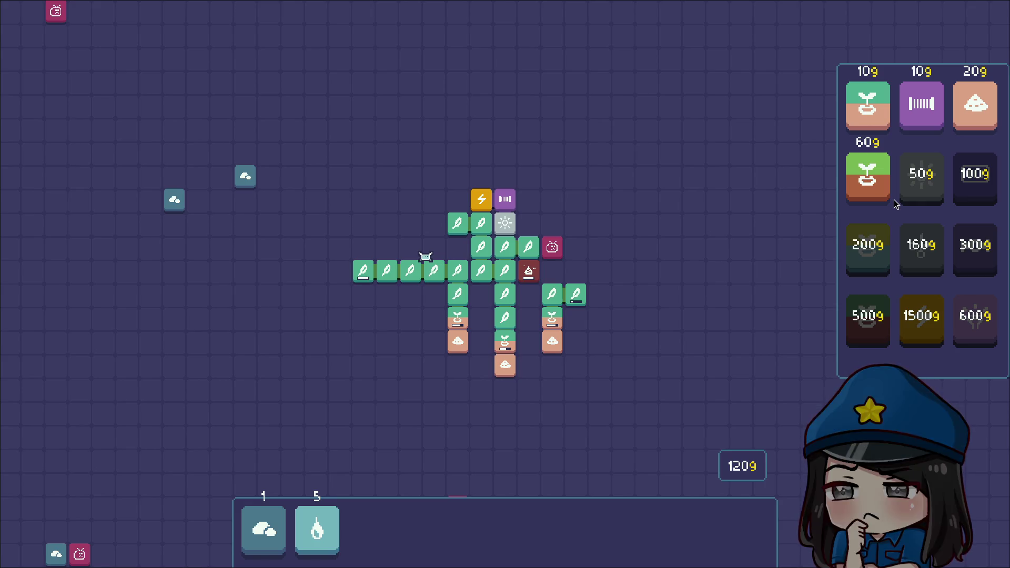
left_click(919, 200)
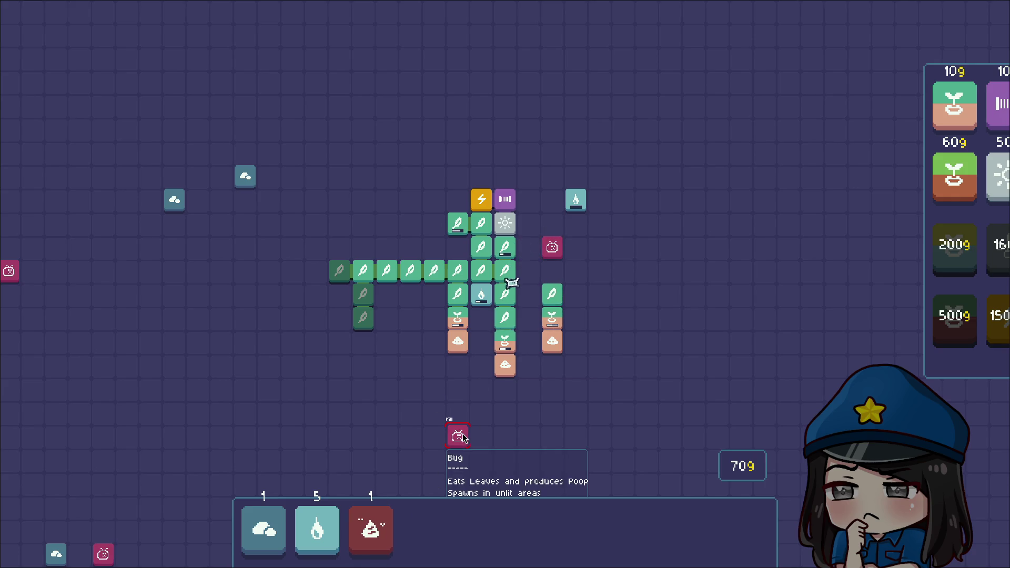
Step: Have the drone kill the bug, then collect the poop tile
left_click(457, 435)
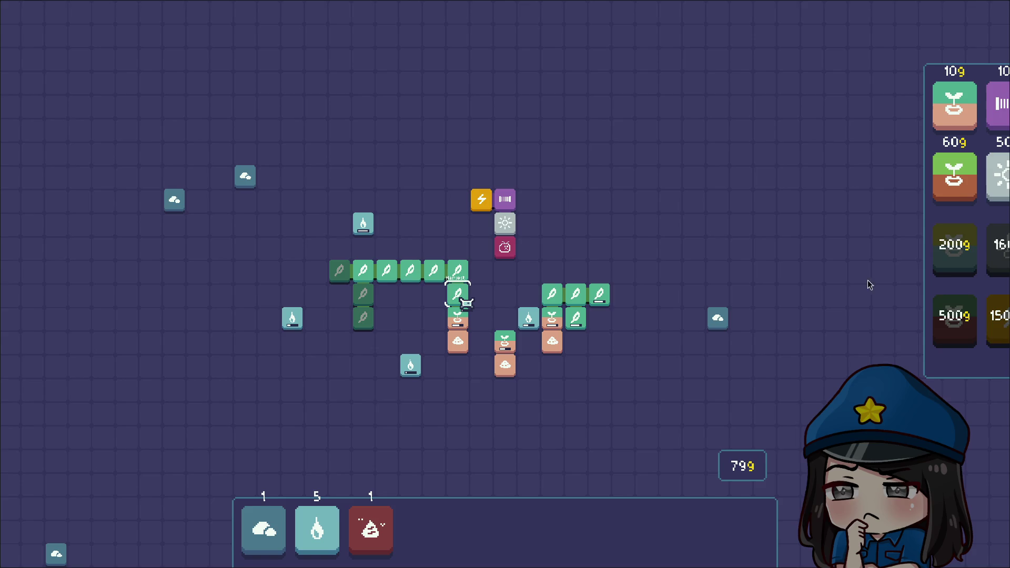
mouse_move(992, 276)
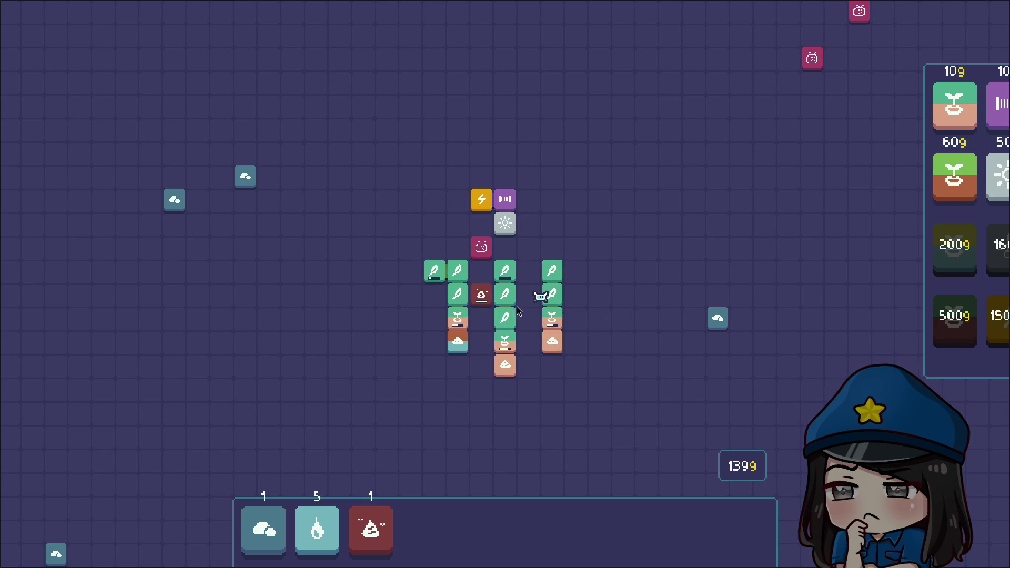
left_click(481, 295)
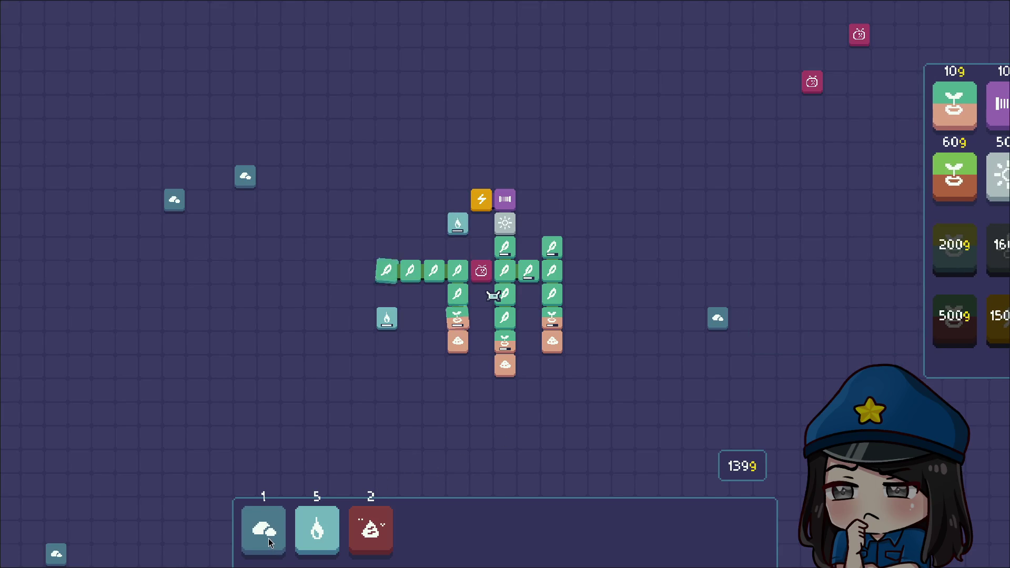
Step: Place a cloud tile beside the sprout column and position a poop tile
left_click_drag(269, 538, 482, 340)
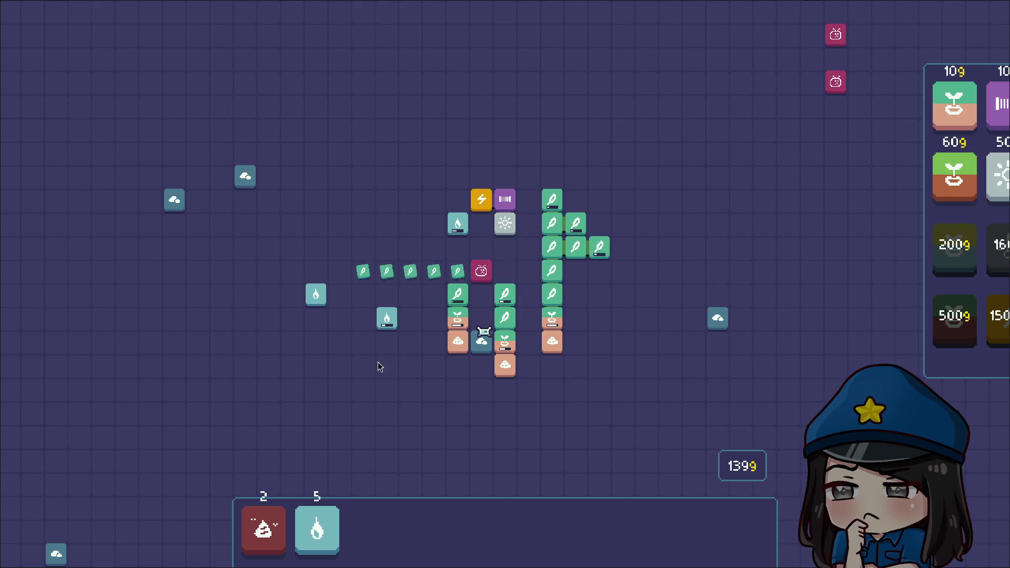
mouse_move(959, 255)
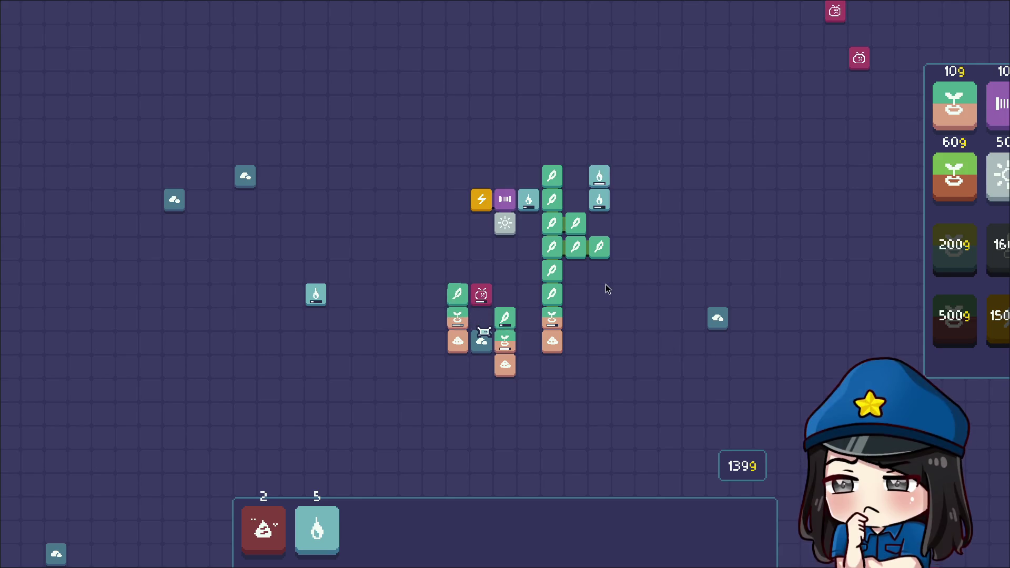
mouse_move(555, 293)
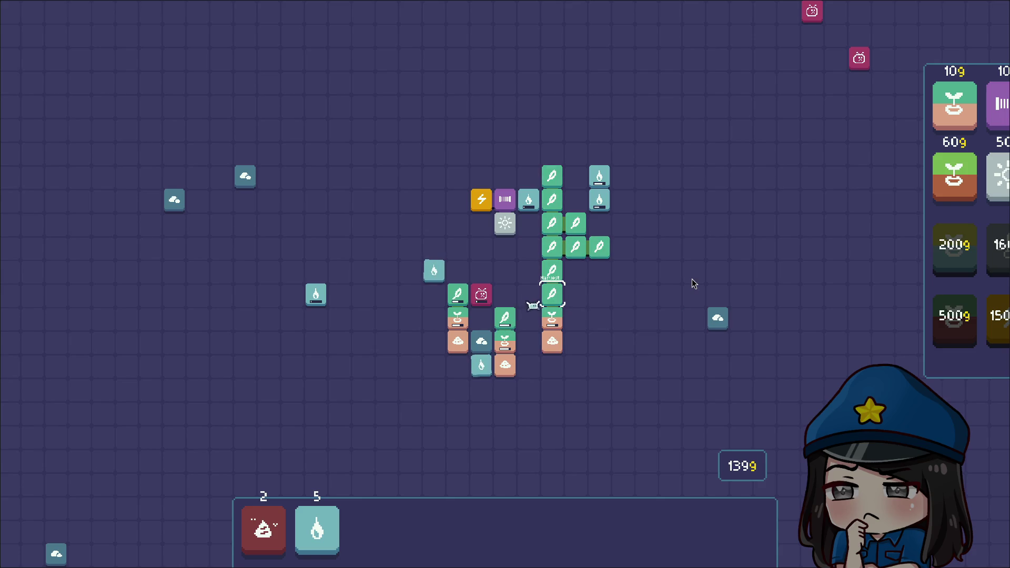
mouse_move(492, 332)
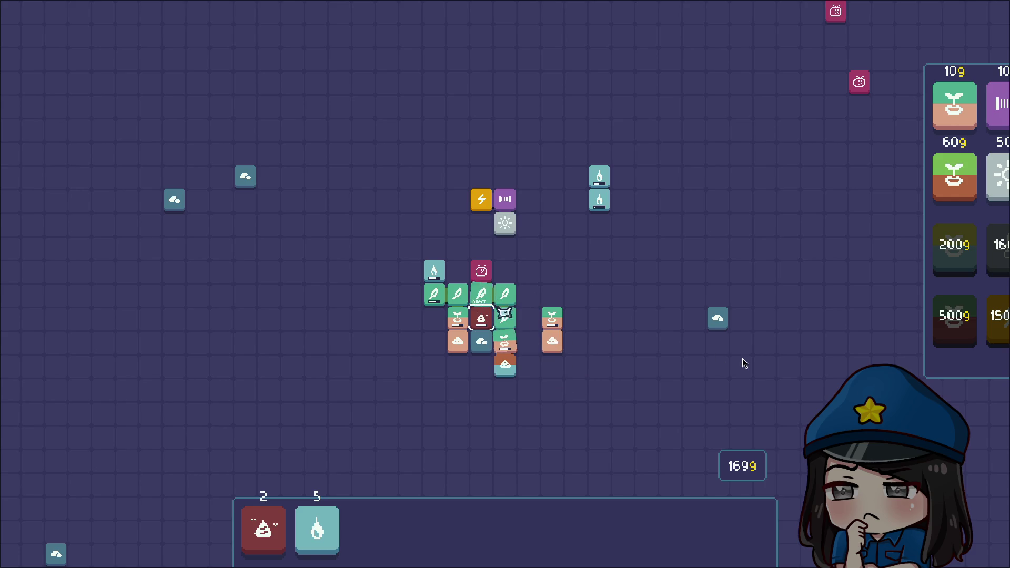
mouse_move(263, 529)
left_mouse_down()
mouse_move(326, 444)
mouse_move(487, 371)
mouse_move(485, 380)
mouse_move(529, 393)
mouse_move(509, 380)
left_mouse_up()
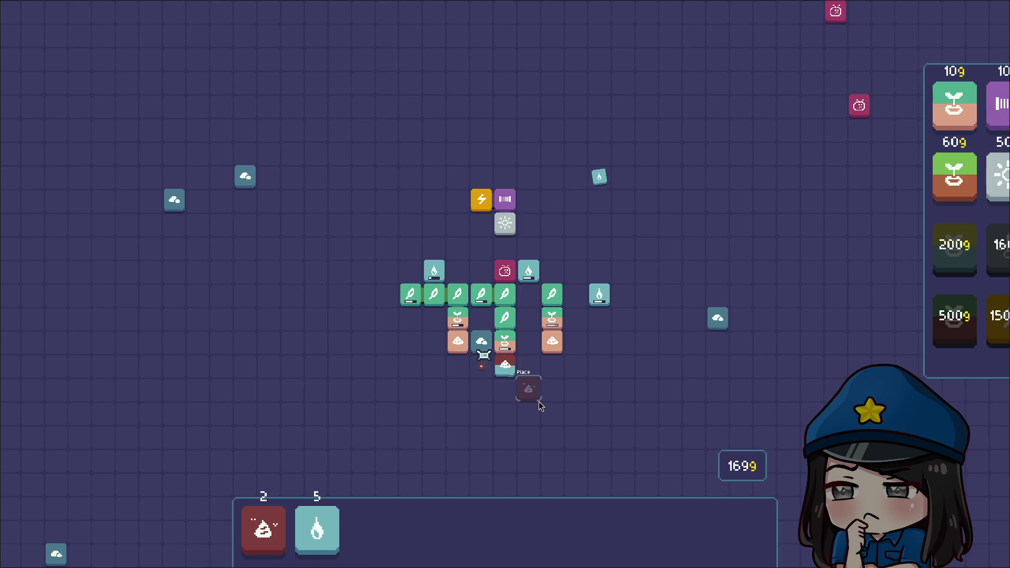
mouse_move(441, 359)
left_mouse_down()
mouse_move(331, 521)
mouse_move(374, 497)
left_mouse_up()
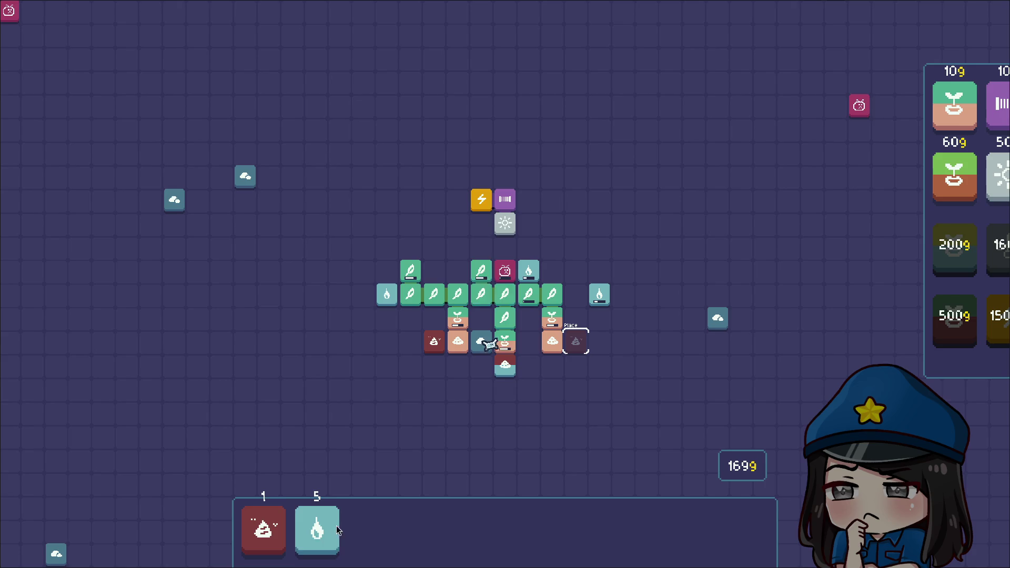
Step: Place two water tiles on the board and leave fullscreen
mouse_move(317, 528)
left_mouse_down()
mouse_move(458, 384)
mouse_move(340, 539)
left_mouse_up()
left_click(549, 387)
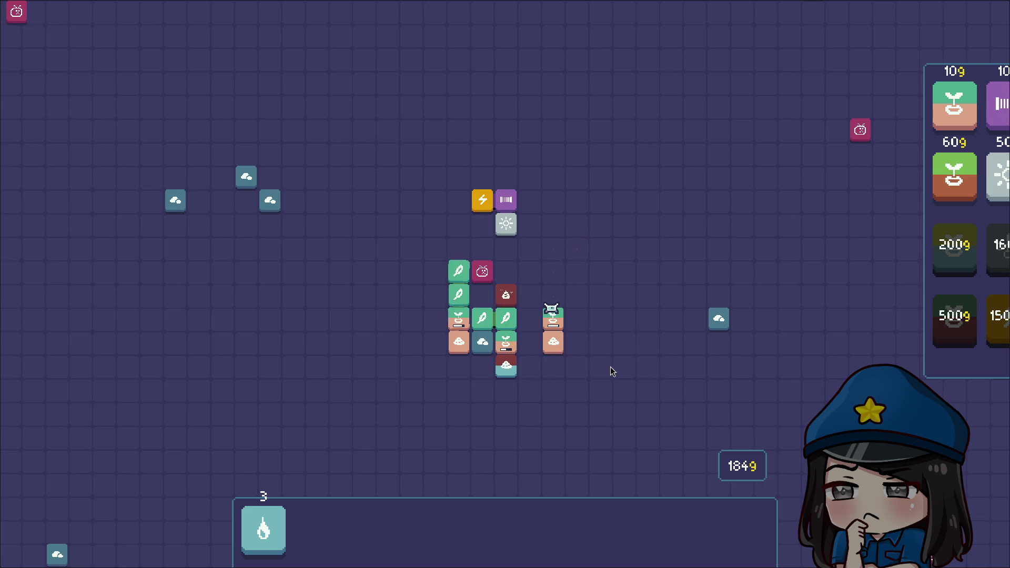
key("Escape")
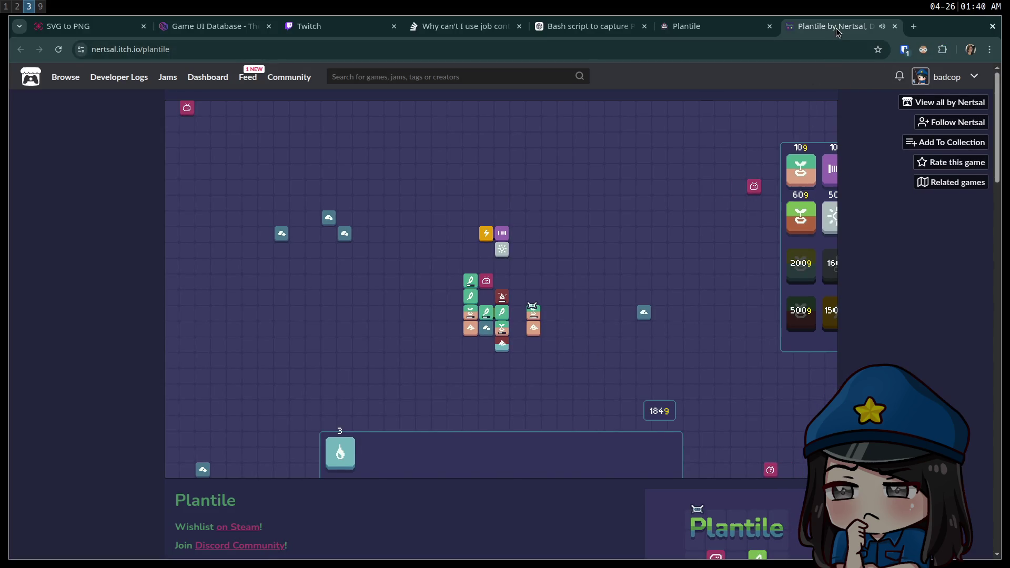
Step: Close the itch.io game tab
middle_click(834, 28)
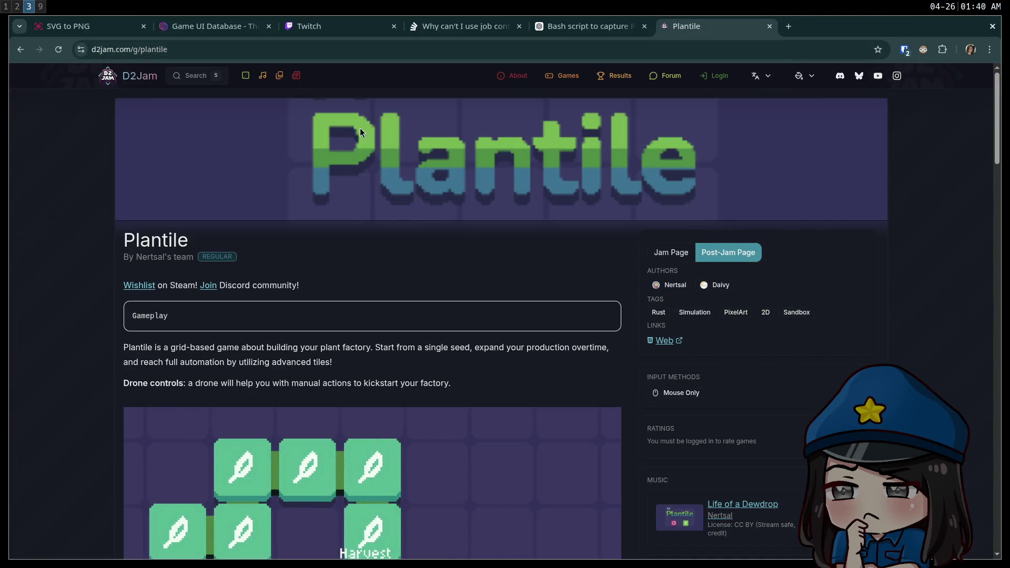
key("ctrl+shift+t")
key("ctrl+w")
Step: Scroll the Plantile jam page GIFs, then open its Steam store page in a new tab
scroll(609, 235, "down", 20)
scroll(593, 260, "up", 4)
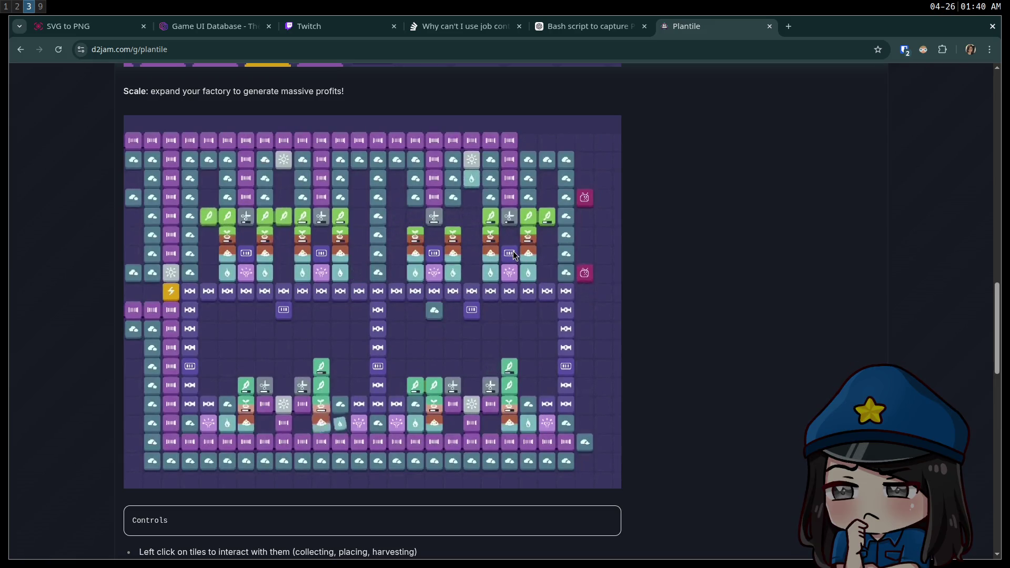
scroll(589, 273, "up", 20)
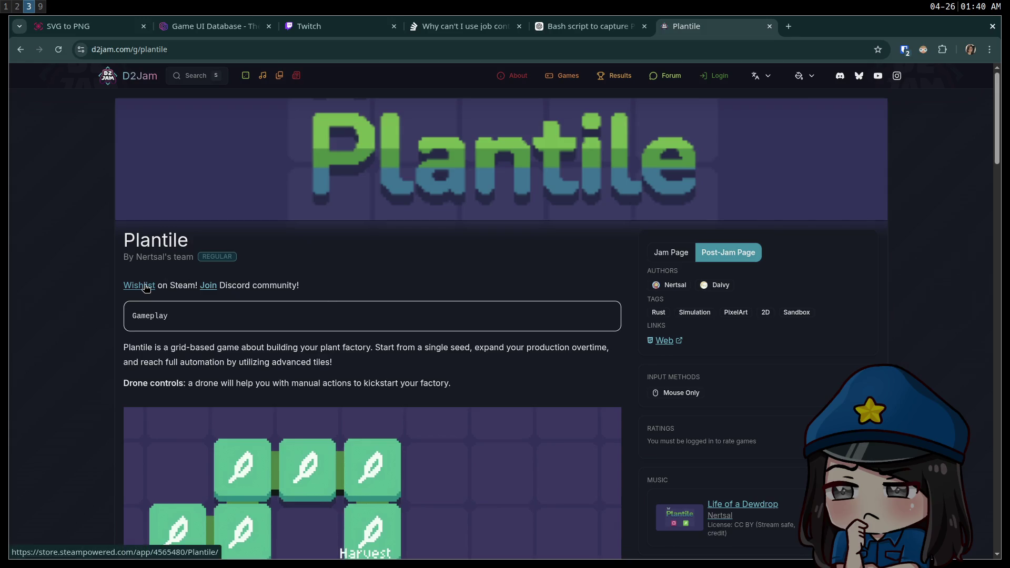
middle_click(149, 286)
left_click(831, 24)
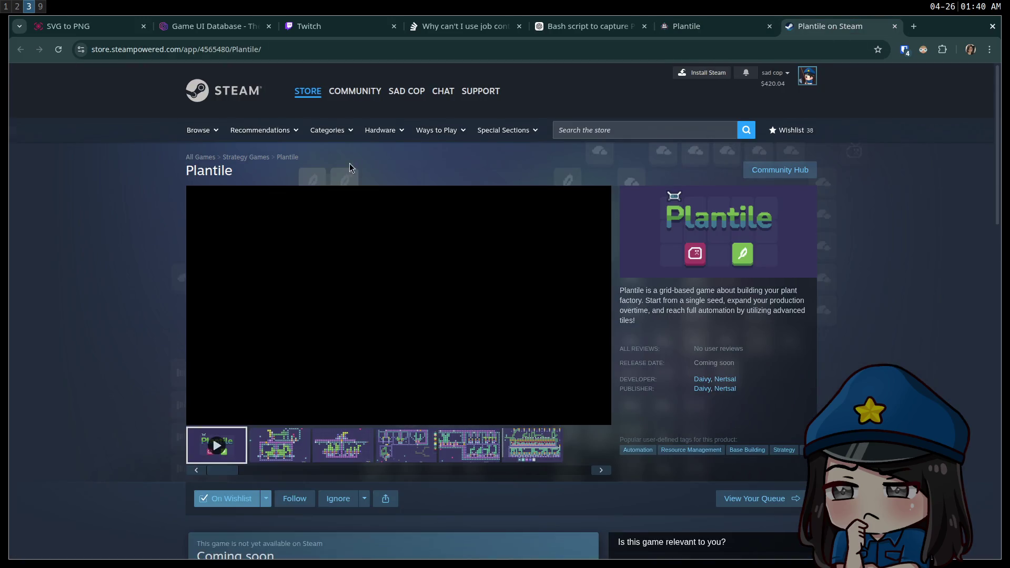
Step: Scroll through the Plantile Steam page screenshots, then open a new Google tab
key("ctrl+l")
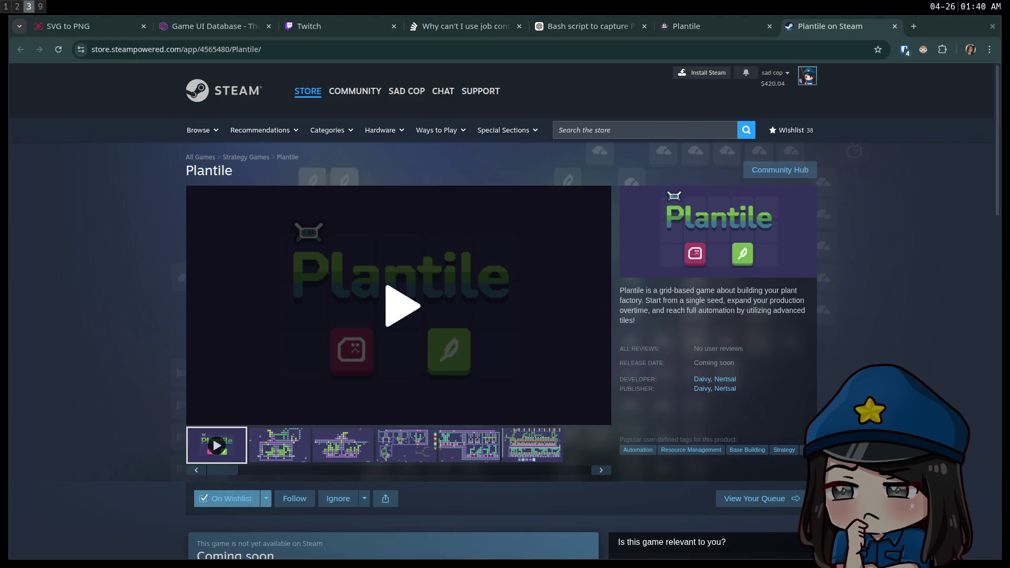
scroll(241, 223, "down", 3)
scroll(105, 246, "up", 3)
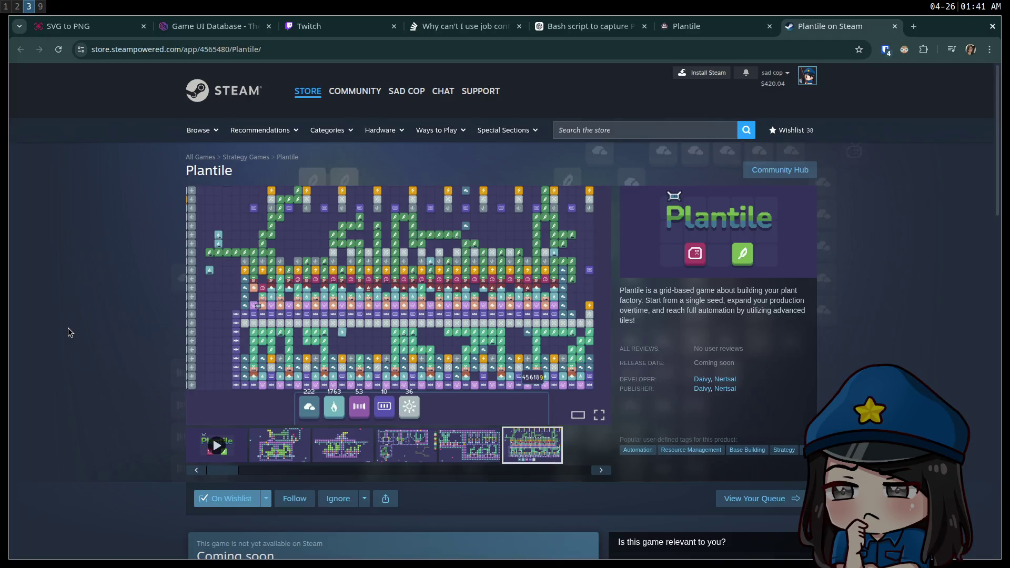
key("ctrl+t")
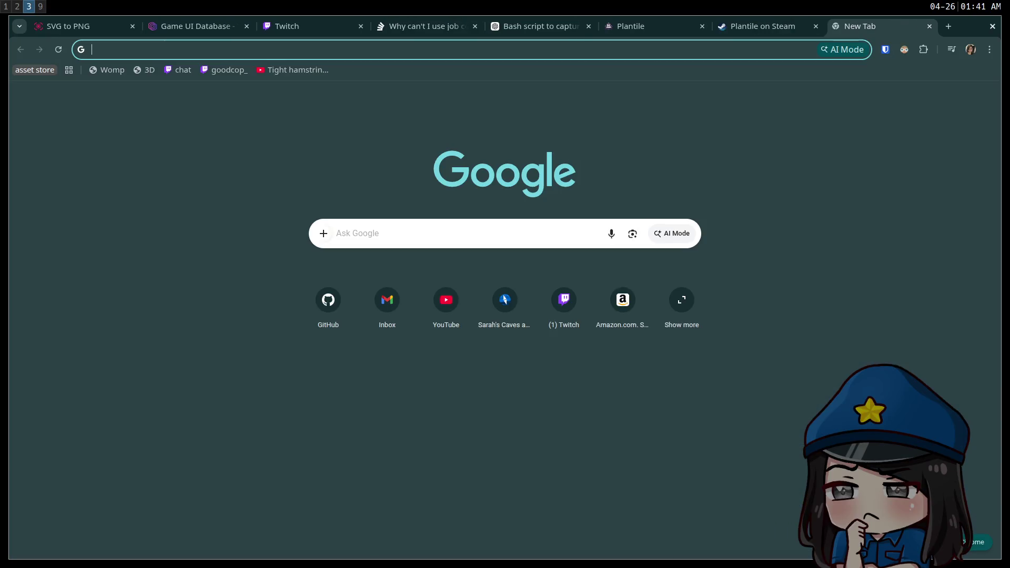
Step: Calculate 5 / 0.01 in the Google search bar
type("5 /")
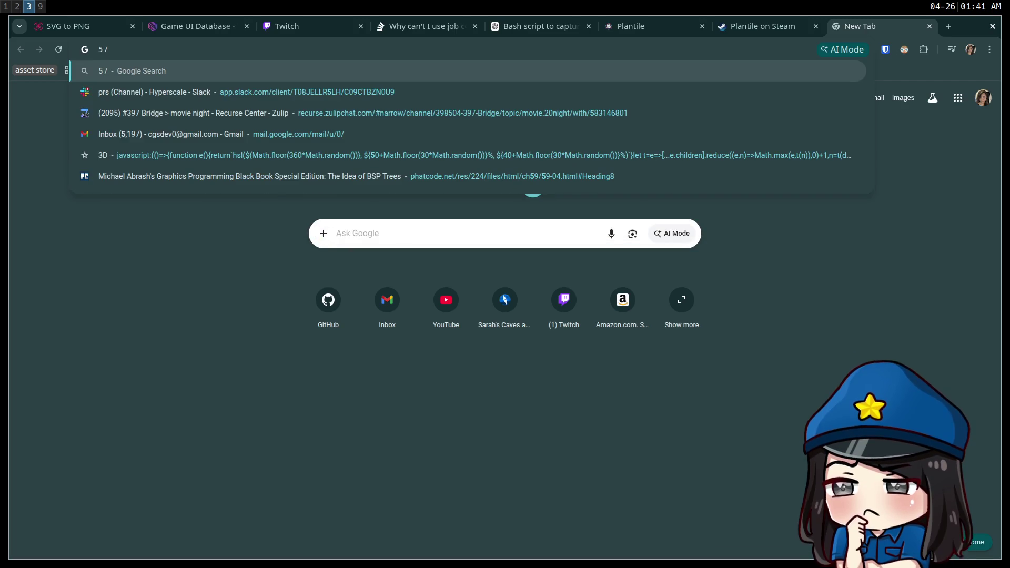
type(" 0.0001")
key("BackSpace")
key("BackSpace")
key("Return")
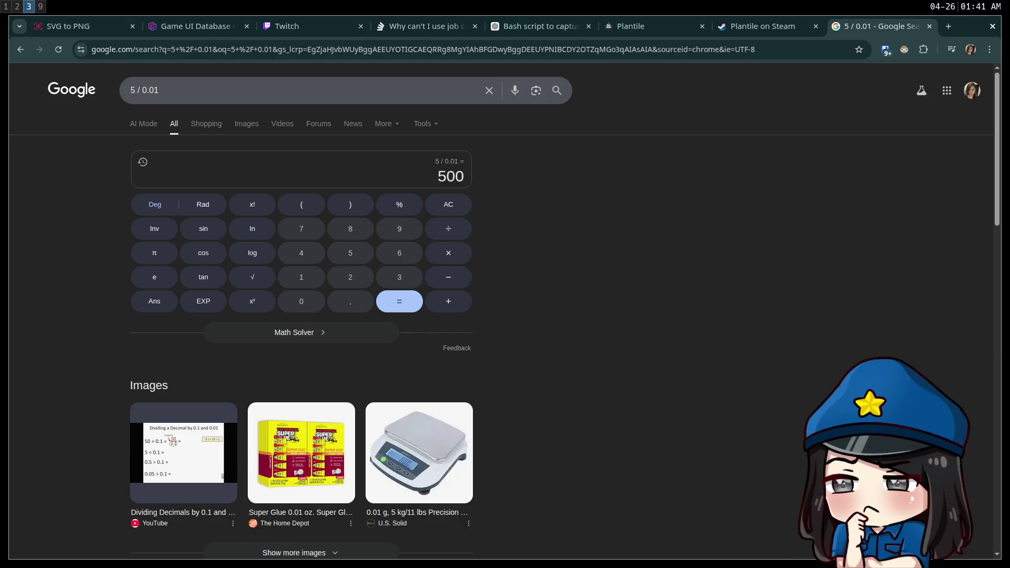
Step: Change the query to 5 / 0.000001, check the 5000000 result, then close the tab
left_click(168, 94)
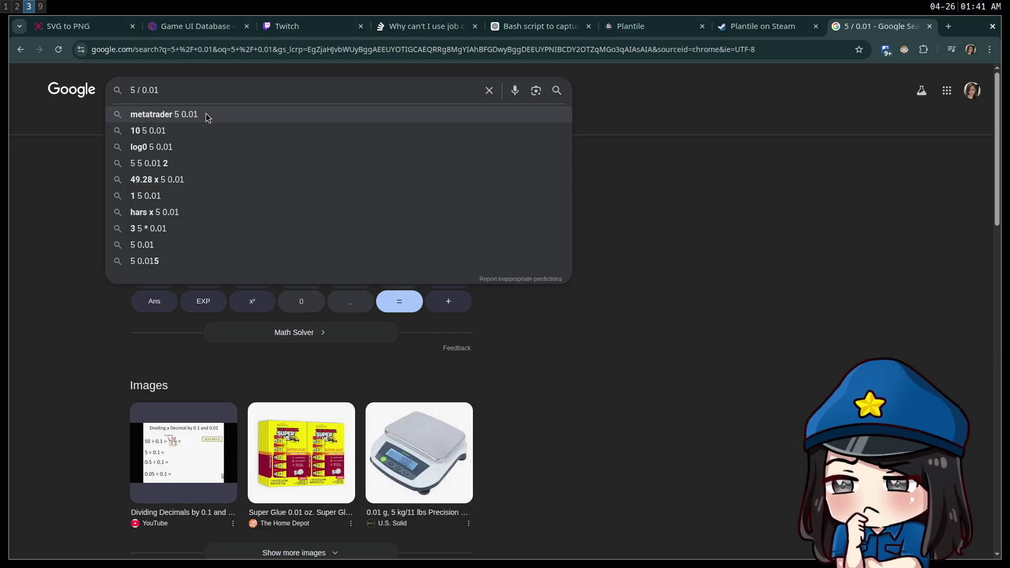
key("BackSpace")
type("001")
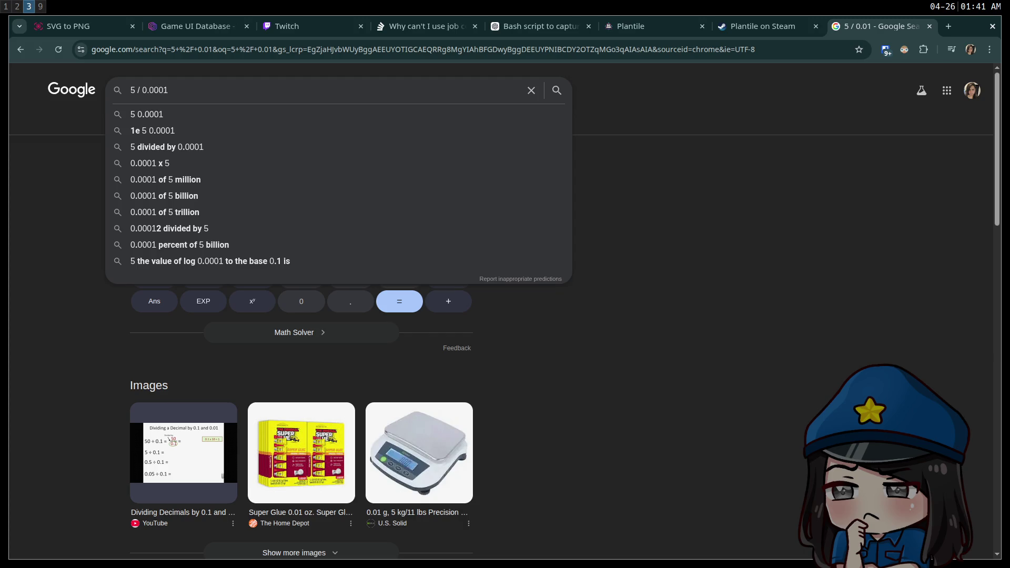
type("00")
key("Return")
left_click_drag(463, 176, 412, 175)
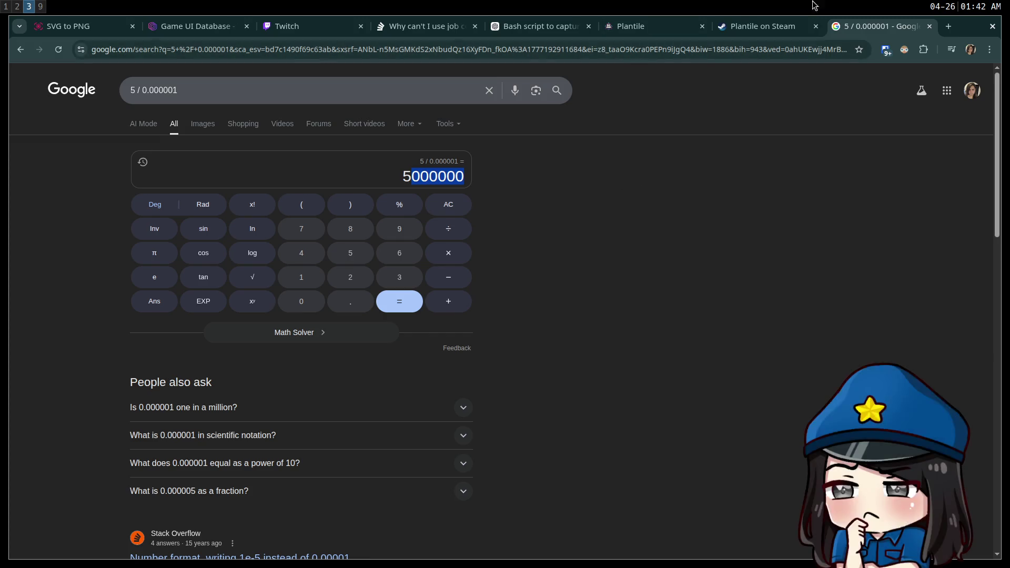
middle_click(902, 27)
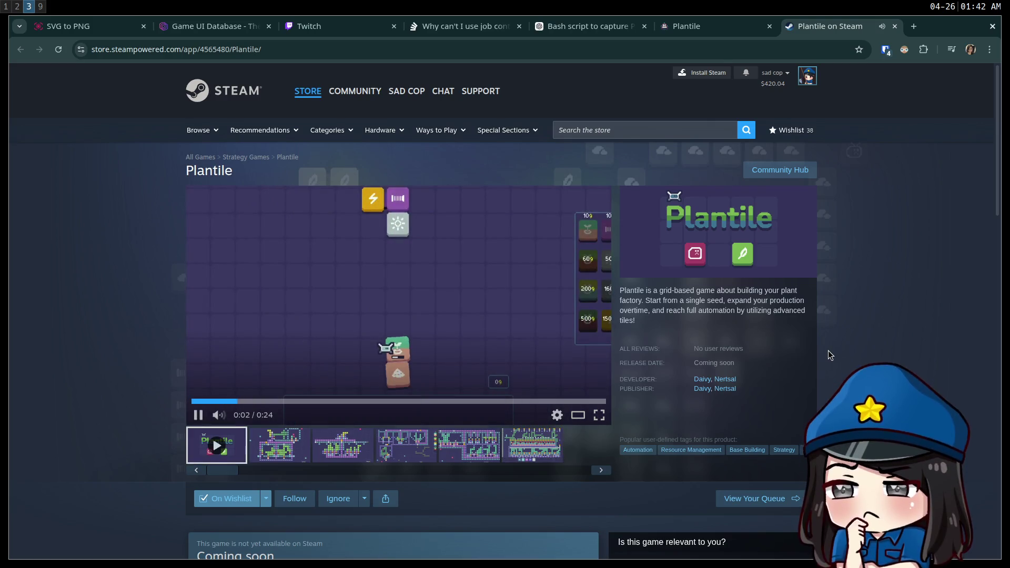
Step: Watch Plantile's Steam trailer, then close the Plantile on Steam tab
left_click(547, 450)
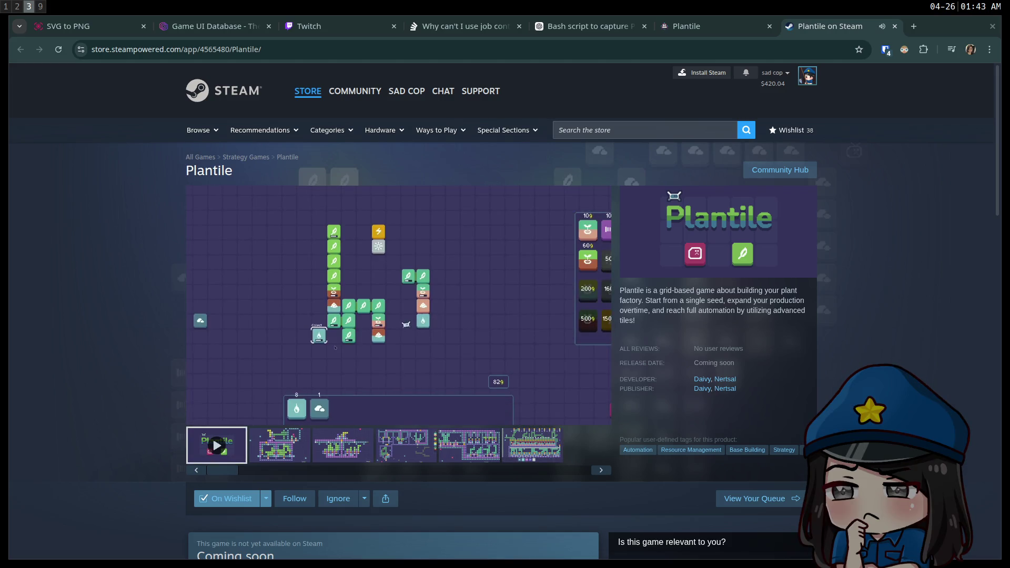
middle_click(852, 27)
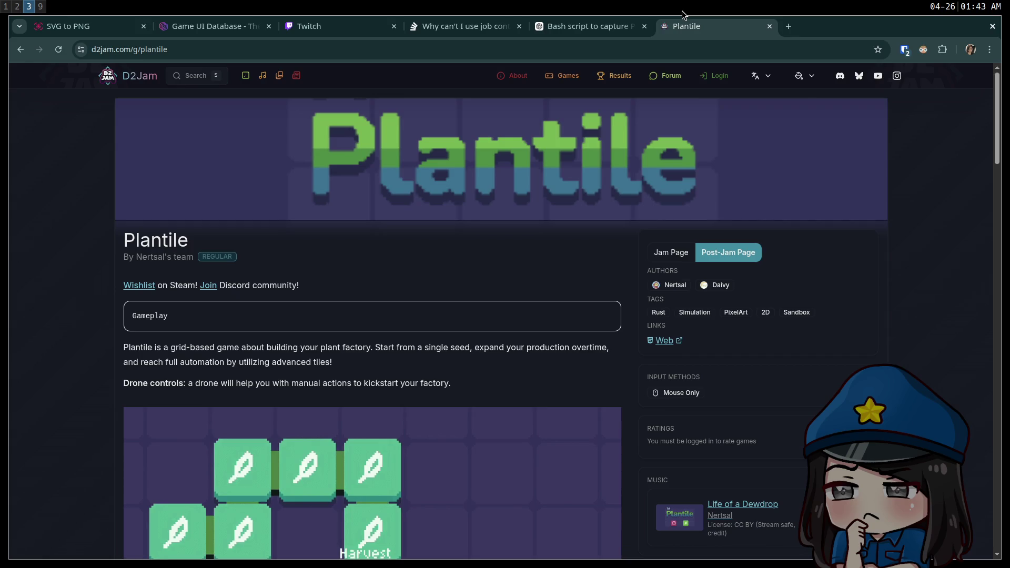
Step: Close the job-control question, Bash script and Plantile jam page tabs
middle_click(471, 27)
middle_click(470, 27)
middle_click(467, 29)
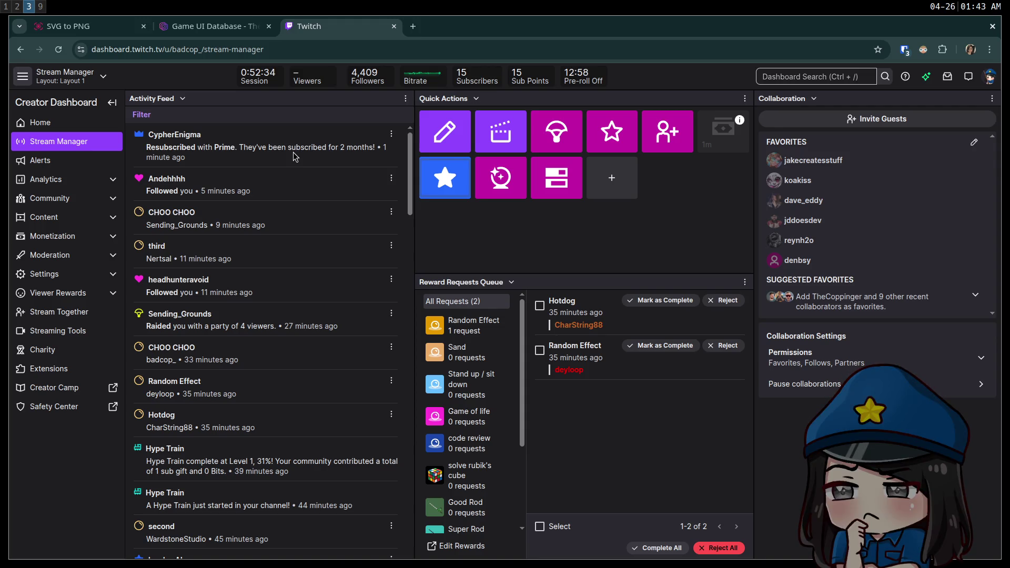
Step: Switch back to the Godot editor showing the ui scene's X INCREASED TO 16 label
key("super+2")
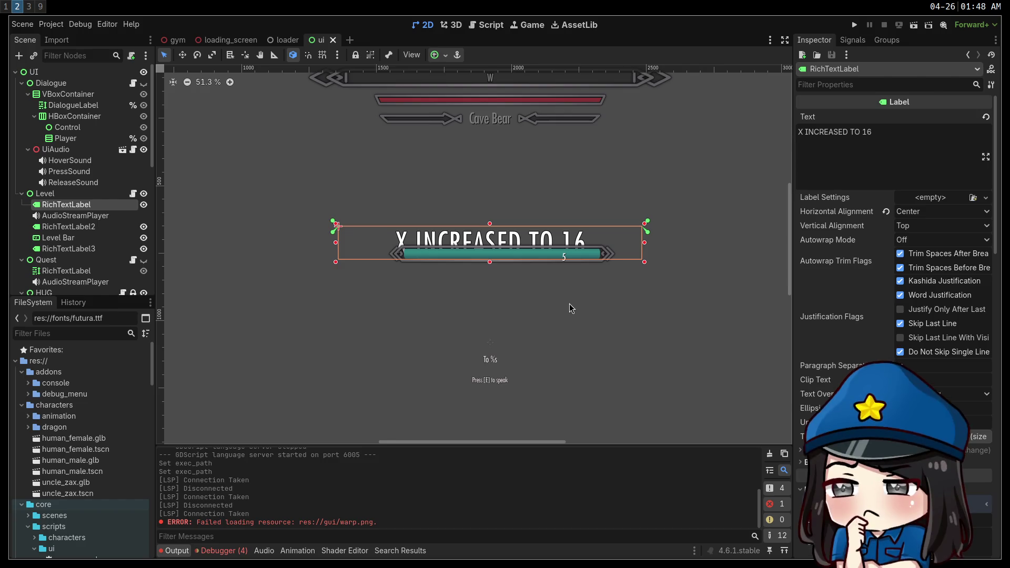
Step: Search the web for 'peggle gameplay' in a new tab and open the Peggle Deluxe (PC) Gameplay video
key("super+1")
key("super+2")
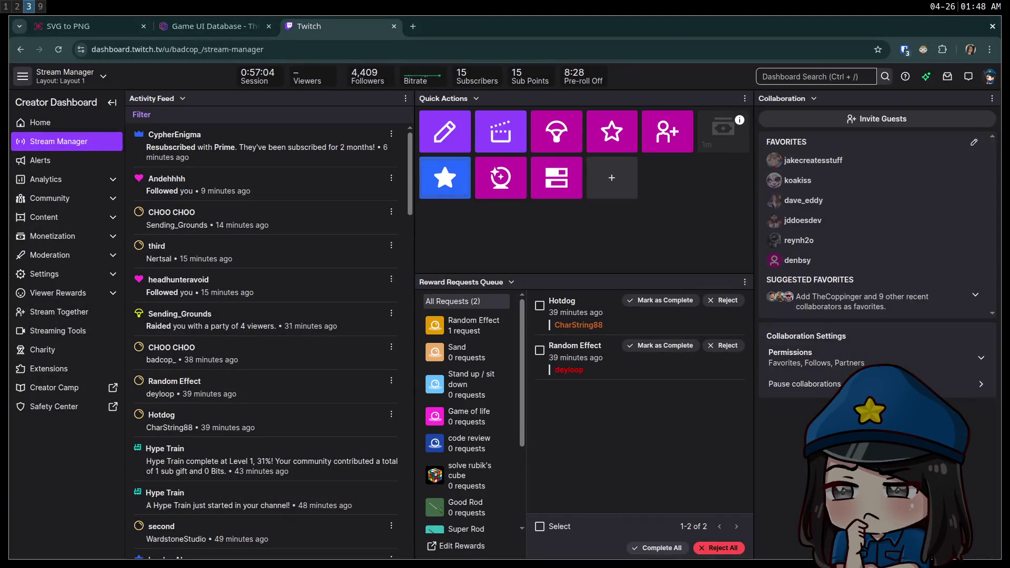
key("ctrl+t")
type("peggle game")
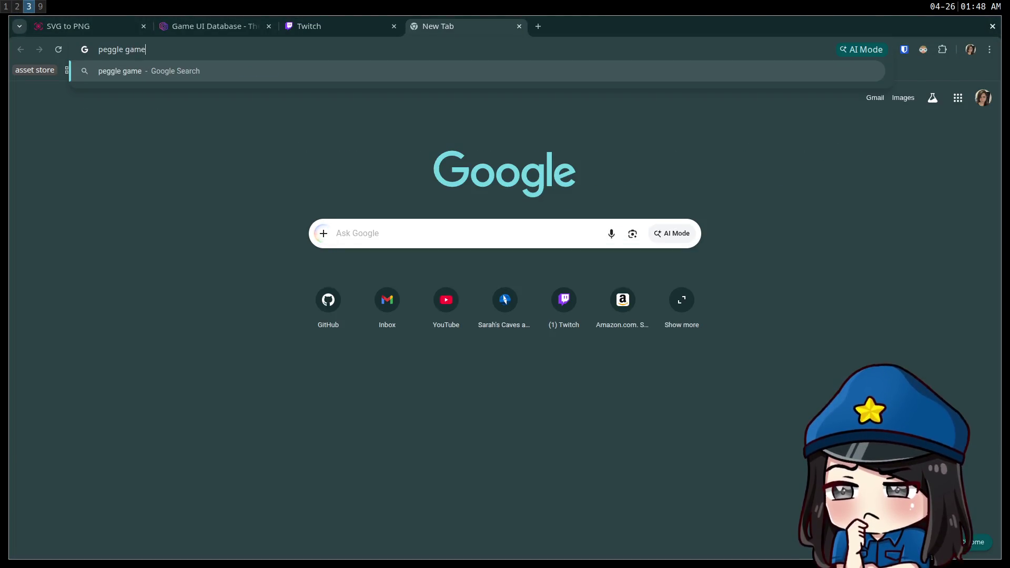
type("play")
key("Return")
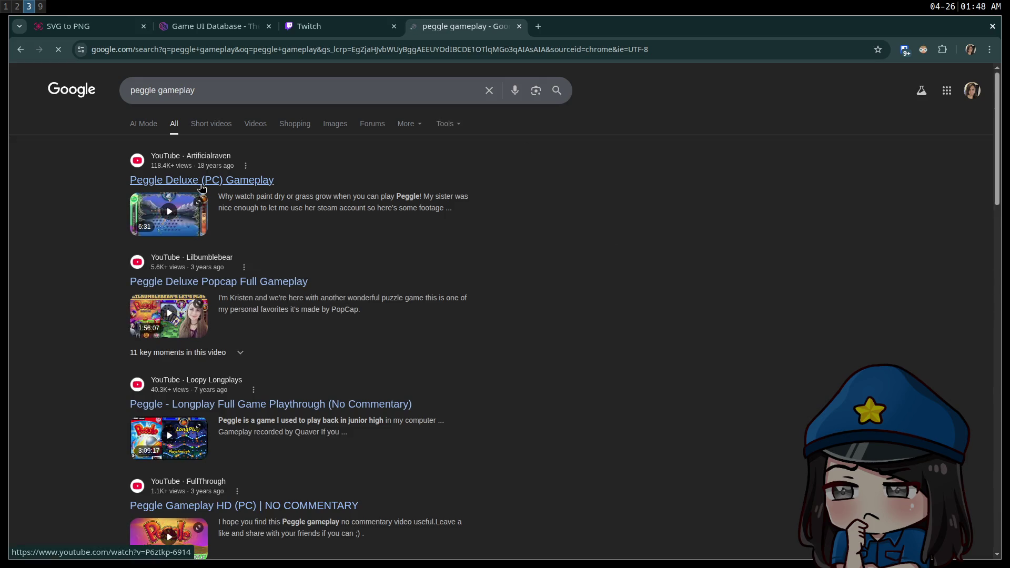
left_click(201, 184)
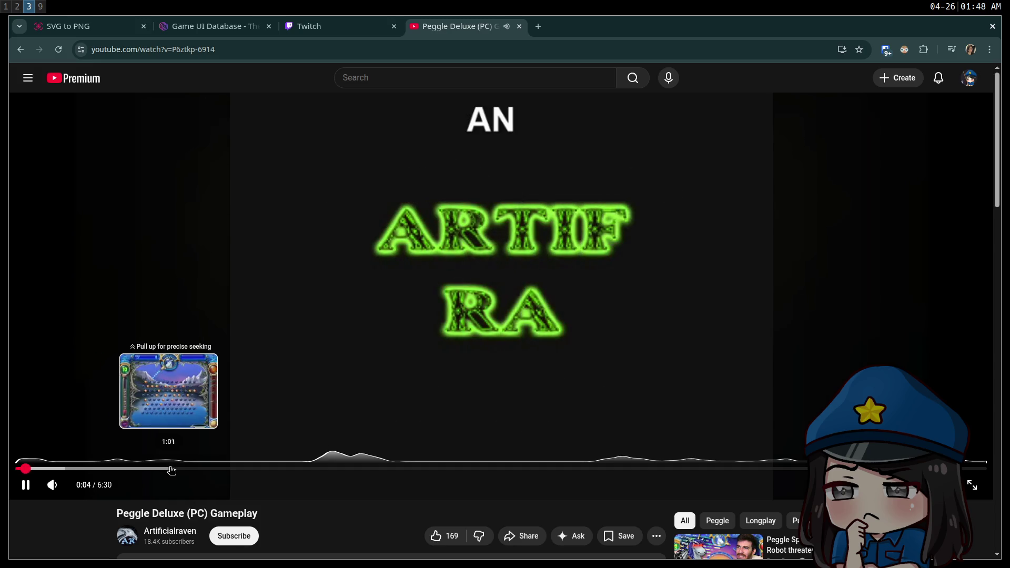
Step: Skip the video ahead to about one minute, pause it, and return to the Godot editor
left_click(171, 469)
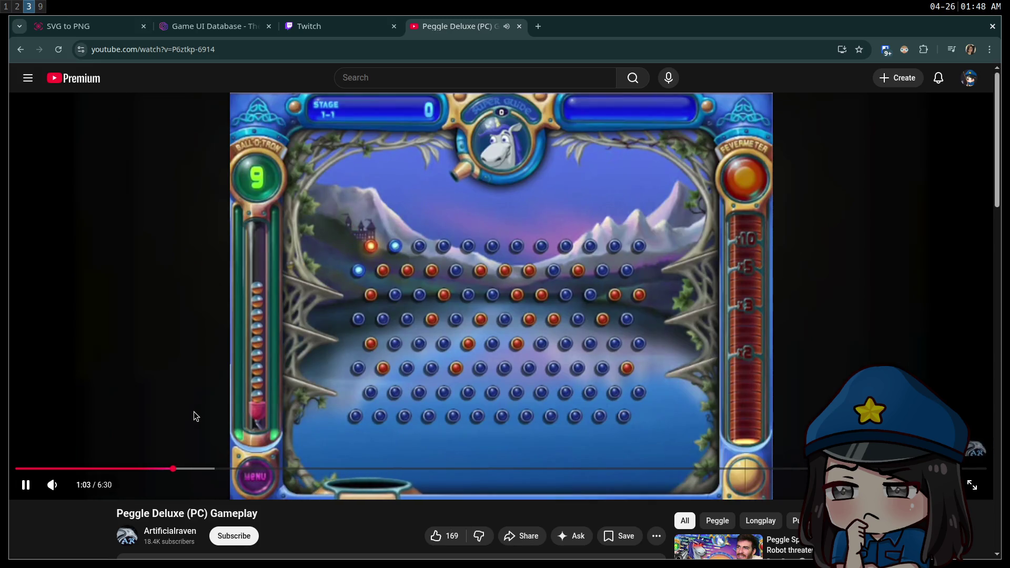
mouse_move(52, 485)
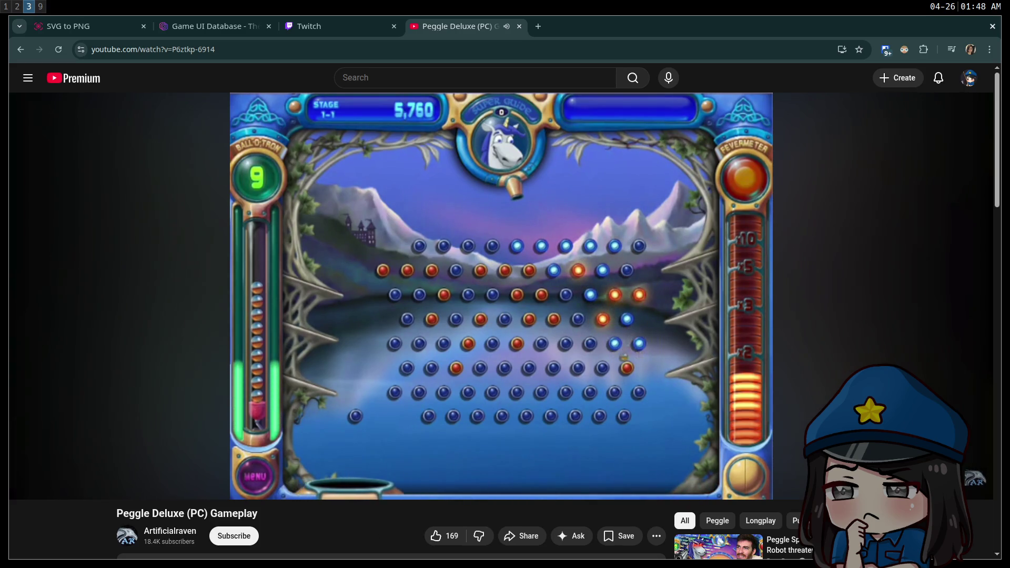
mouse_move(589, 343)
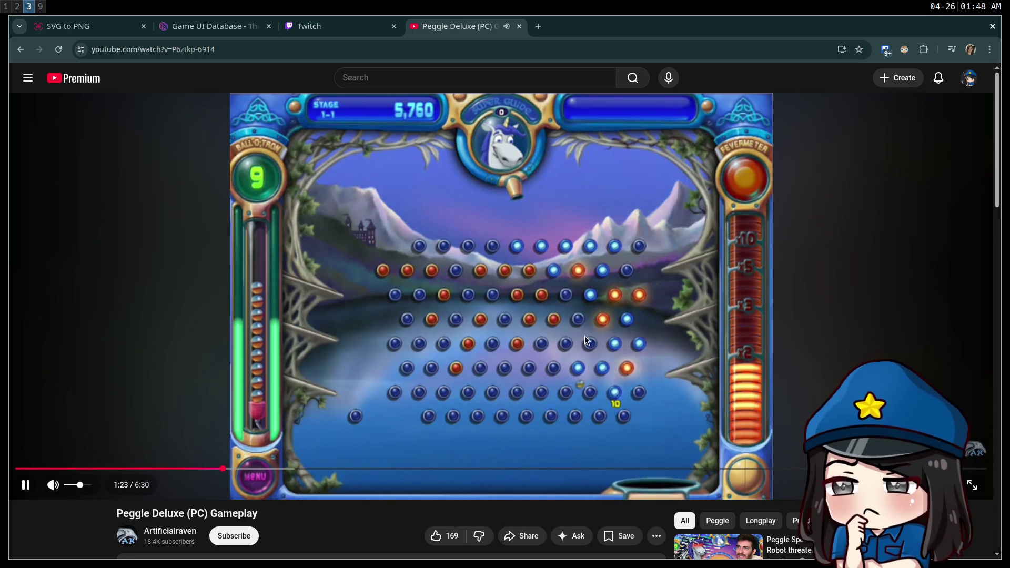
left_click(492, 317)
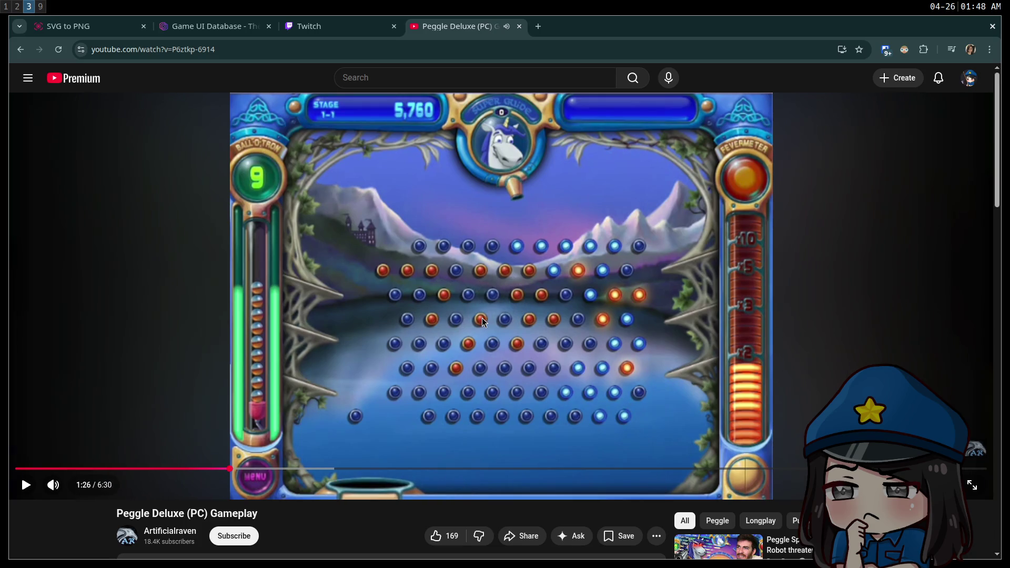
key("ctrl+Page_Up")
key("super+2")
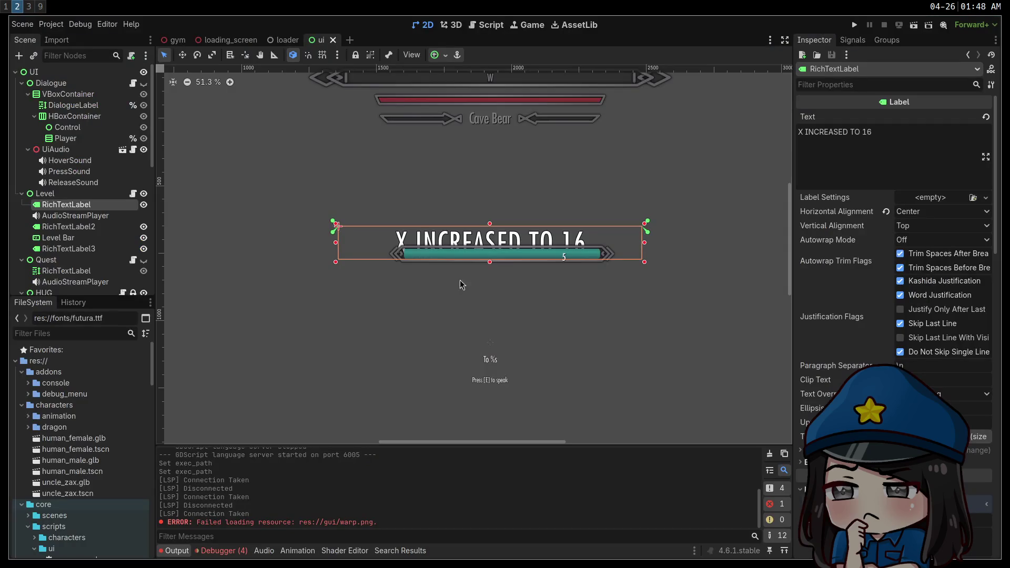
Step: Anchor the level-up RichTextLabel Center Top, then Top Wide, and select the Level node
left_click_drag(499, 295, 515, 320)
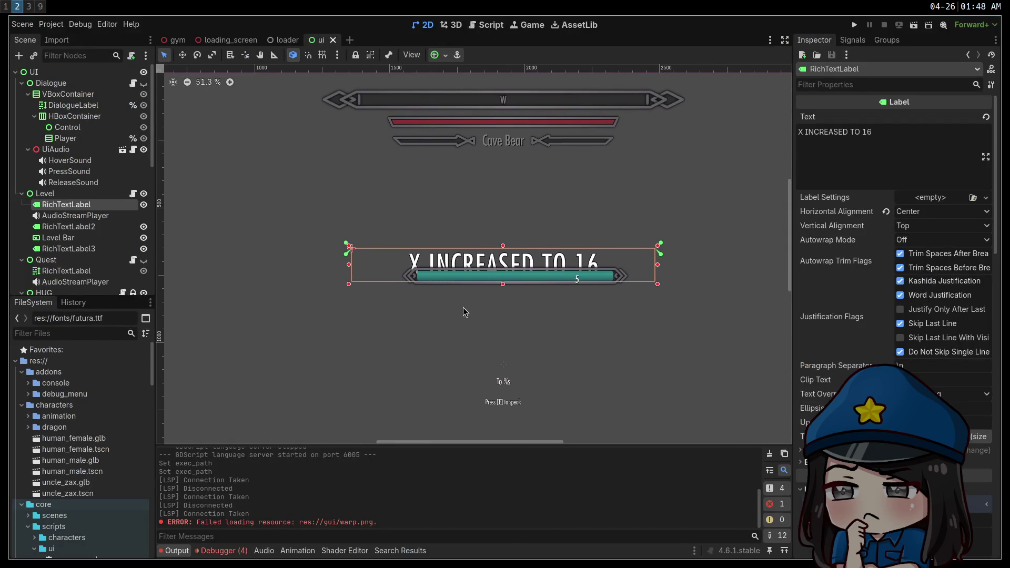
left_click(45, 194)
left_click(75, 205)
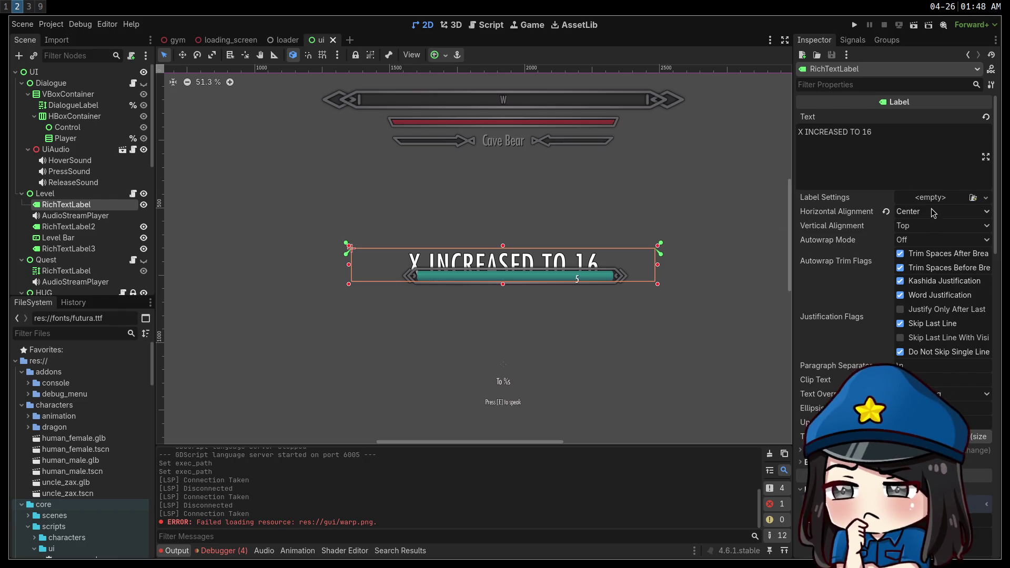
left_click(436, 55)
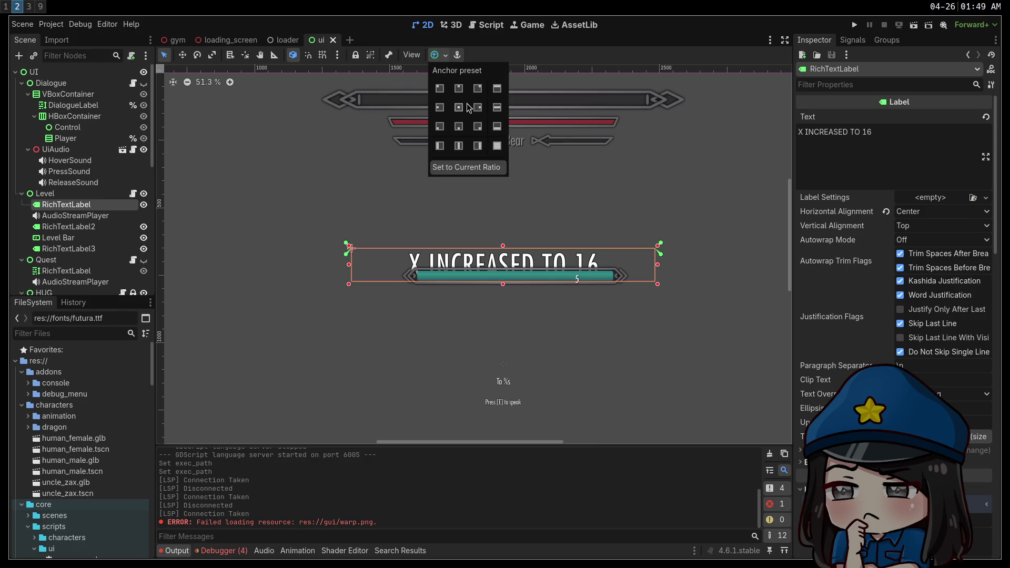
left_click(461, 92)
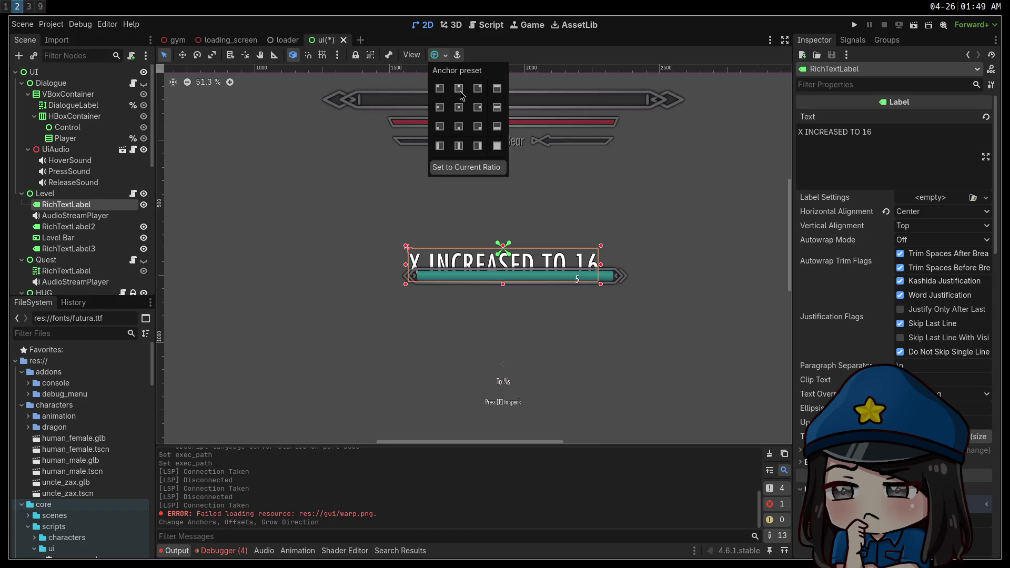
left_click(498, 91)
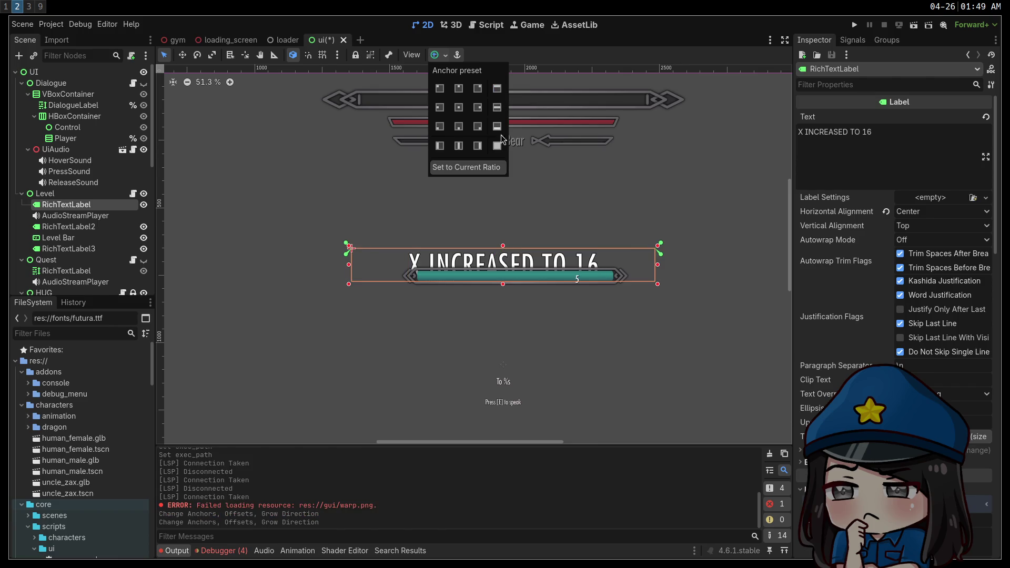
left_click(72, 194)
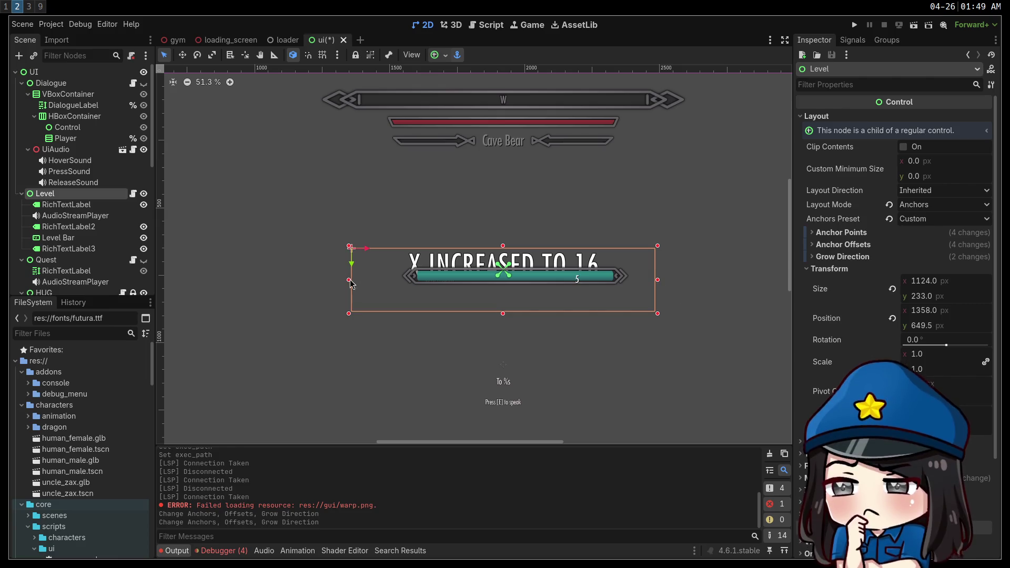
Step: Anchor the Level node HCenter Wide and fit the whole UI layout in view
left_click(438, 54)
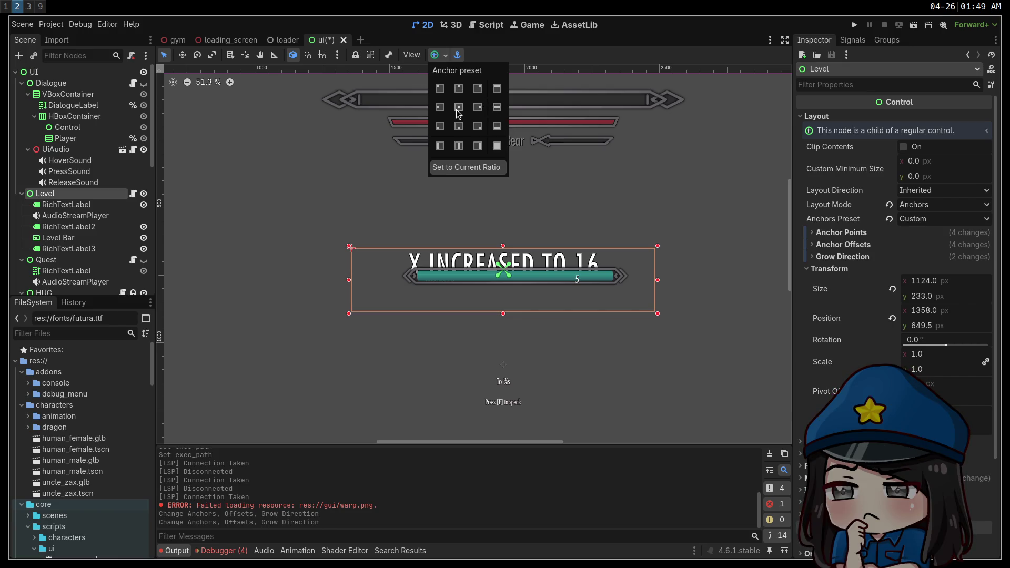
left_click(501, 105)
left_click(630, 213)
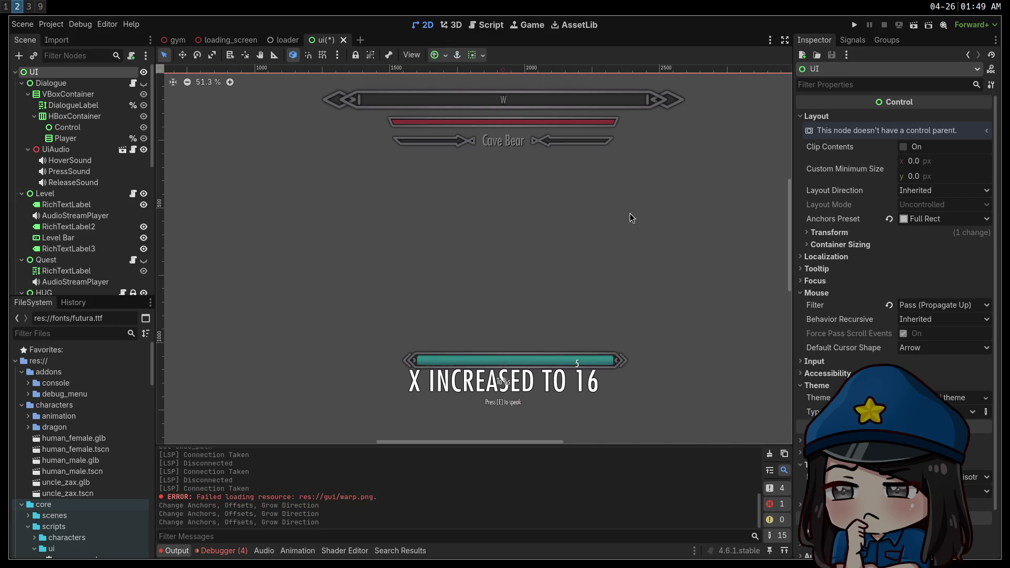
scroll(526, 200, "down", 2)
key("shift+f")
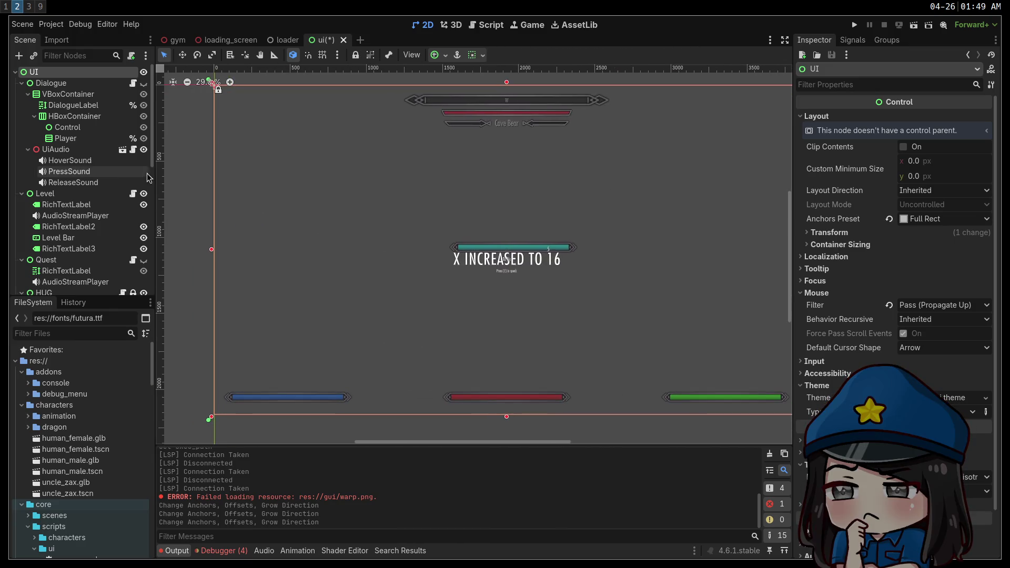
Step: Move the Level group up the screen and resize it to 290 px tall
left_click(82, 193)
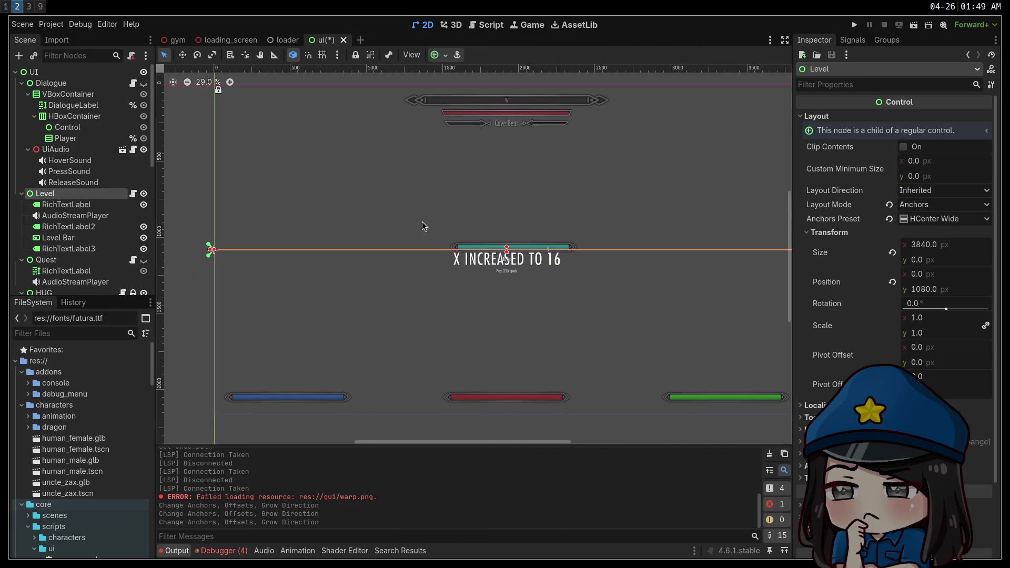
left_click(182, 54)
left_click_drag(519, 242, 519, 187)
key("shift+Up")
key("shift+Up")
left_click(164, 54)
left_click_drag(507, 196, 506, 216)
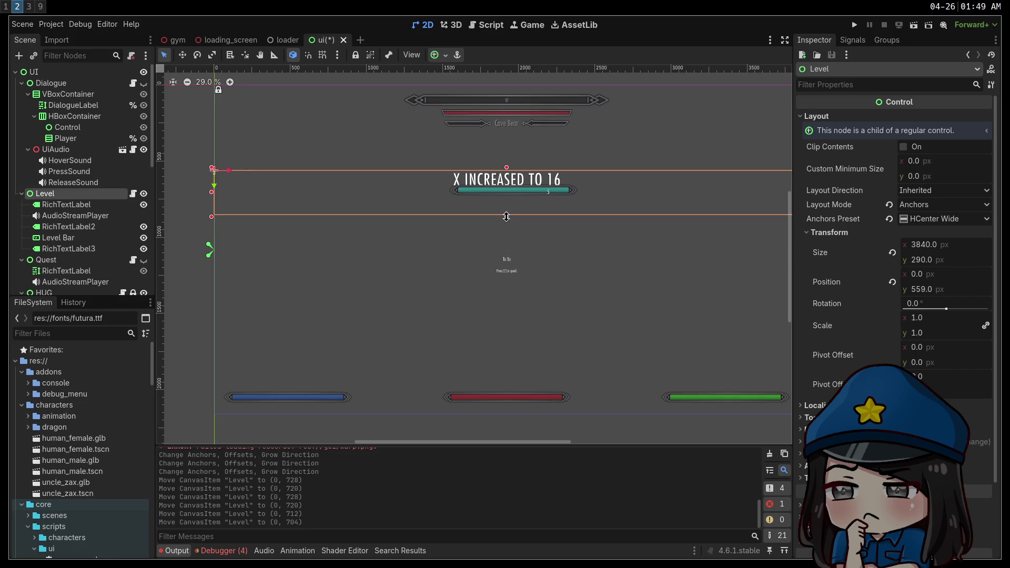
left_click_drag(507, 216, 507, 216)
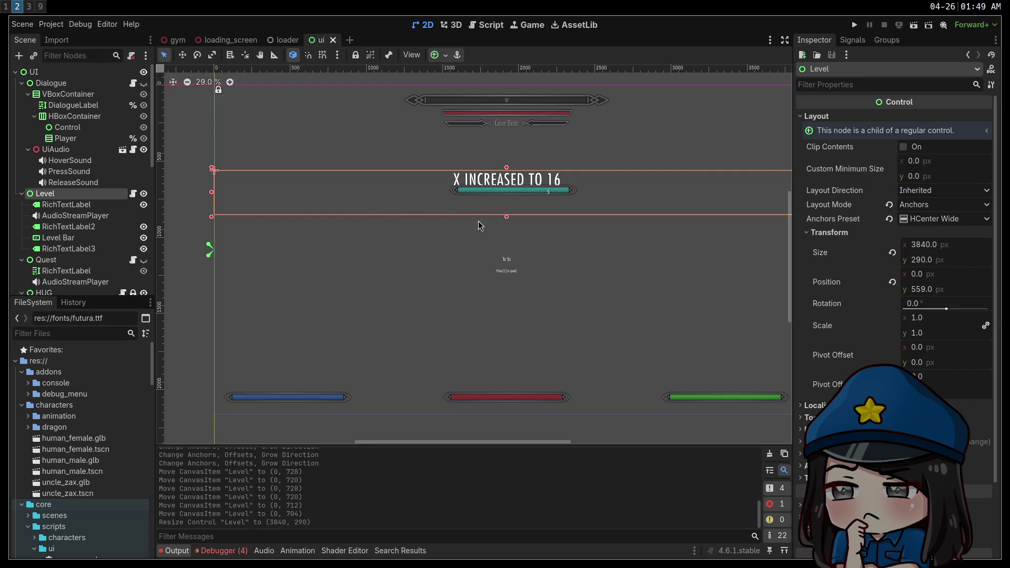
Step: Inspect the Level Bar and RichTextLabel2 children, reselect Level, and undo the recent resize
scroll(479, 225, "up", 4)
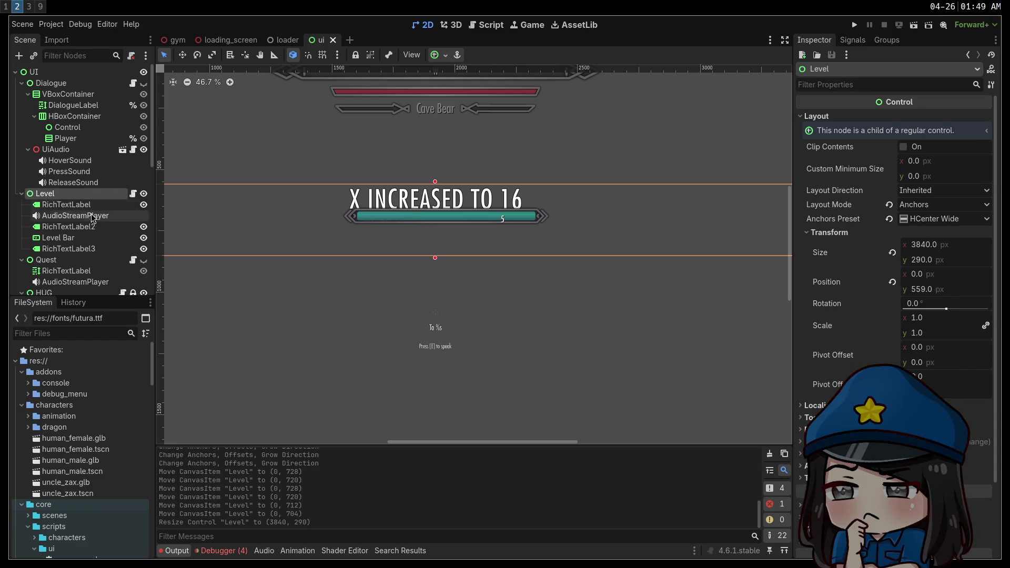
left_click(59, 237)
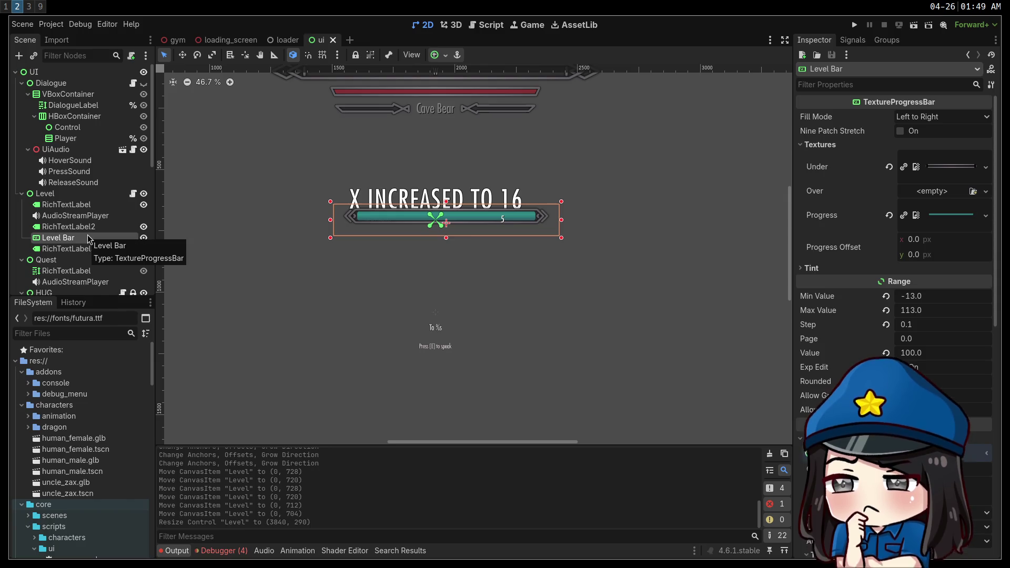
left_click(86, 227)
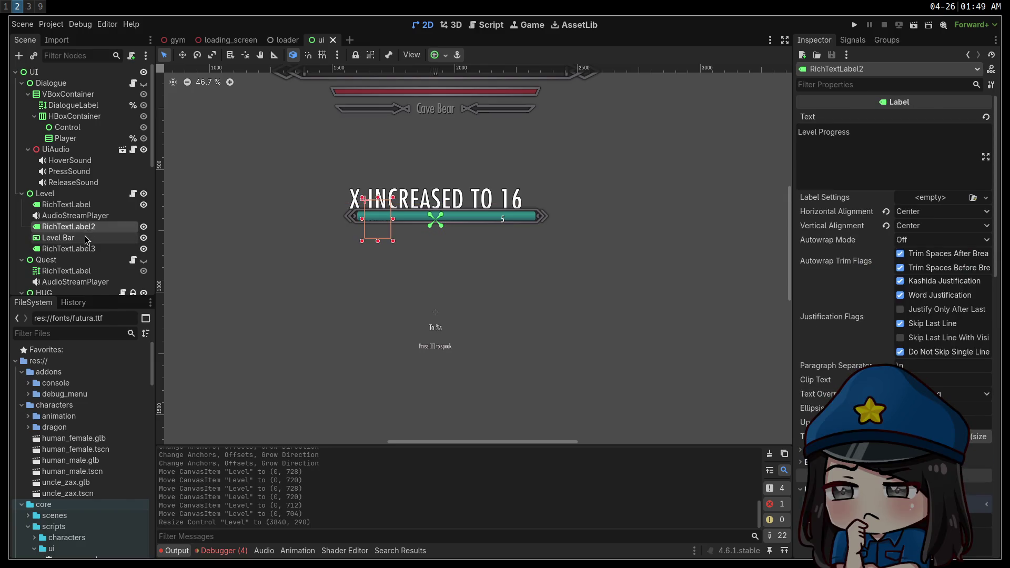
left_click(79, 193)
scroll(538, 291, "left", 5)
scroll(539, 291, "down", 3)
mouse_move(538, 291)
left_mouse_down()
mouse_move(455, 227)
mouse_move(479, 268)
left_mouse_up()
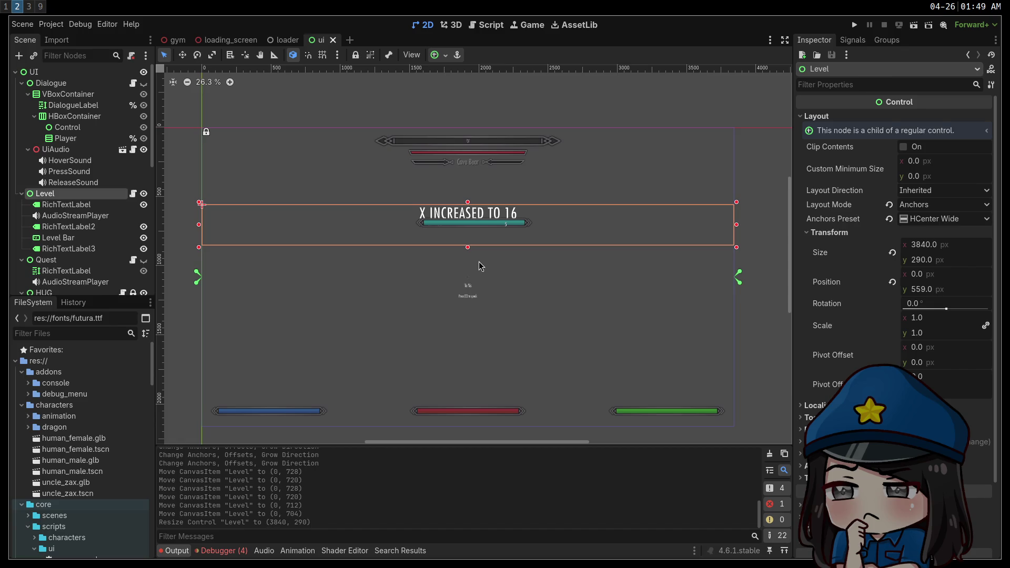
key("ctrl+z")
key("ctrl+z")
key("ctrl+z")
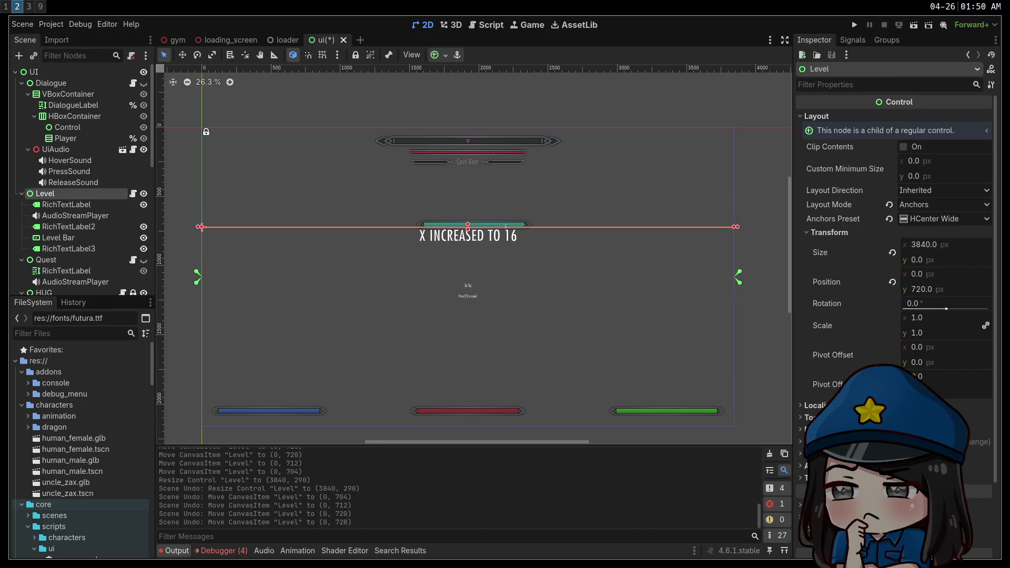
Step: Restore Level's 1124-wide centred box and make it 302 px tall, undoing a trial anchor move
key("ctrl+z")
key("ctrl+z")
key("ctrl+z")
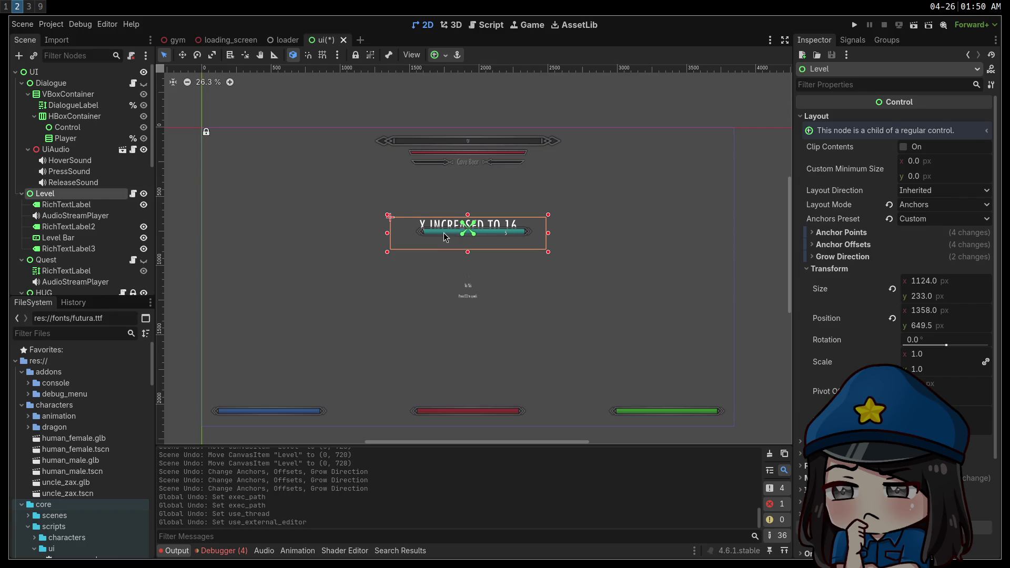
left_click_drag(469, 252, 469, 257)
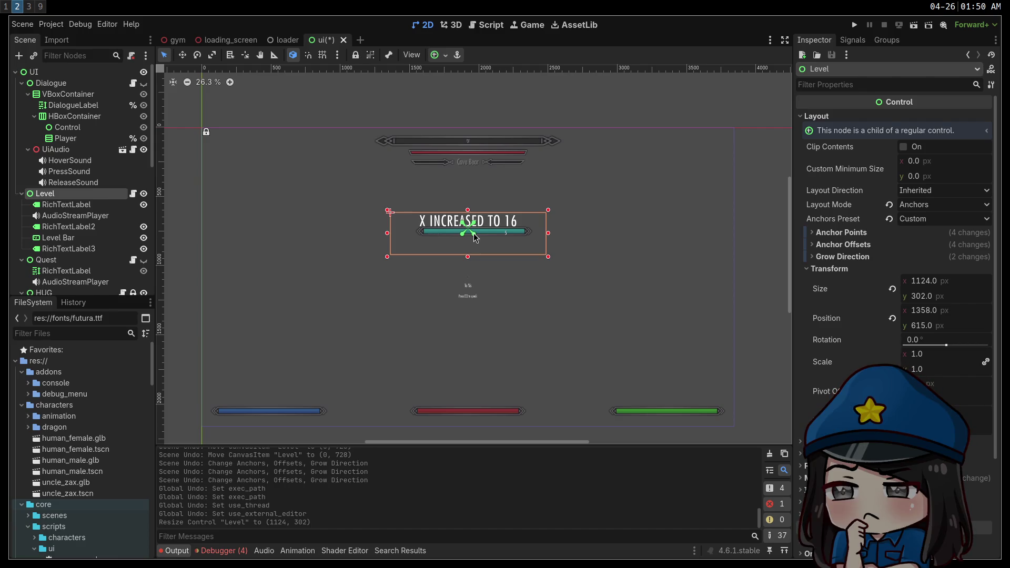
left_click_drag(475, 238, 537, 239)
key("ctrl+z")
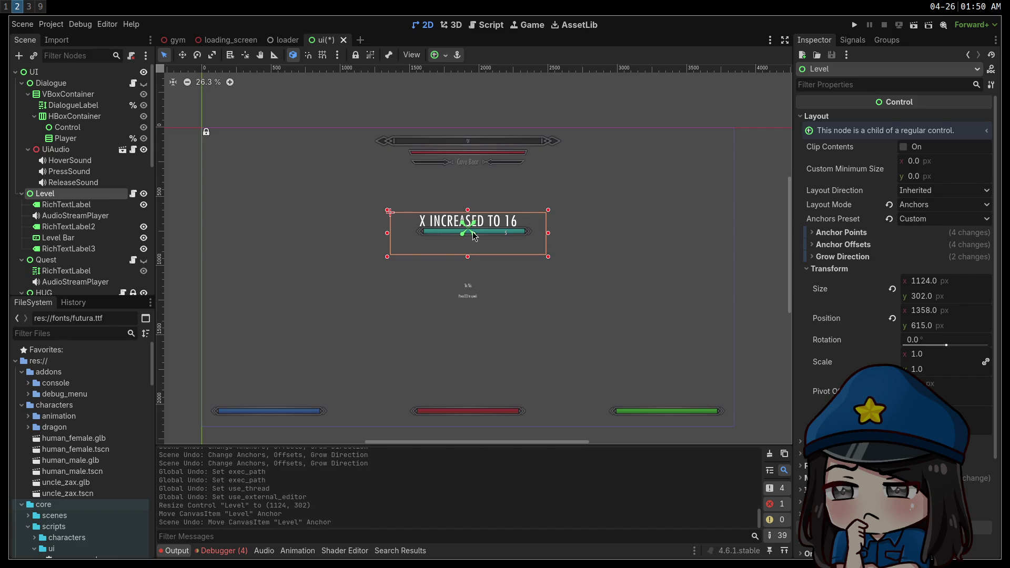
left_click(438, 56)
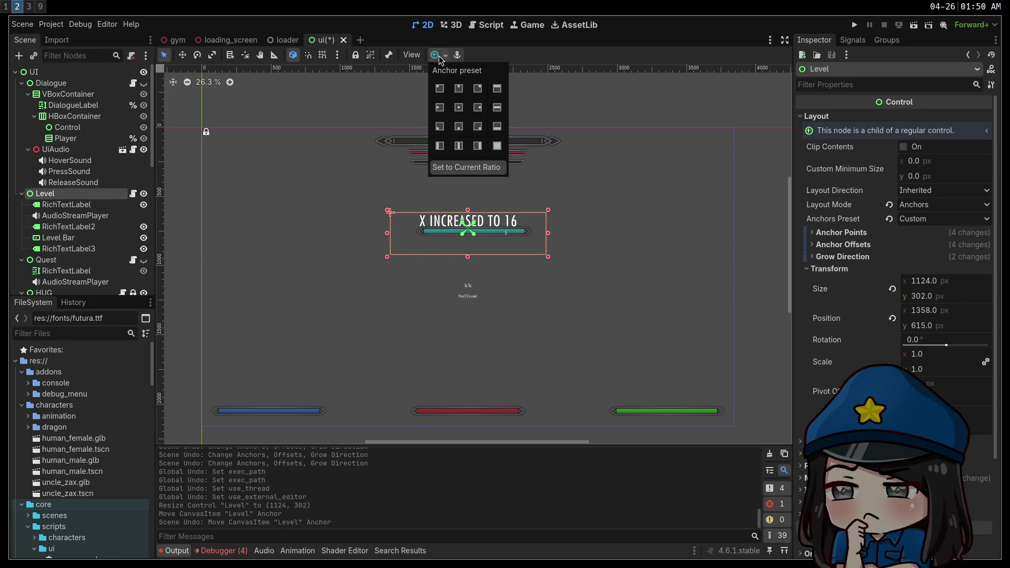
Step: Apply the HCenter Wide anchor preset to Level and move it upward
left_click(498, 113)
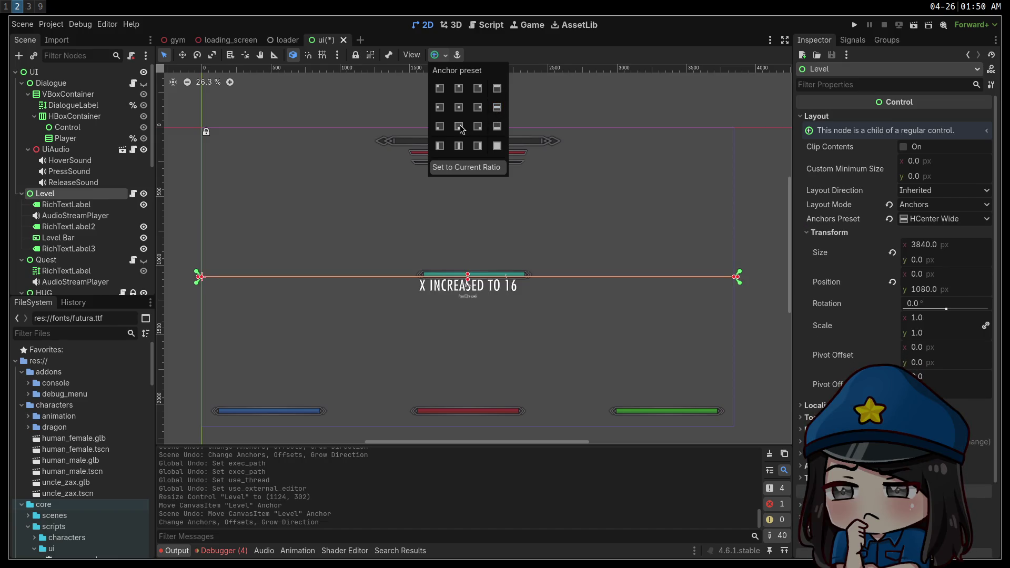
left_click(465, 54)
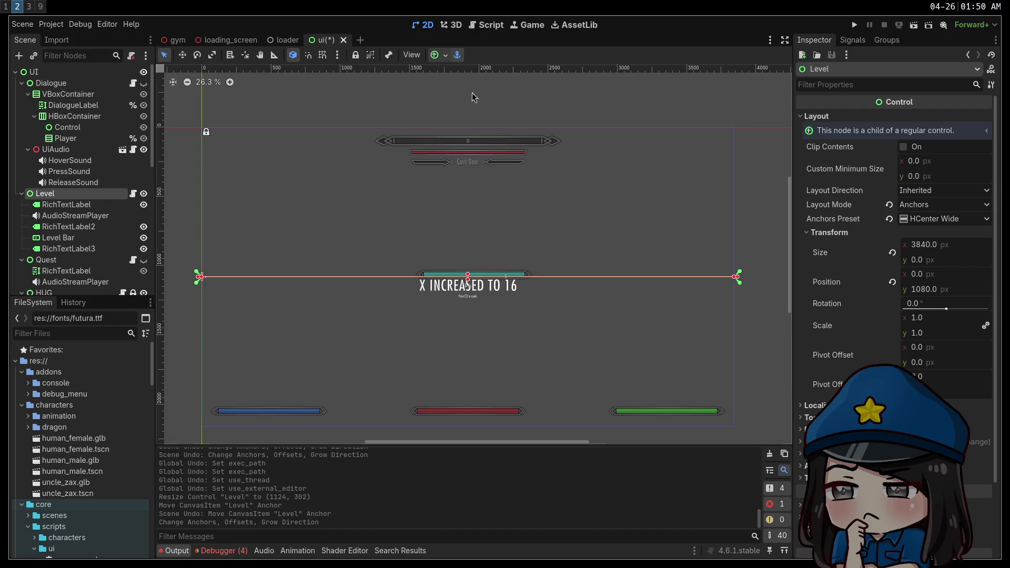
key("w")
mouse_move(466, 285)
left_mouse_down()
mouse_move(467, 251)
mouse_move(505, 223)
mouse_move(506, 212)
left_mouse_up()
left_click_drag(506, 212, 506, 213)
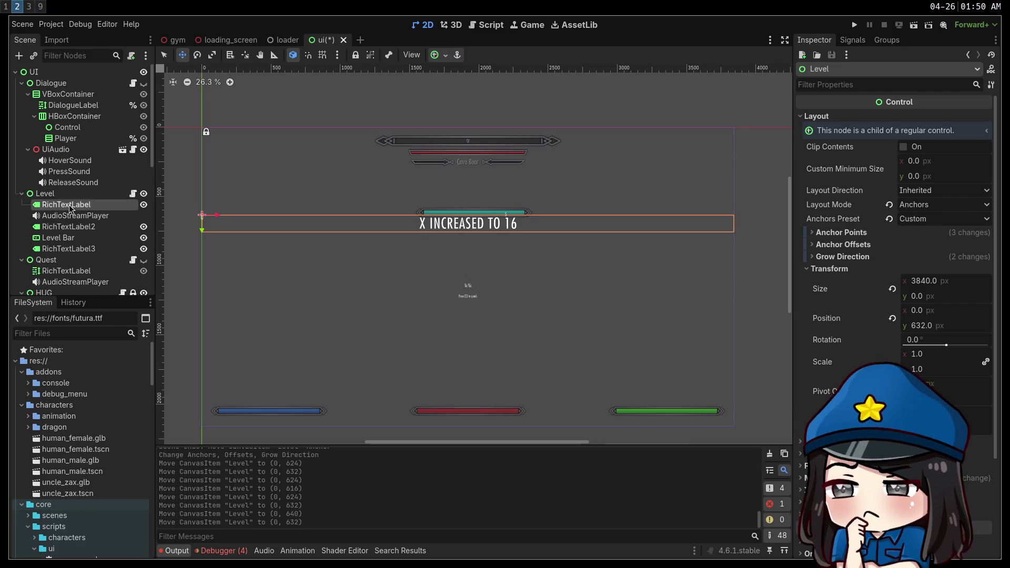
Step: Resize Level into a 318 px tall band at (0, 545) and save the ui scene
key("q")
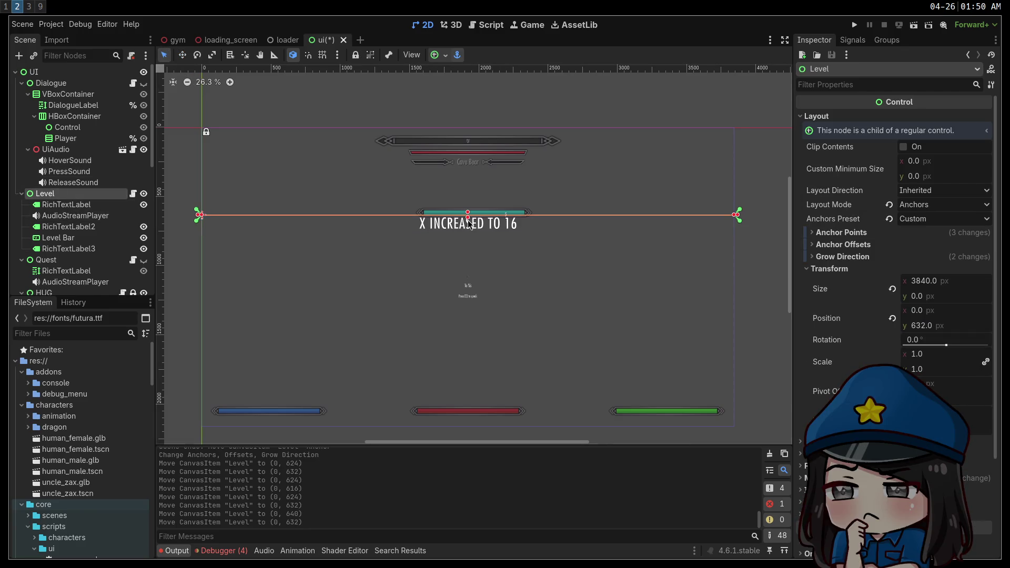
left_click_drag(467, 215, 469, 238)
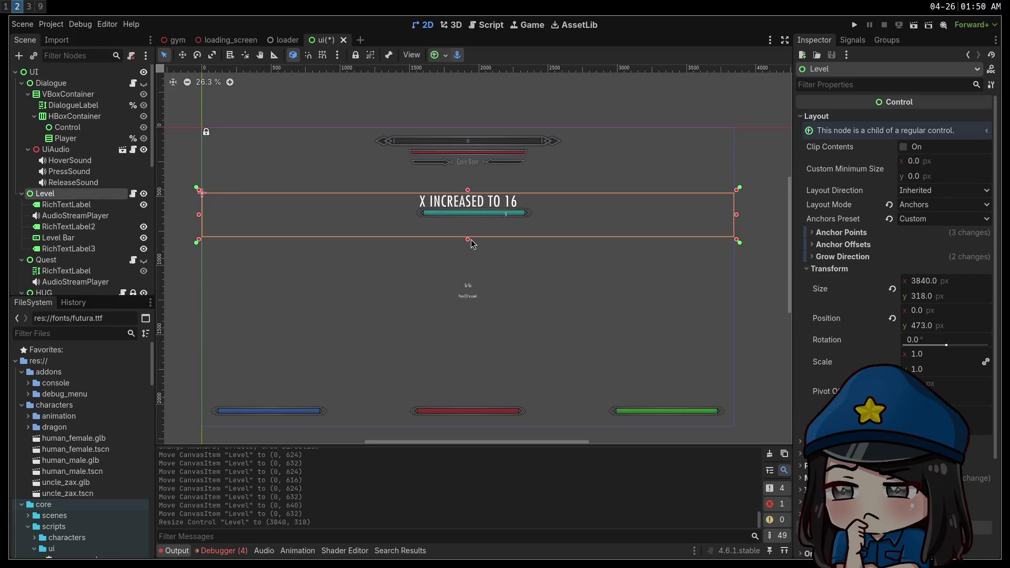
key("shift+Down")
key("shift+Down")
key("shift+Down")
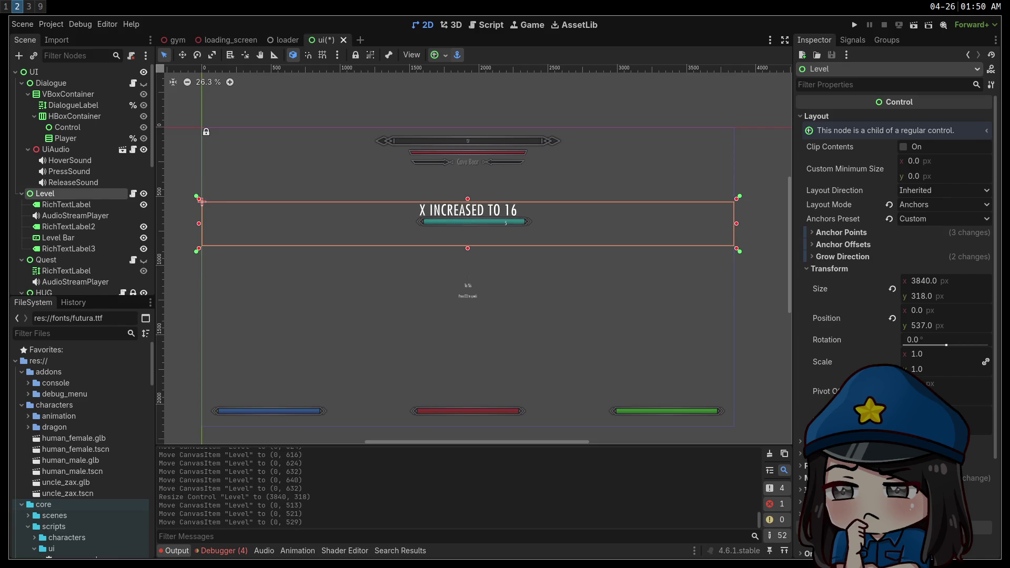
key("ctrl+s")
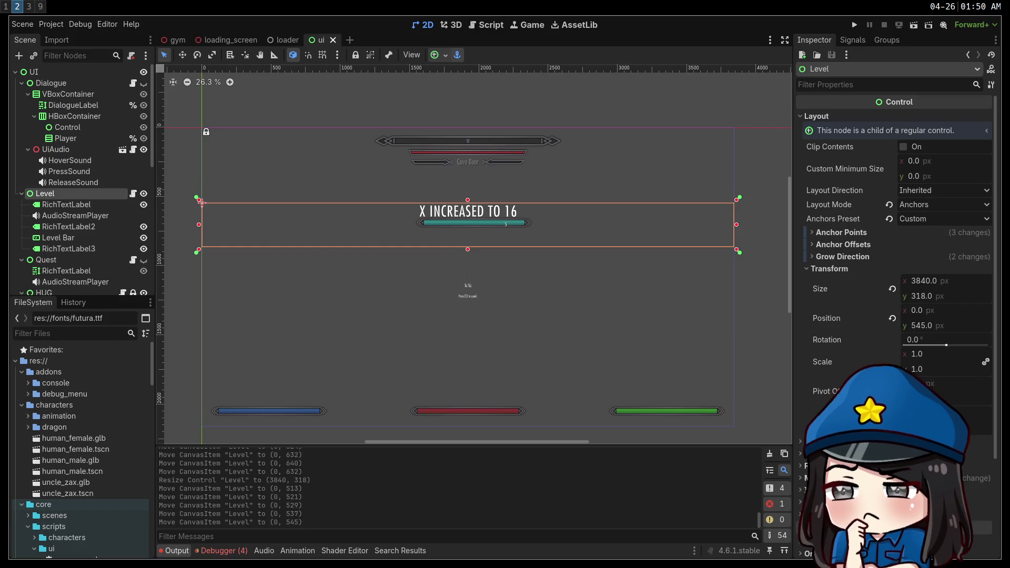
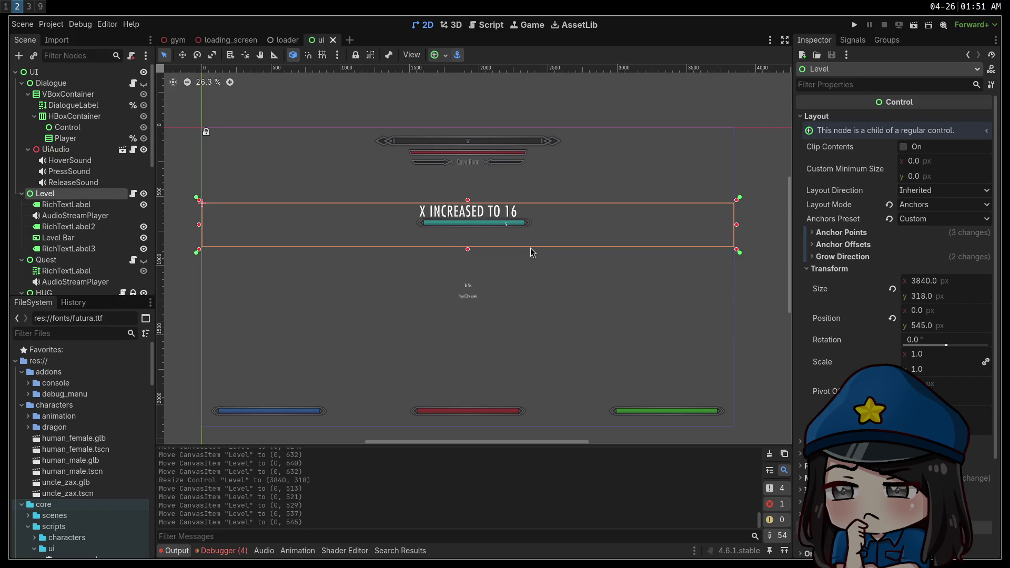
Step: Add an HBoxContainer as a child of the Level node
scroll(421, 245, "up", 3)
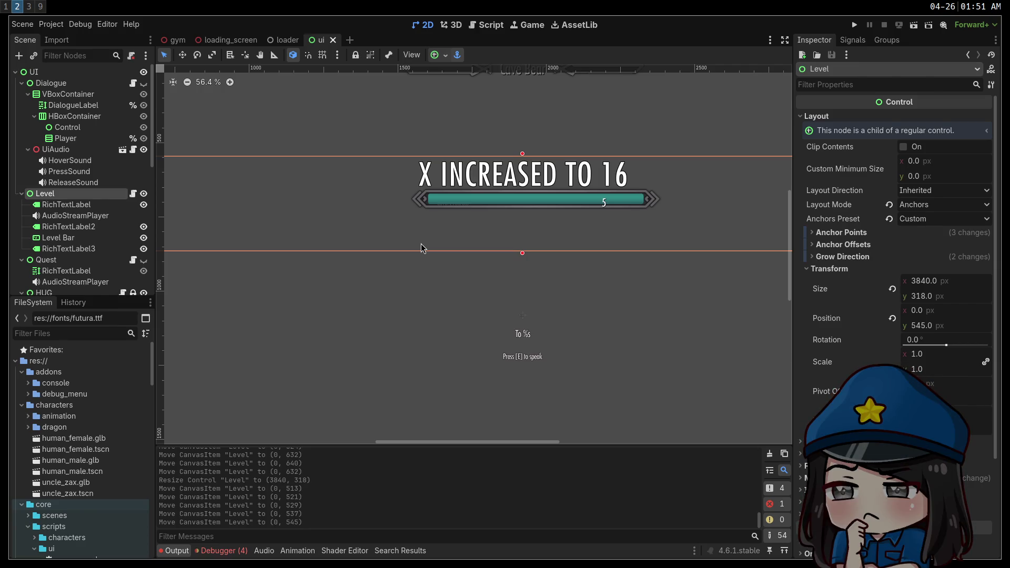
mouse_move(593, 215)
left_mouse_down()
mouse_move(453, 277)
mouse_move(522, 315)
mouse_move(527, 278)
left_mouse_up()
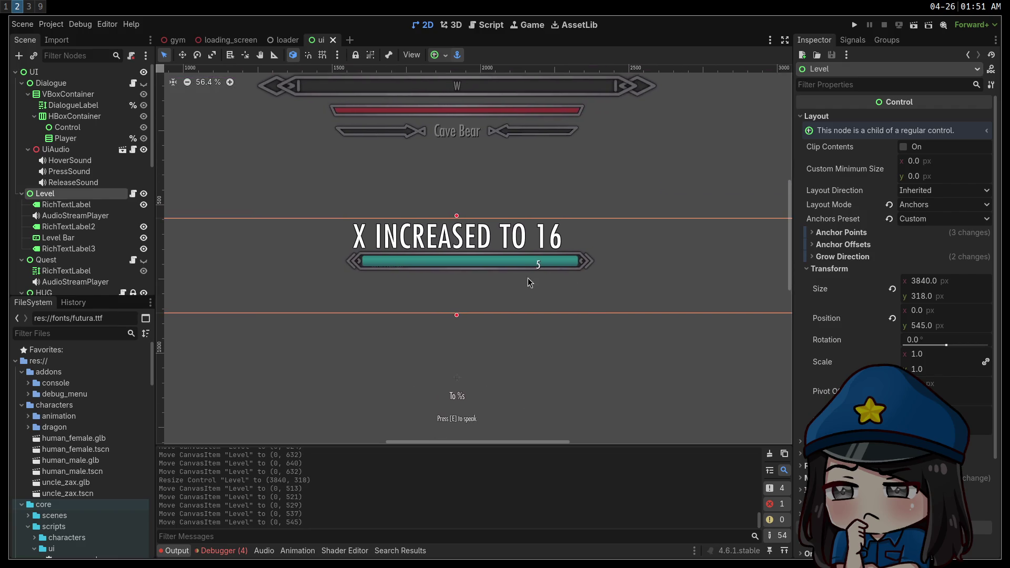
right_click(63, 194)
left_click(119, 212)
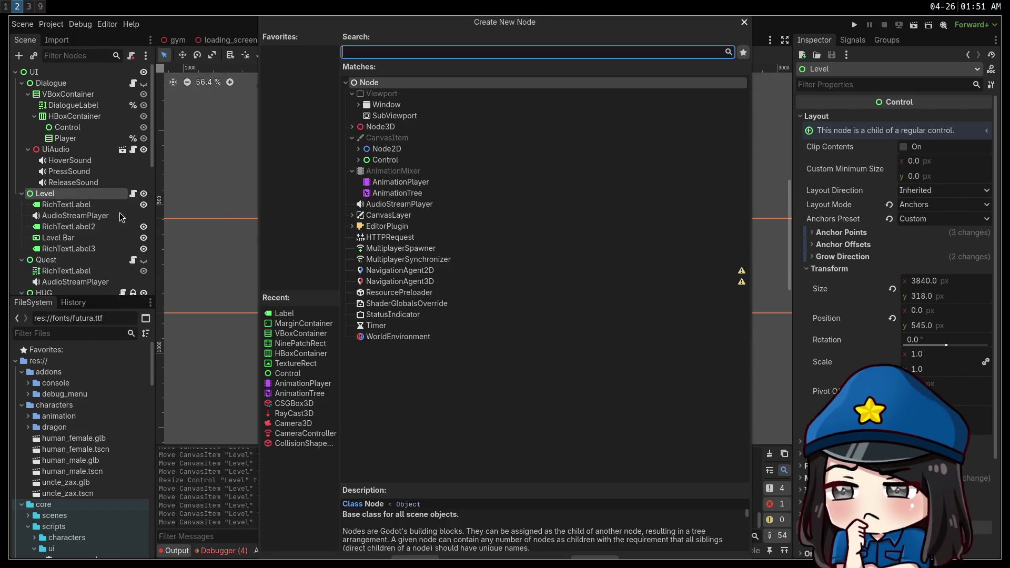
type("hbox")
key("Return")
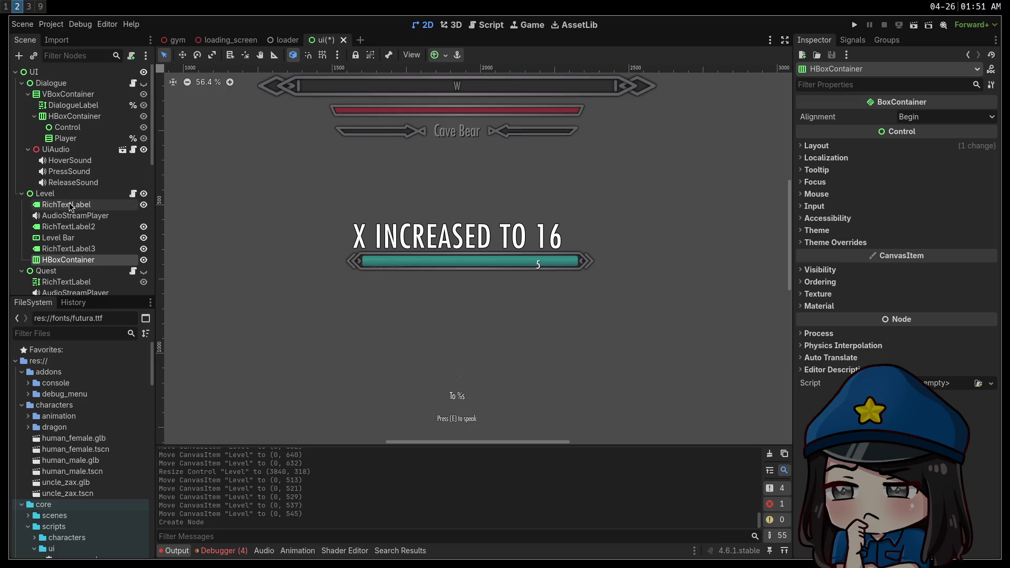
Step: Move the level labels and Level Bar into the HBoxContainer and apply the Center anchor preset
left_click(77, 231)
mouse_move(77, 231)
left_mouse_down()
mouse_move(69, 261)
mouse_move(66, 228)
mouse_move(71, 257)
mouse_move(66, 241)
left_mouse_up()
scroll(651, 251, "left", 5)
scroll(650, 251, "down", 2)
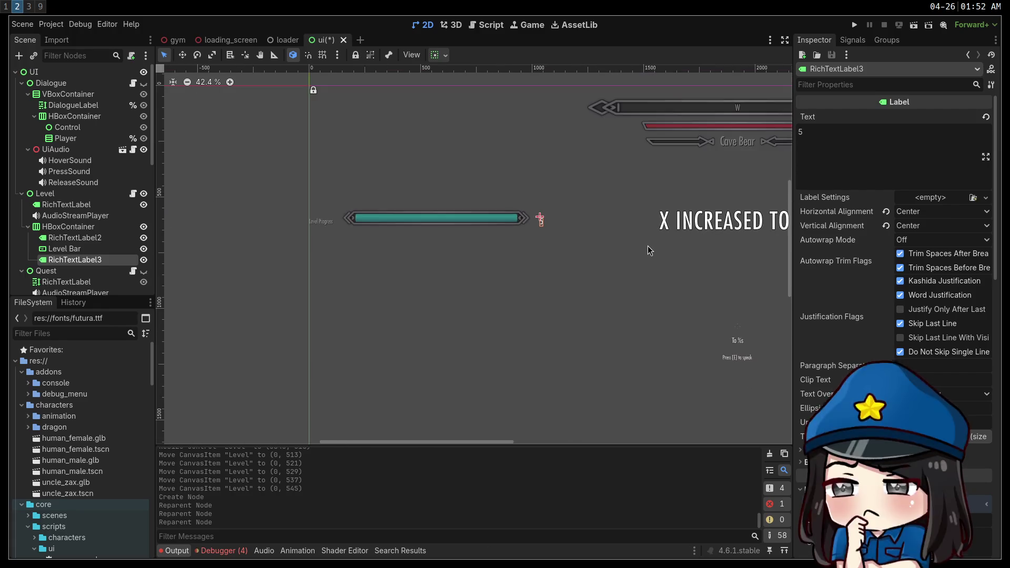
scroll(650, 251, "right", 3)
left_click(68, 226)
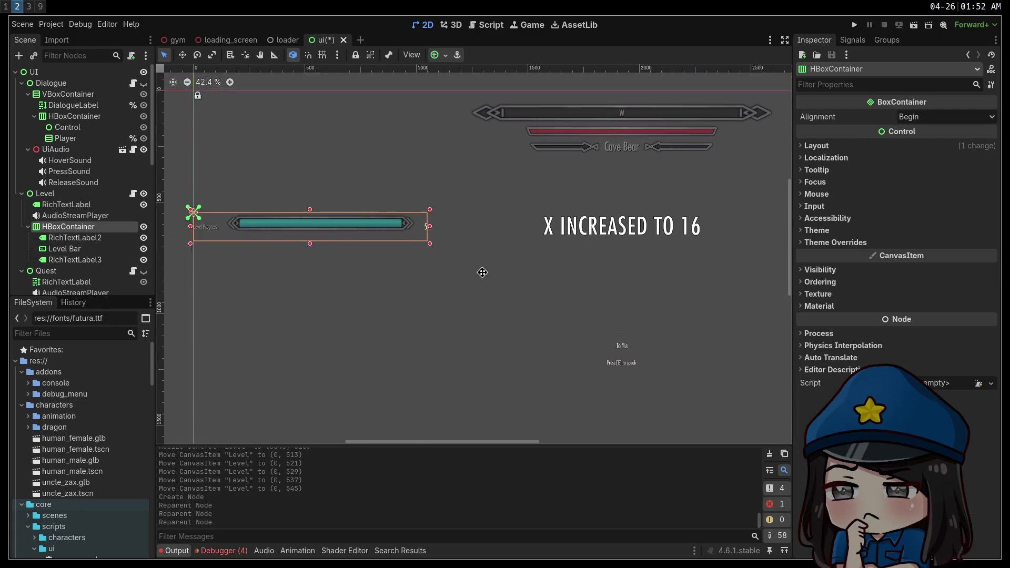
scroll(469, 273, "left", 3)
left_click(437, 55)
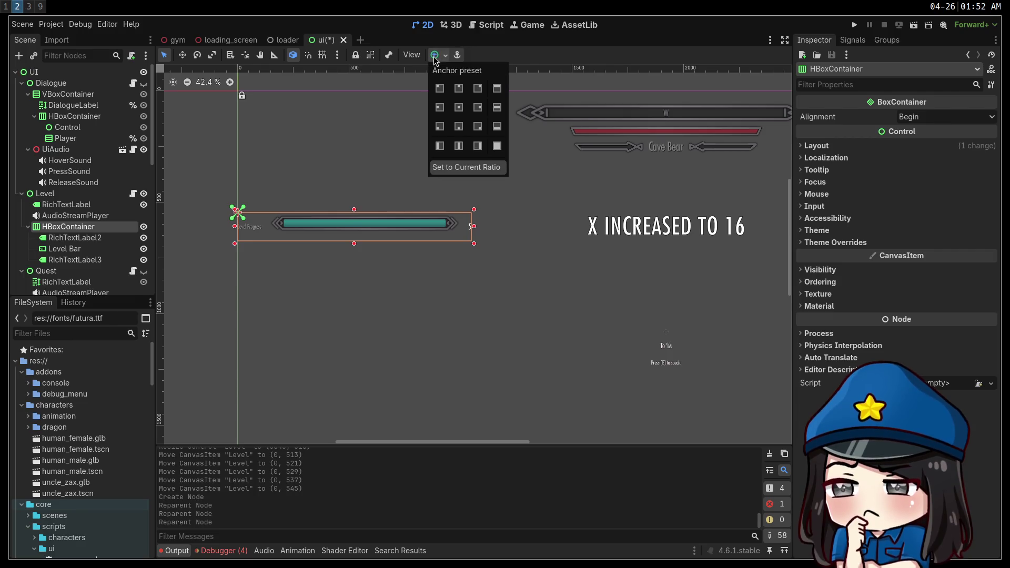
left_click(458, 111)
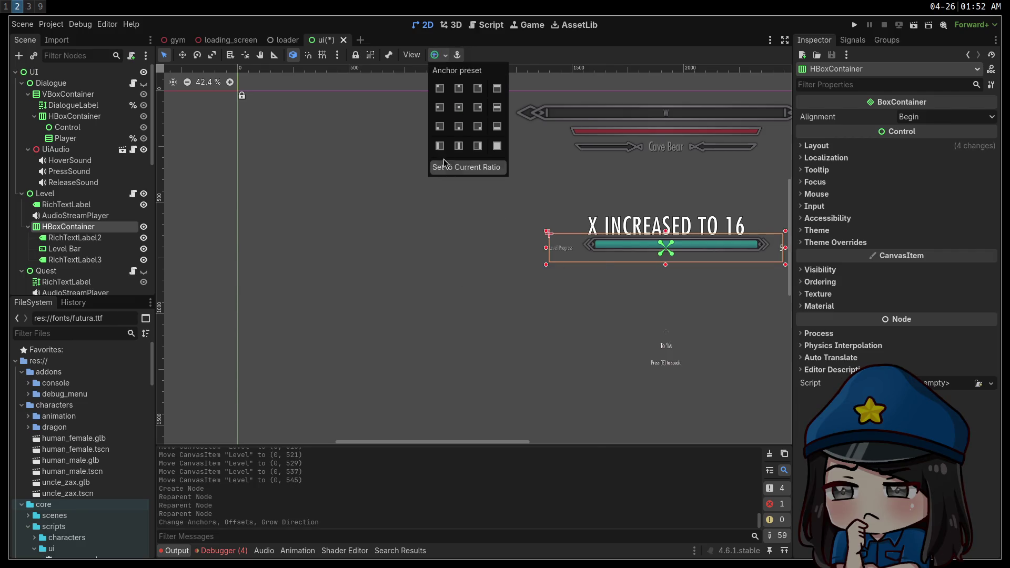
left_click(456, 126)
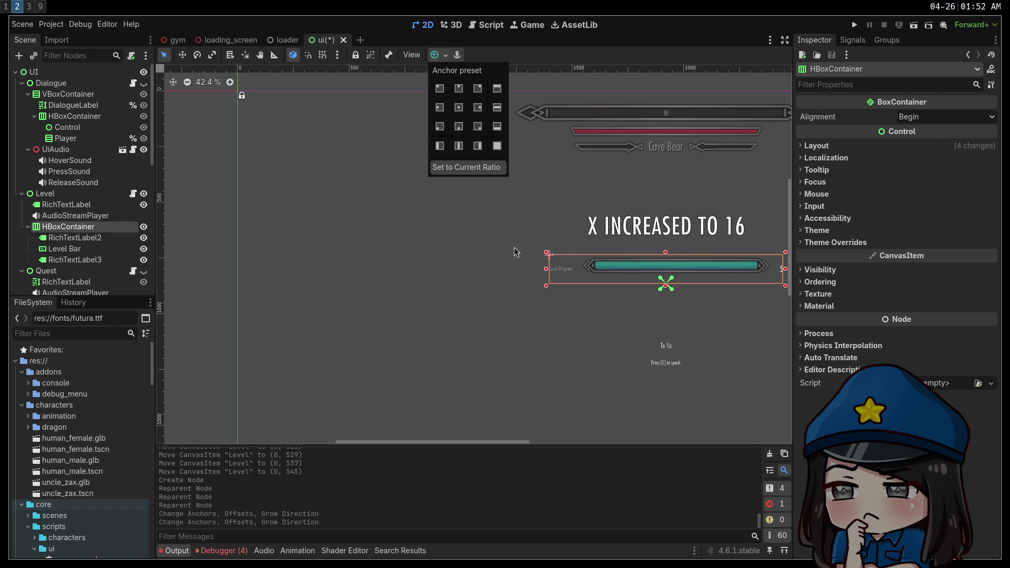
Step: Shorten the Level panel from its bottom edge to 3840×256, then reselect the HBoxContainer
left_click(470, 251)
key("f")
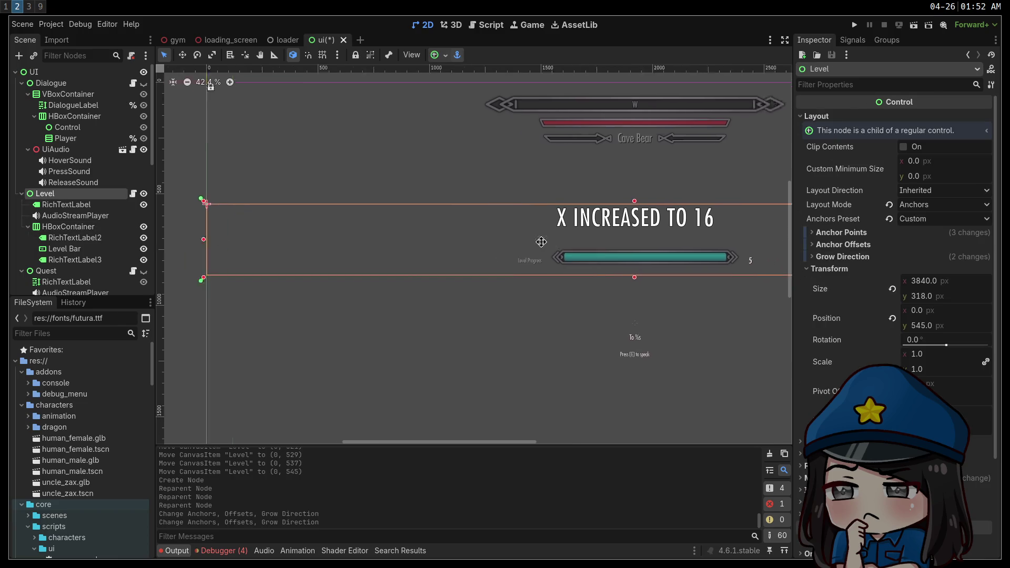
scroll(472, 226, "up", 4)
scroll(435, 243, "up", 1)
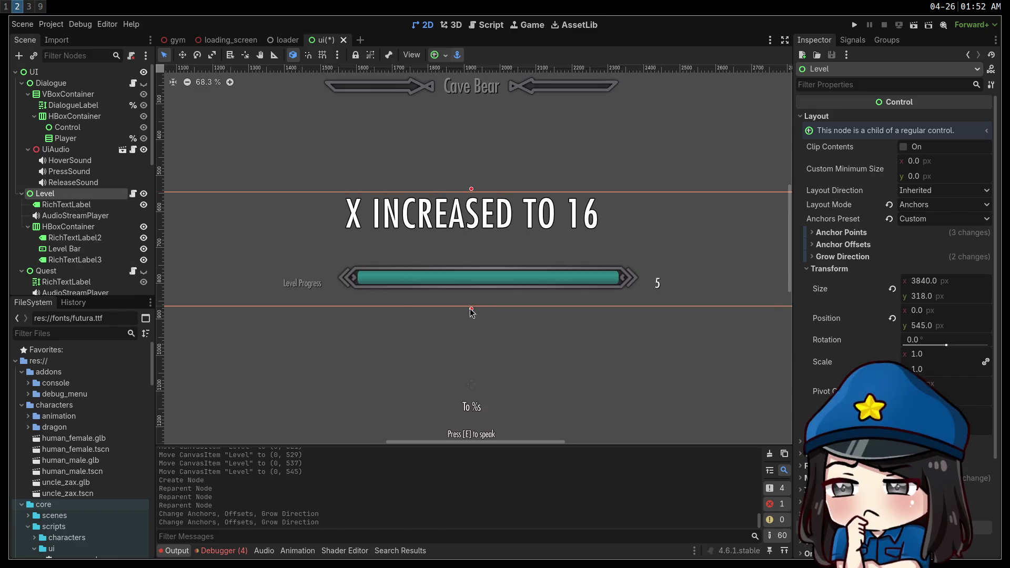
left_click_drag(471, 308, 472, 295)
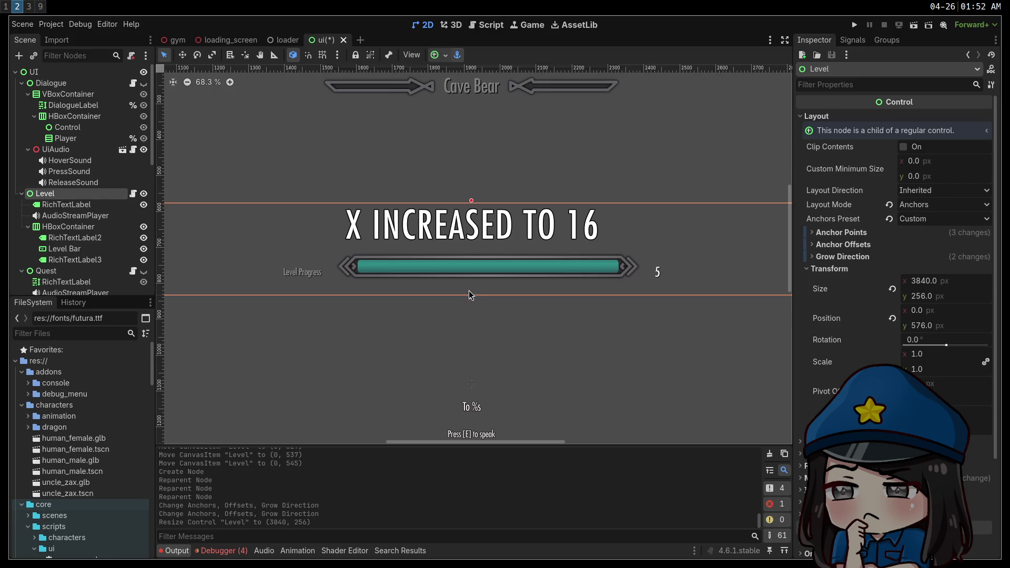
scroll(471, 296, "down", 1)
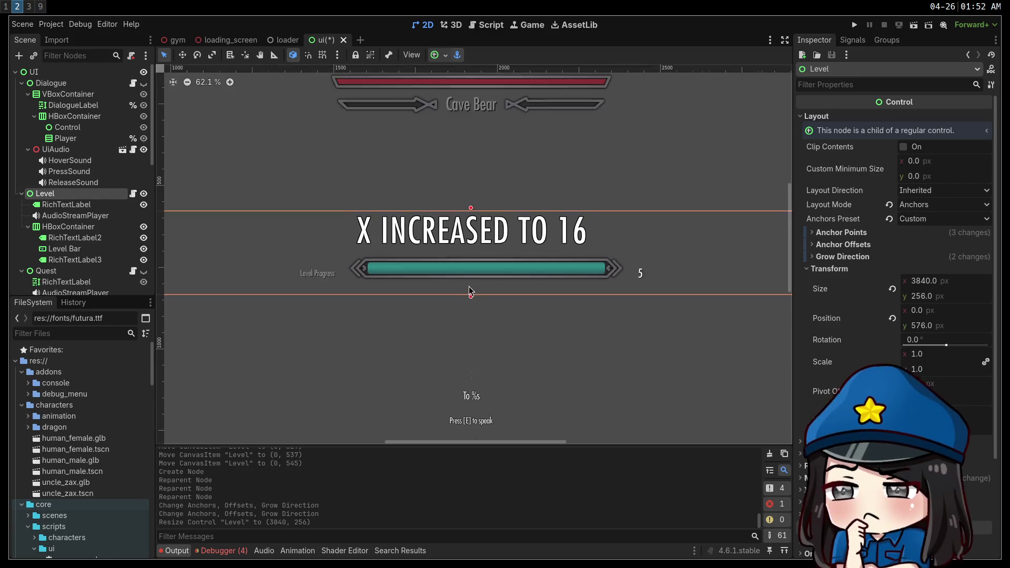
left_click(75, 216)
left_click(69, 227)
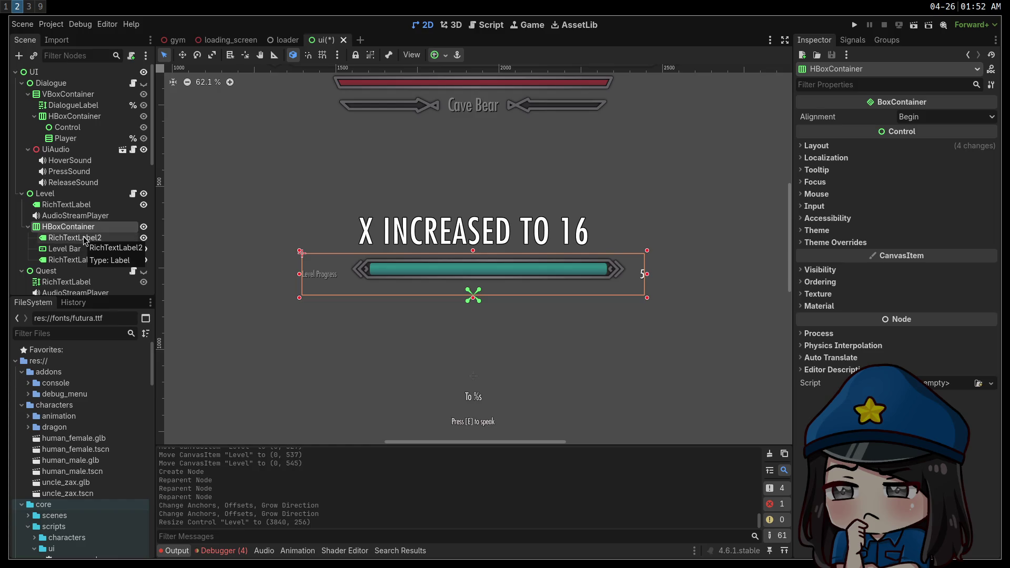
Step: Rename RichTextLabel2, RichTextLabel3 and Level Bar to LevelProgress, LevelLabel and LevelBar
left_click(84, 237)
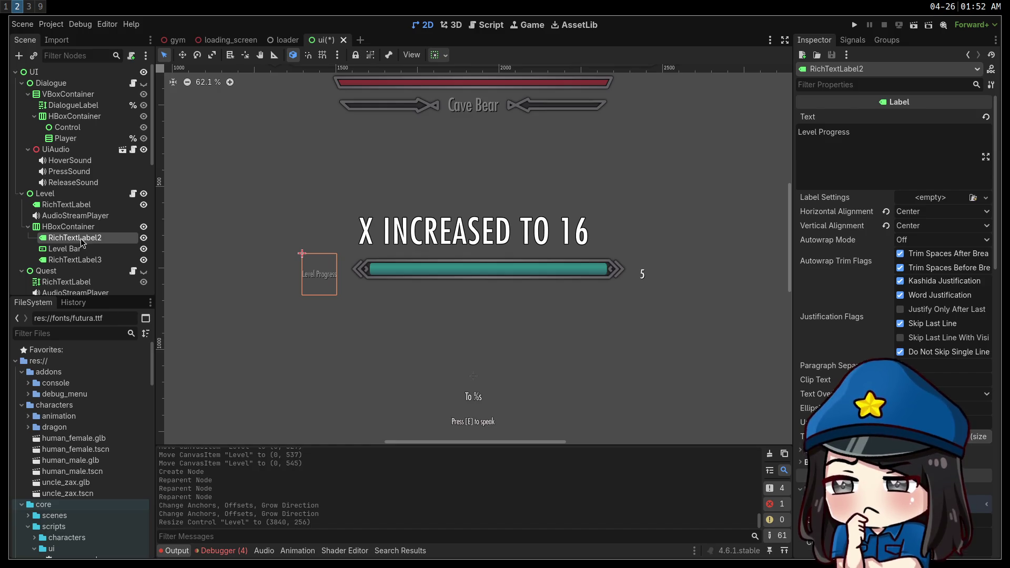
left_click(110, 240)
type("Lev")
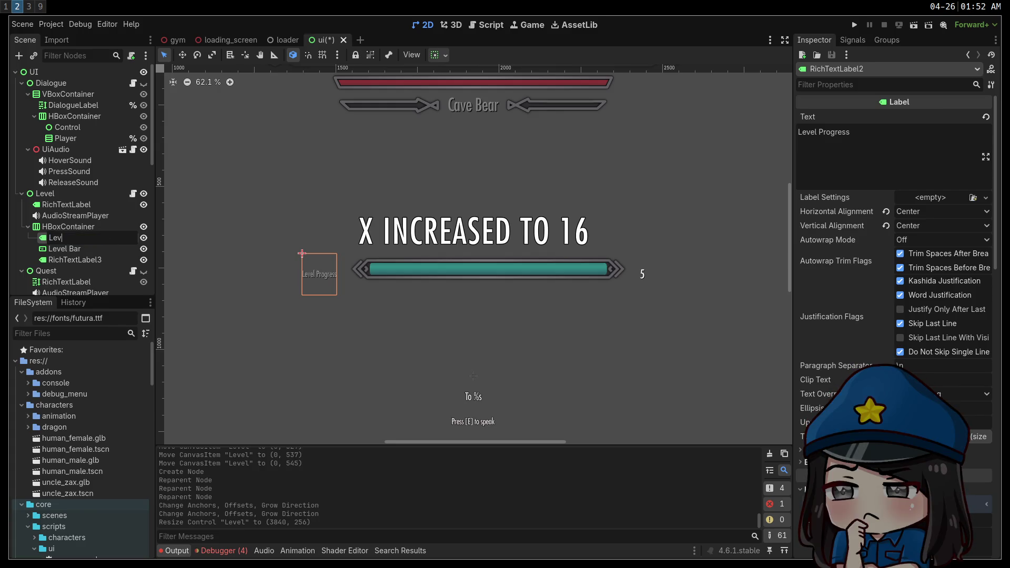
type("elProgress")
key("Return")
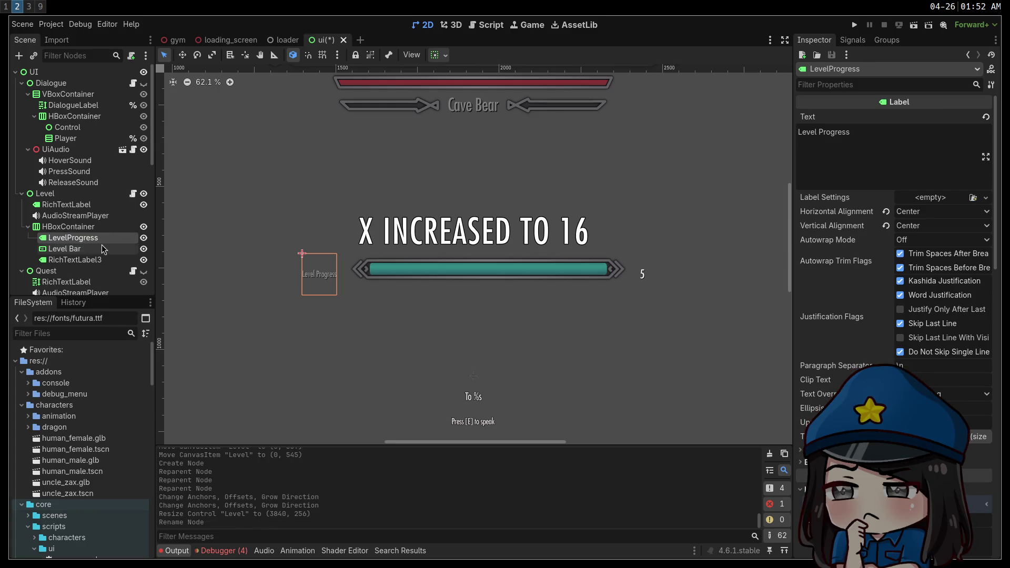
double_click(93, 260)
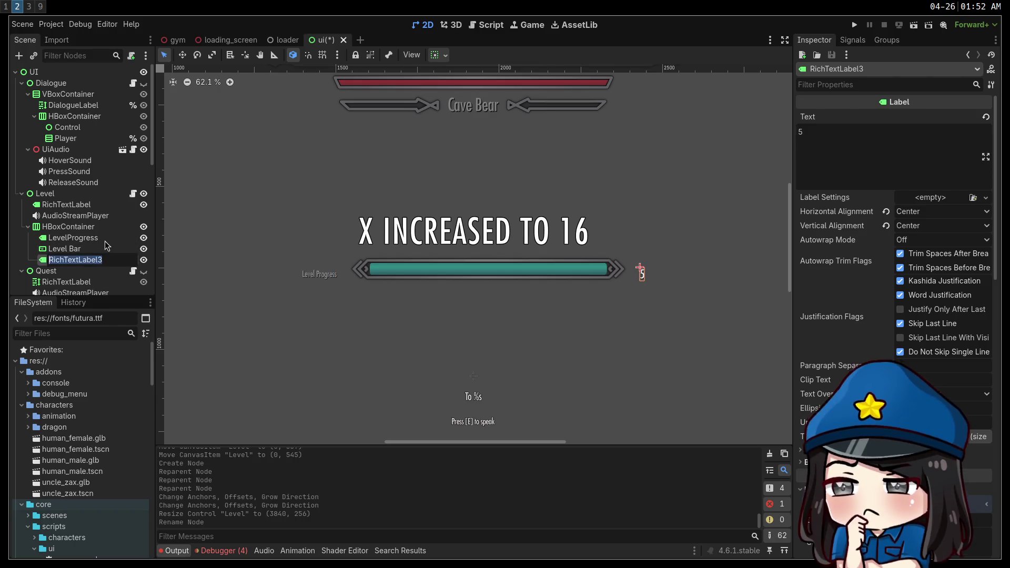
type("LevelLabel")
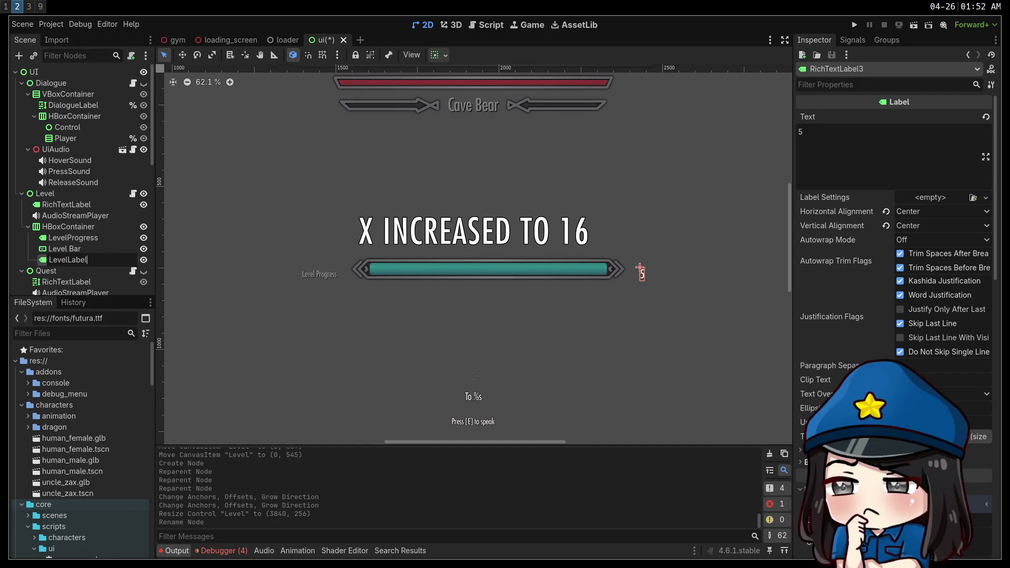
key("Return")
left_click(104, 249)
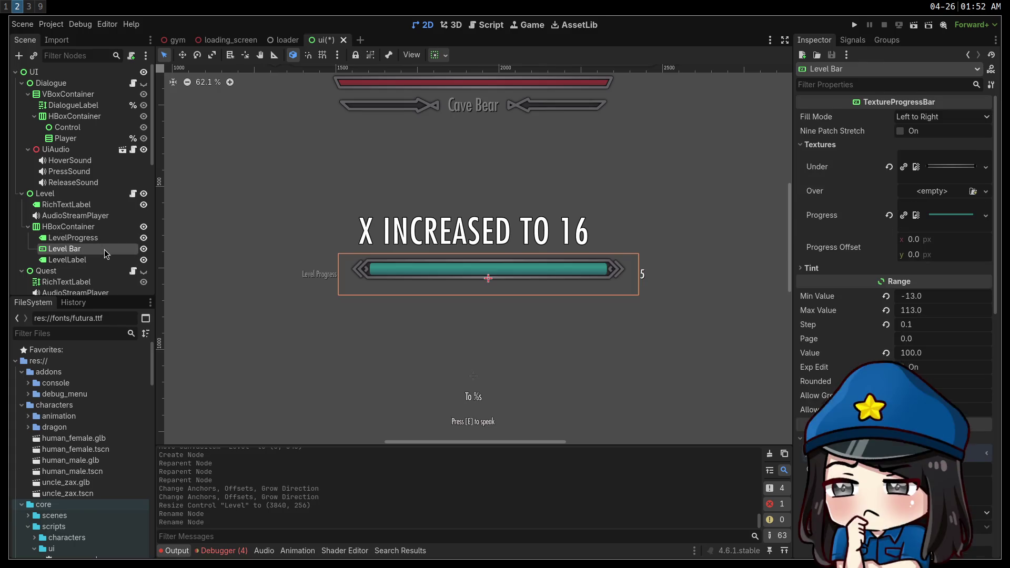
left_click(105, 249)
type("LevelB")
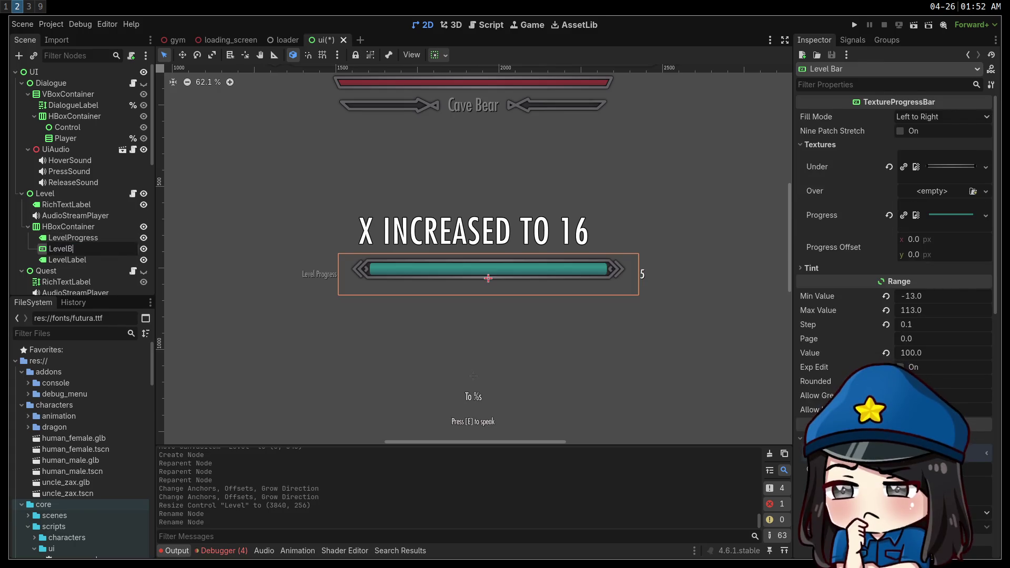
type("ar")
key("Return")
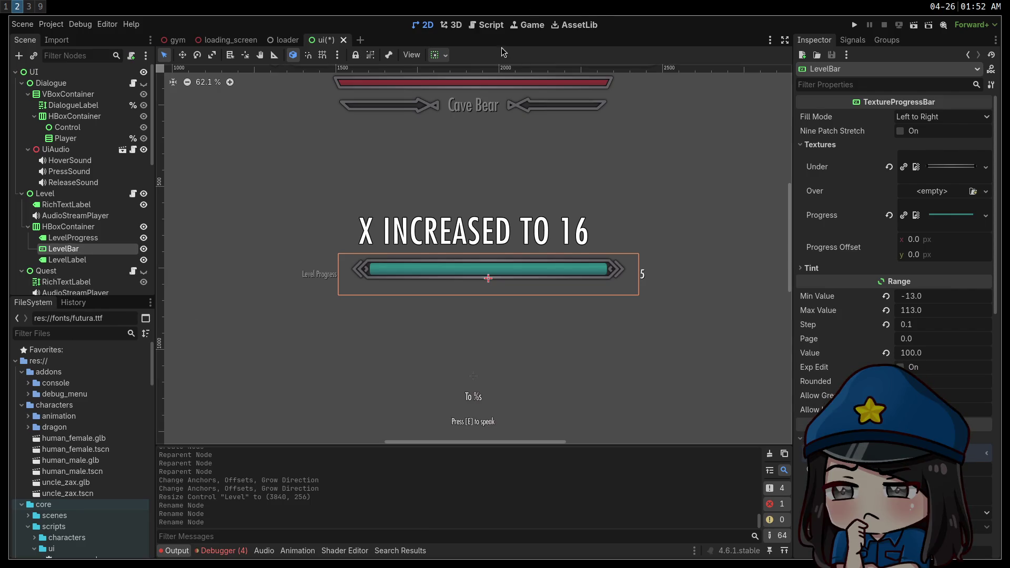
left_click(95, 241)
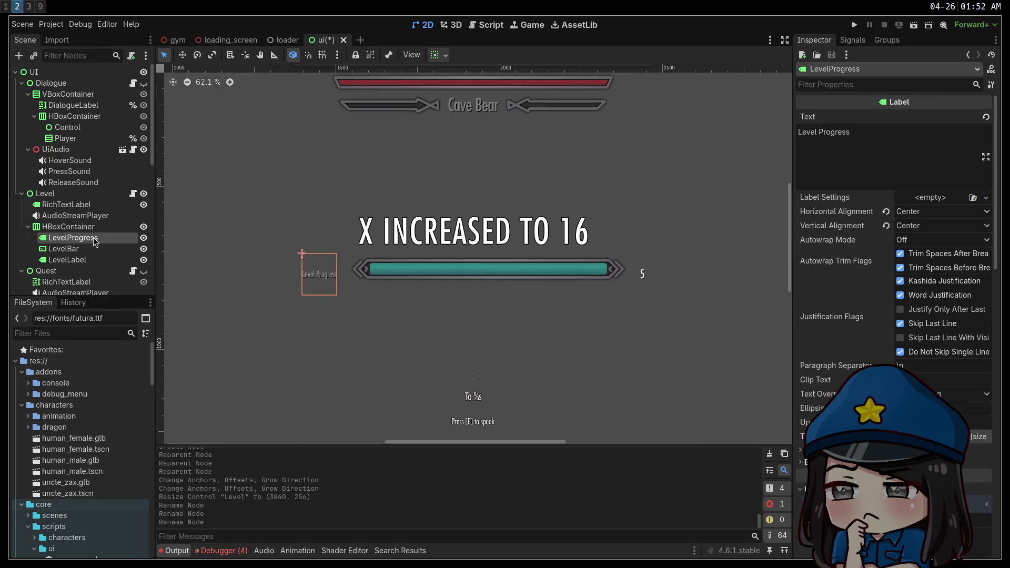
Step: Adjust LevelProgress's font size and give it shadow outline 10 with shadow offsets 2, 2
scroll(894, 236, "down", 10)
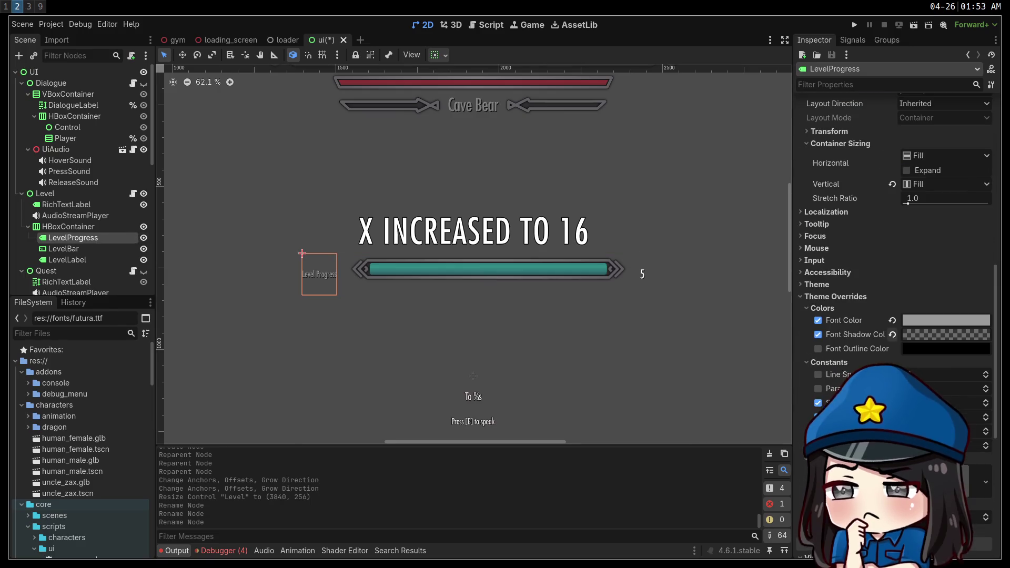
scroll(846, 376, "down", 3)
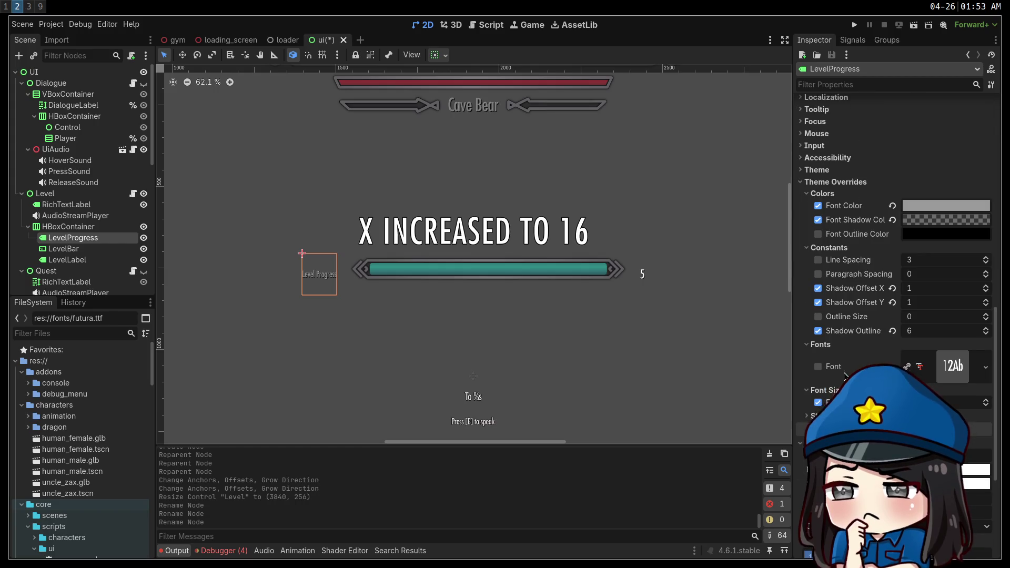
key("Return")
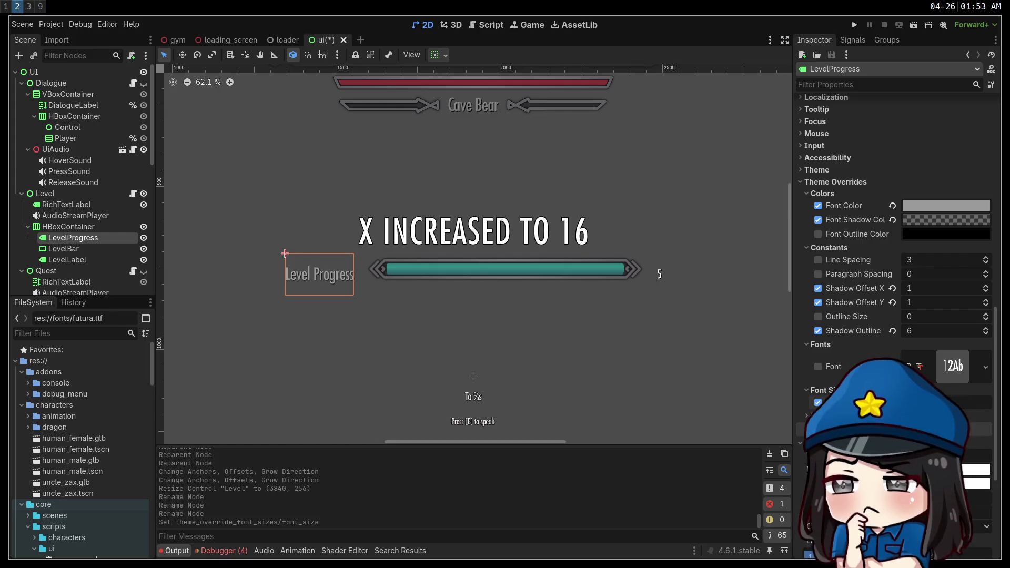
key("Return")
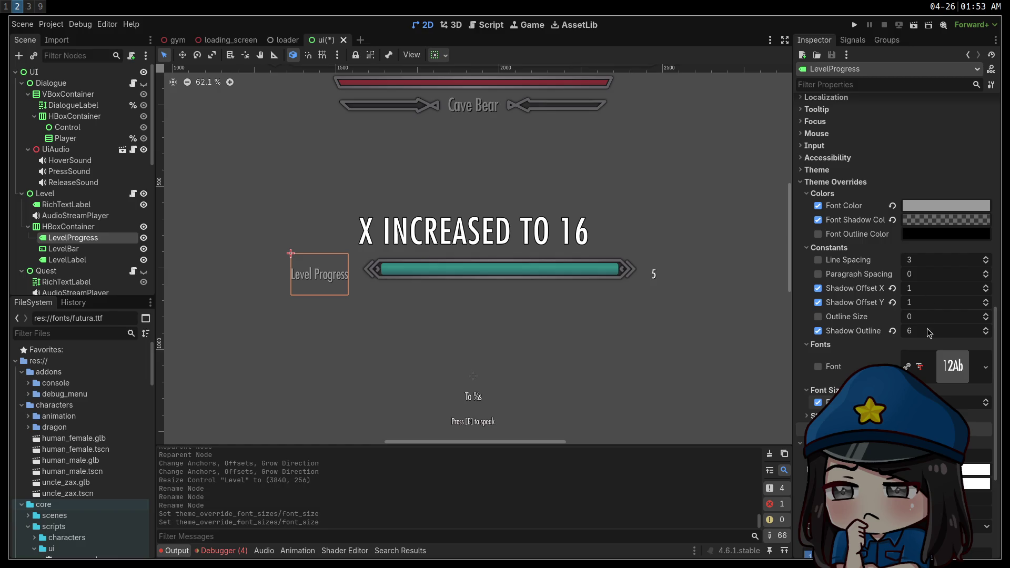
left_click(925, 335)
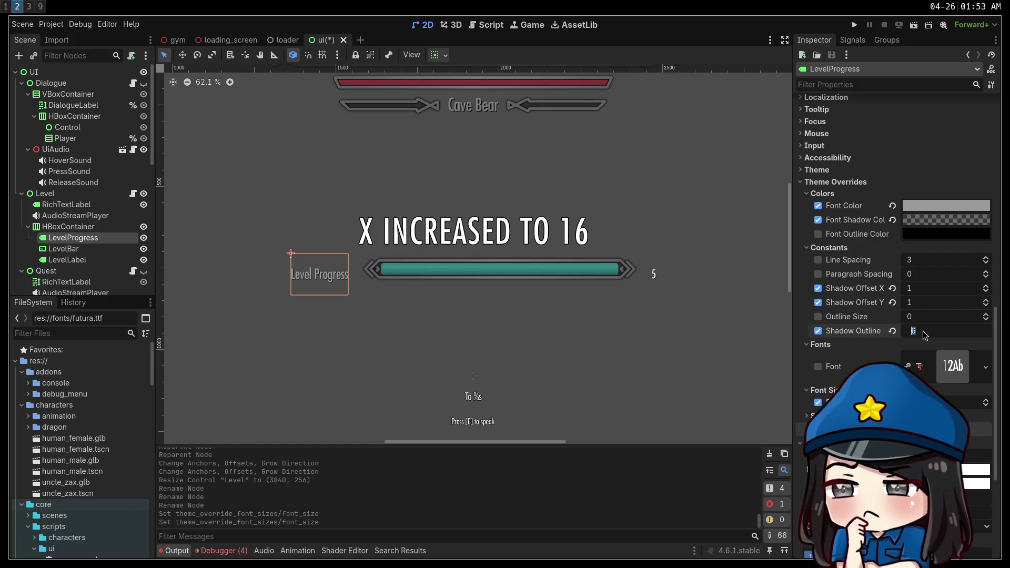
type("10")
key("Return")
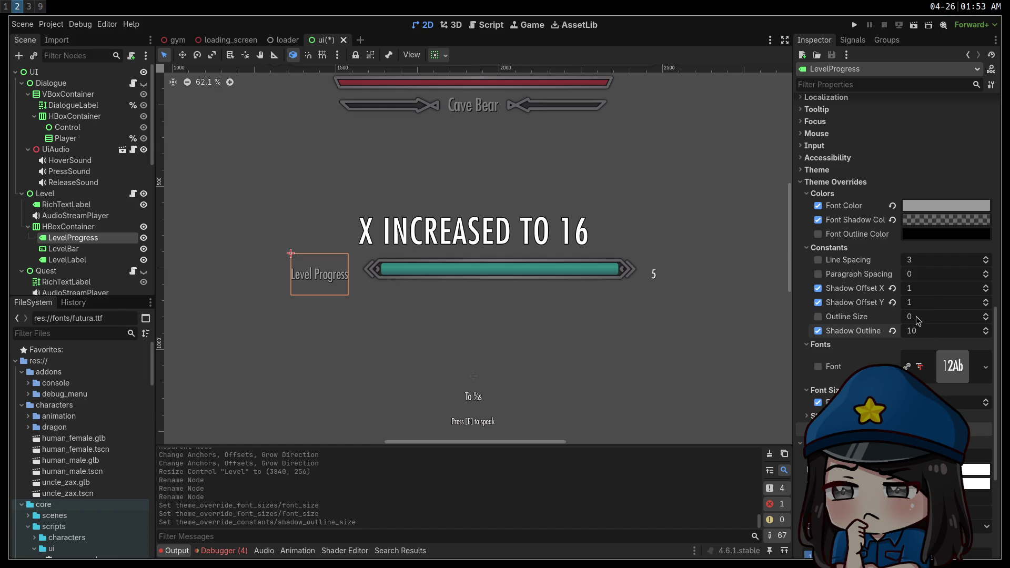
type("2")
key("Tab")
type("2")
key("Return")
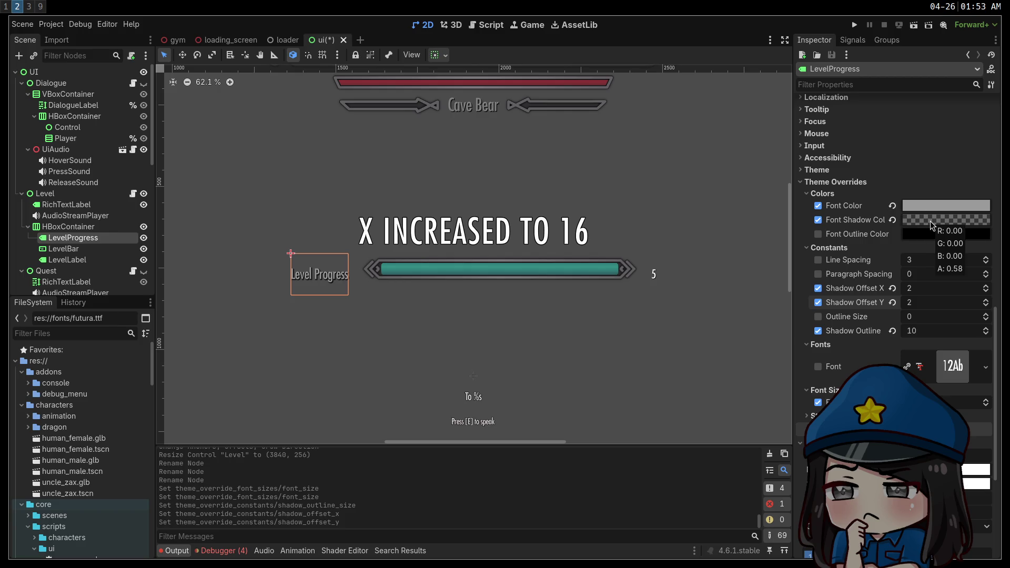
Step: Tweak and slightly brighten LevelProgress's font shadow colour
left_click(930, 221)
mouse_move(912, 461)
left_mouse_down()
mouse_move(877, 461)
mouse_move(932, 461)
mouse_move(917, 460)
left_mouse_up()
mouse_move(990, 363)
left_mouse_down()
mouse_move(989, 300)
mouse_move(989, 351)
left_mouse_up()
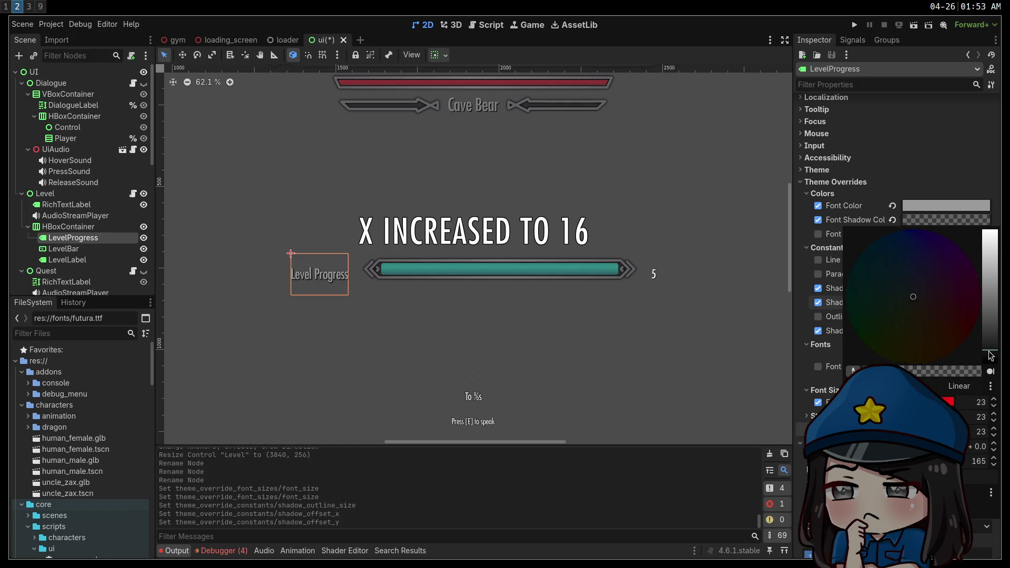
key("Escape")
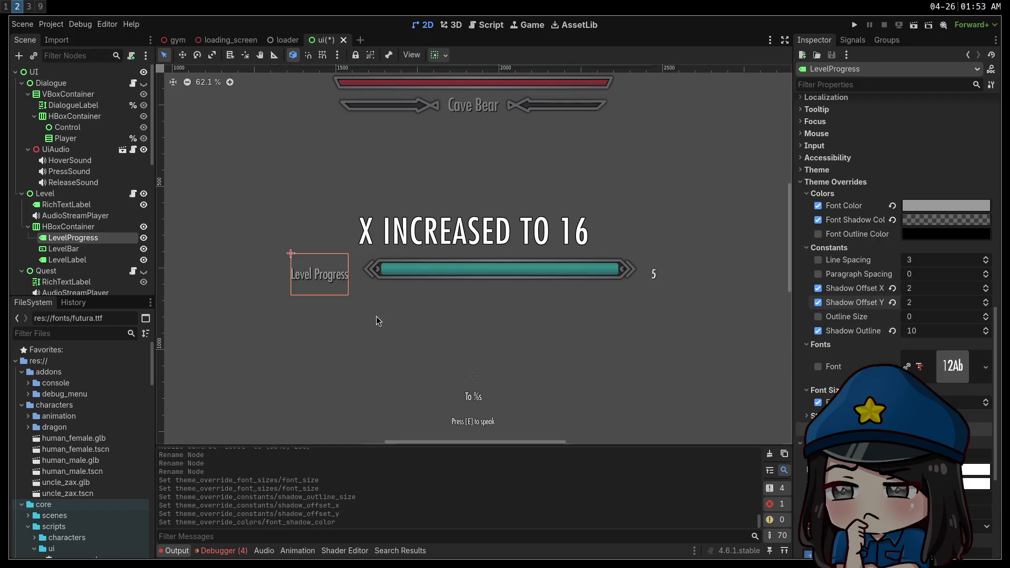
Step: Set LevelProgress's vertical container sizing to Fill, then select the HBoxContainer and LevelBar
scroll(826, 293, "up", 10)
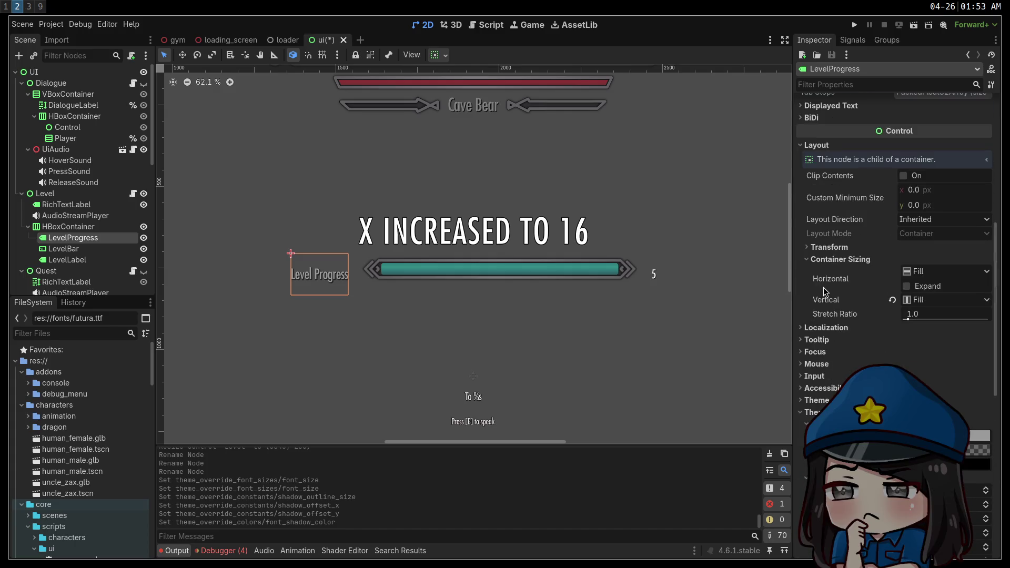
scroll(826, 292, "up", 3)
left_click(434, 54)
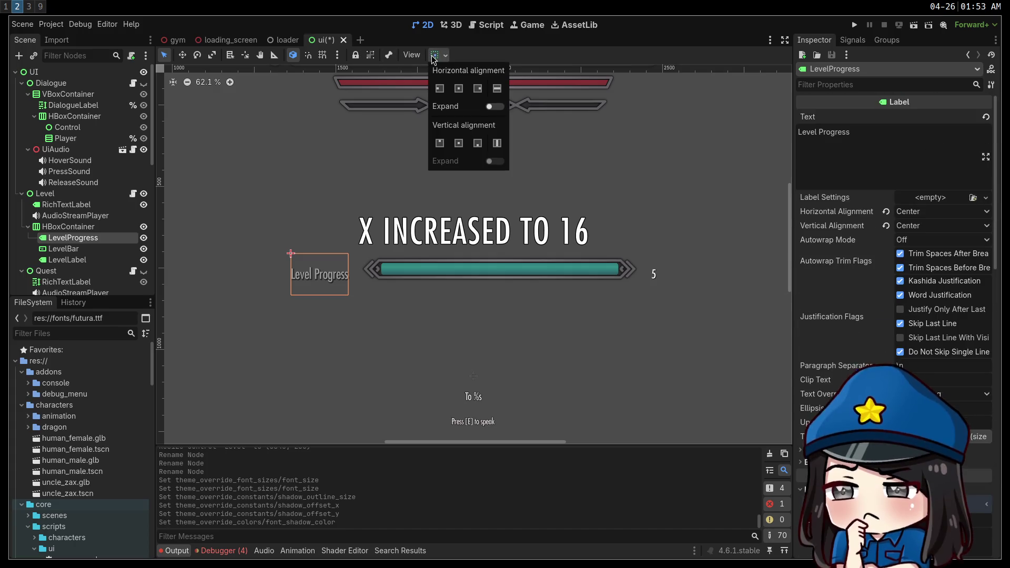
left_click(497, 143)
left_click(497, 143)
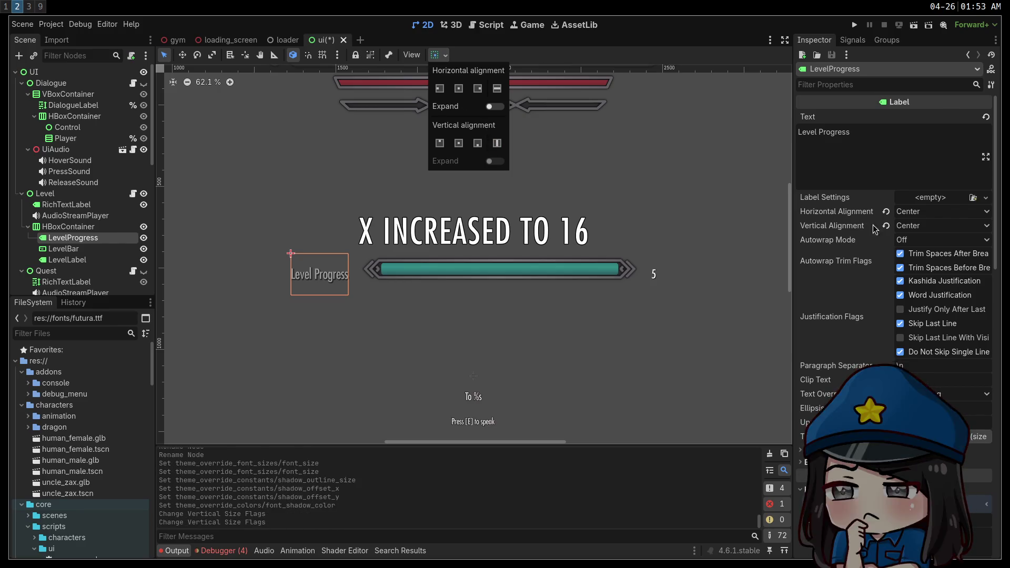
left_click(74, 228)
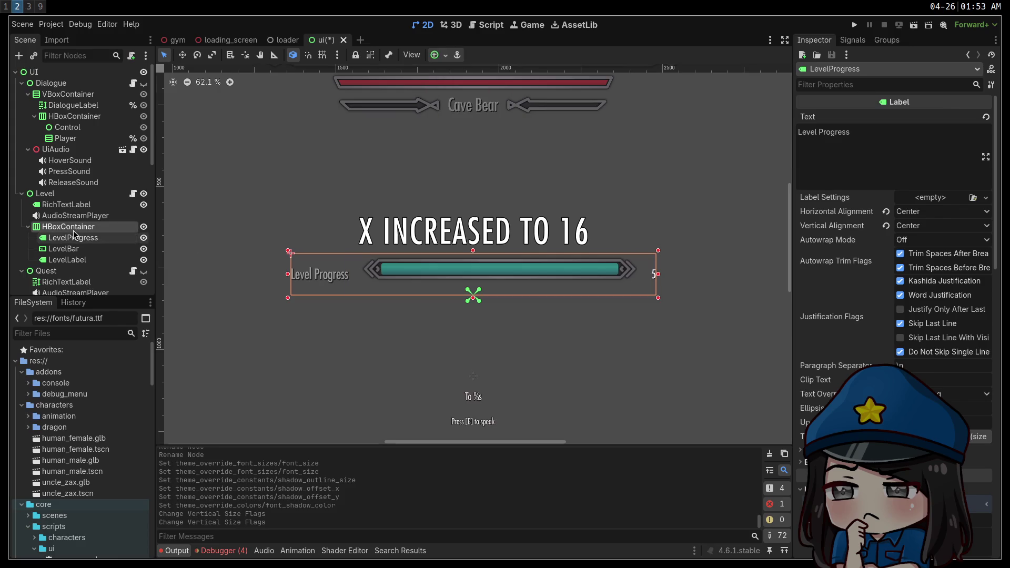
left_click(85, 250)
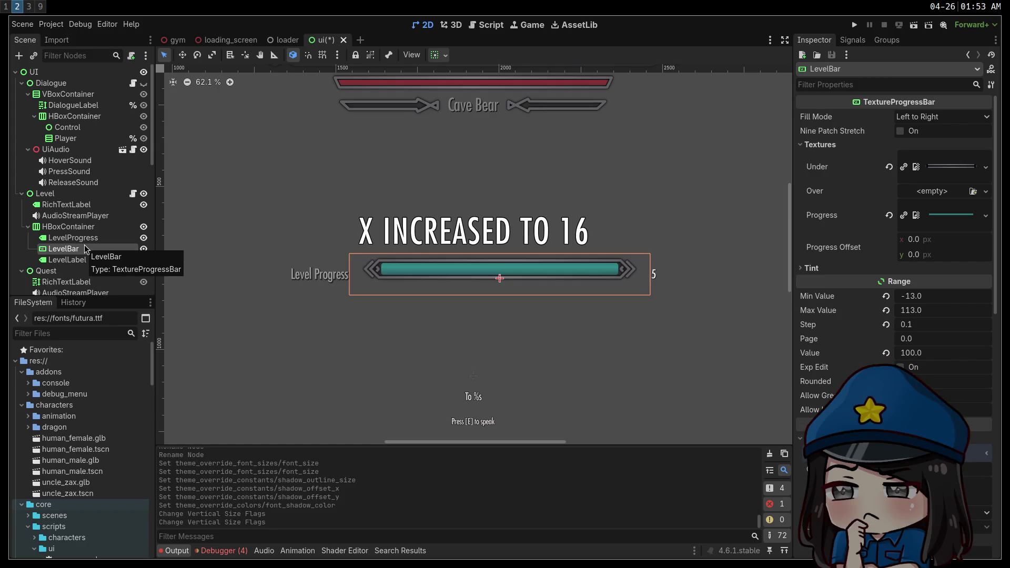
Step: Shift LevelBar's Progress Offset y downward, revert it to zero, then switch to the Steam workspace
scroll(894, 315, "down", 5)
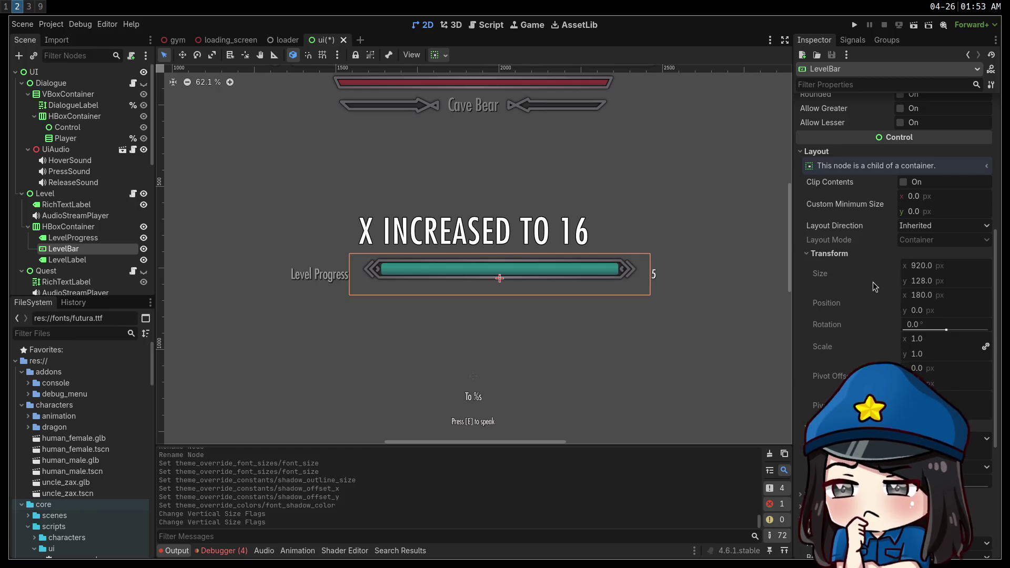
scroll(857, 351, "up", 5)
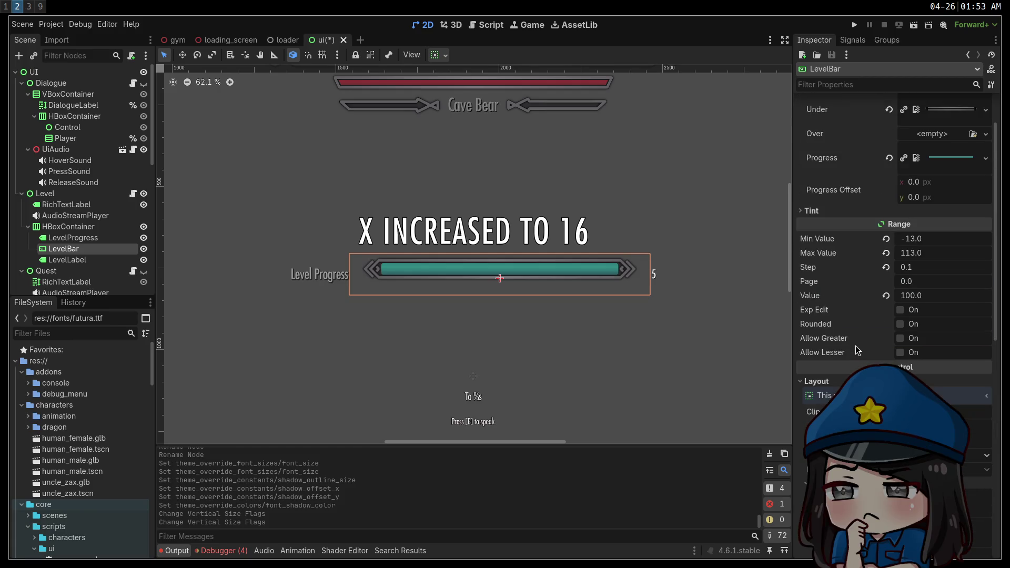
scroll(858, 351, "up", 1)
mouse_move(953, 166)
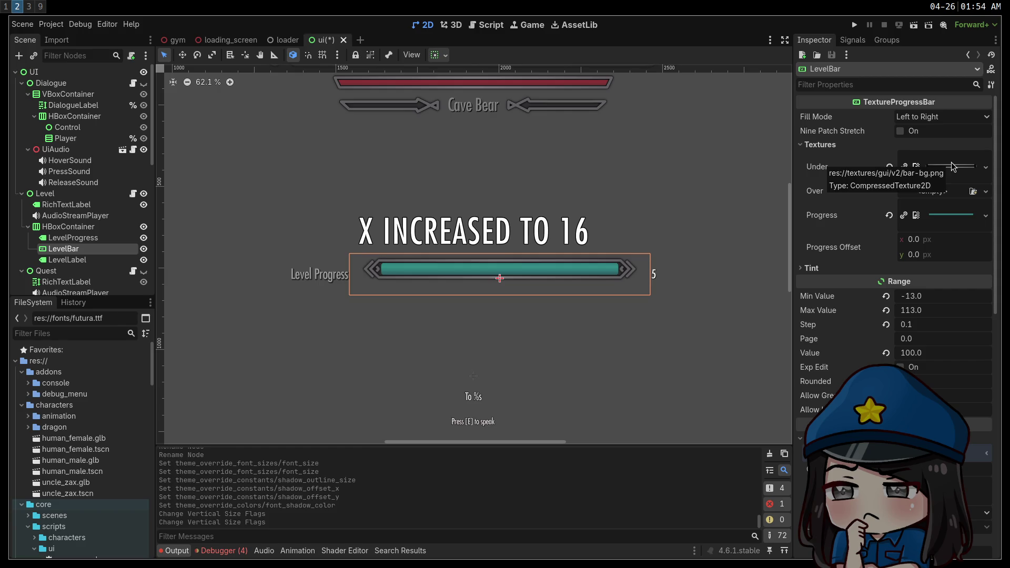
mouse_move(949, 219)
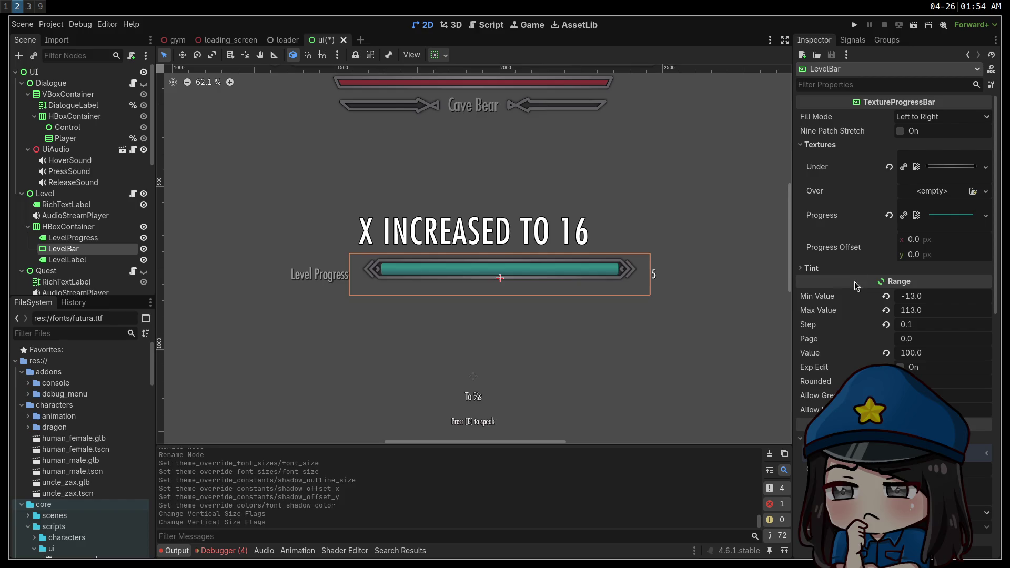
left_click_drag(919, 260, 929, 261)
left_click(889, 247)
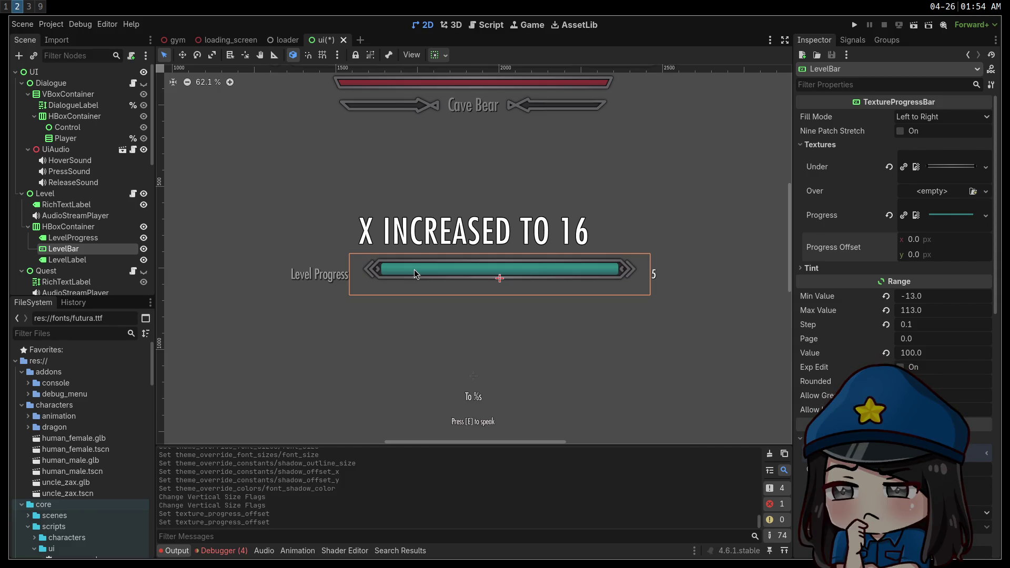
key("super+9")
left_click(65, 110)
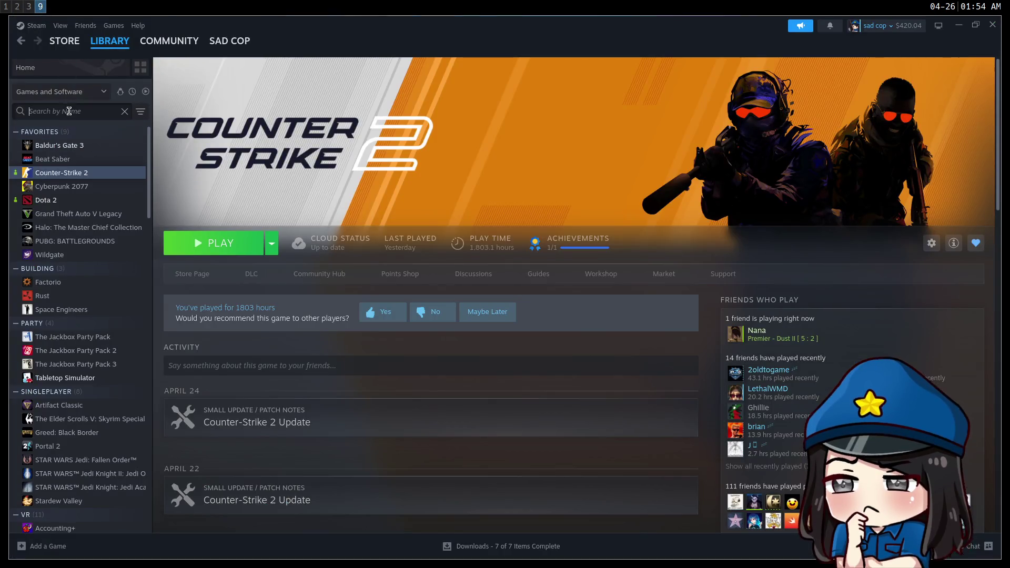
Step: Search the Steam library for 'ase' and launch Aseprite
type("ase")
left_click(49, 145)
left_click(221, 254)
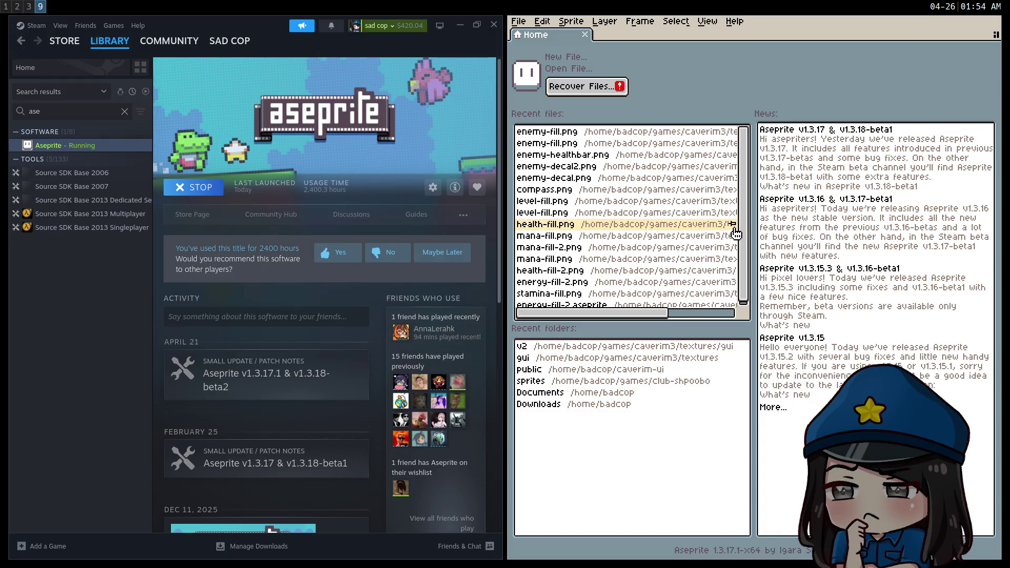
Step: Move Aseprite to workspace 8 and open bar-bg.png
key("super+shift+8")
key("super+8")
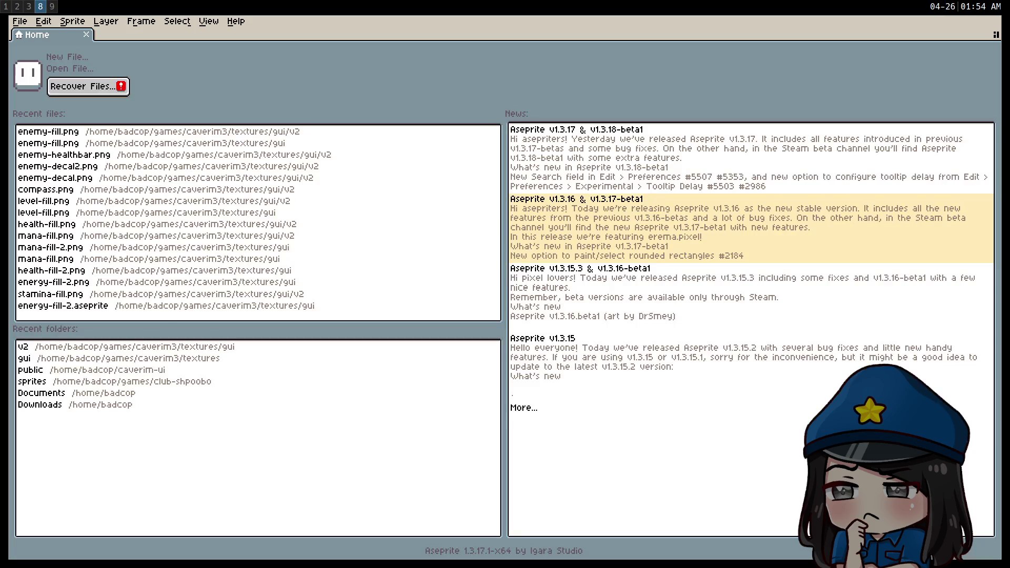
left_click(20, 22)
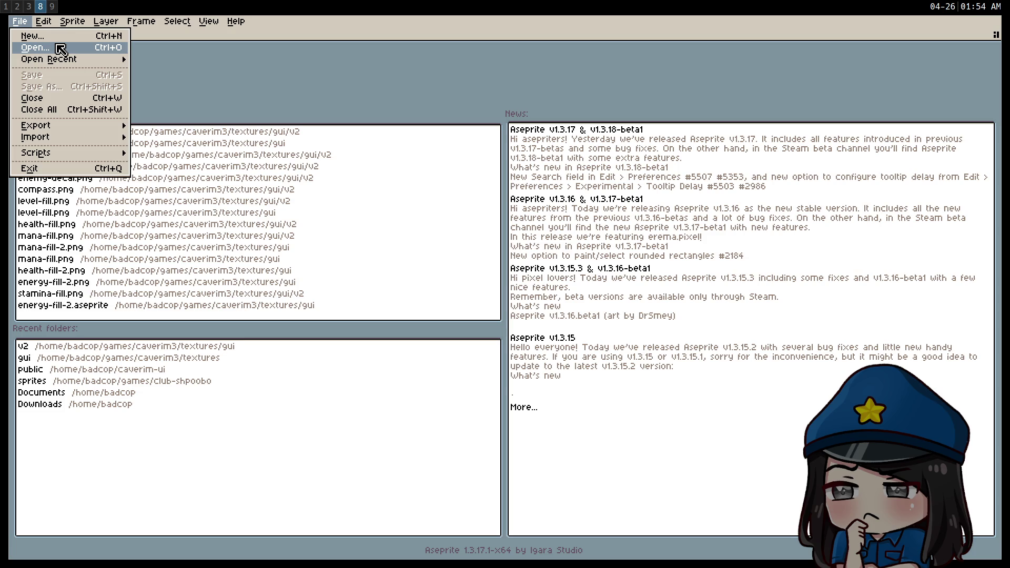
mouse_move(72, 62)
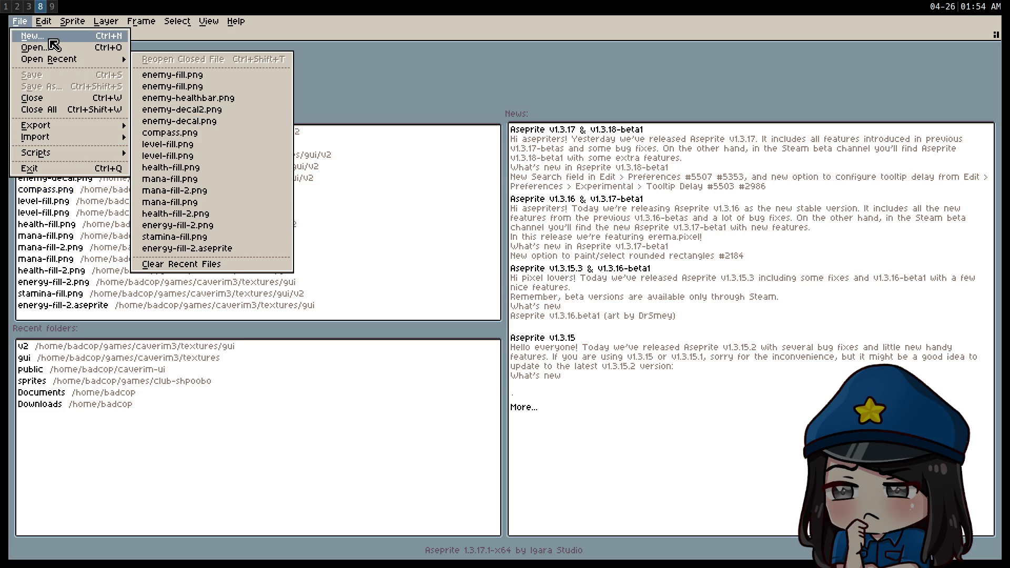
left_click(56, 47)
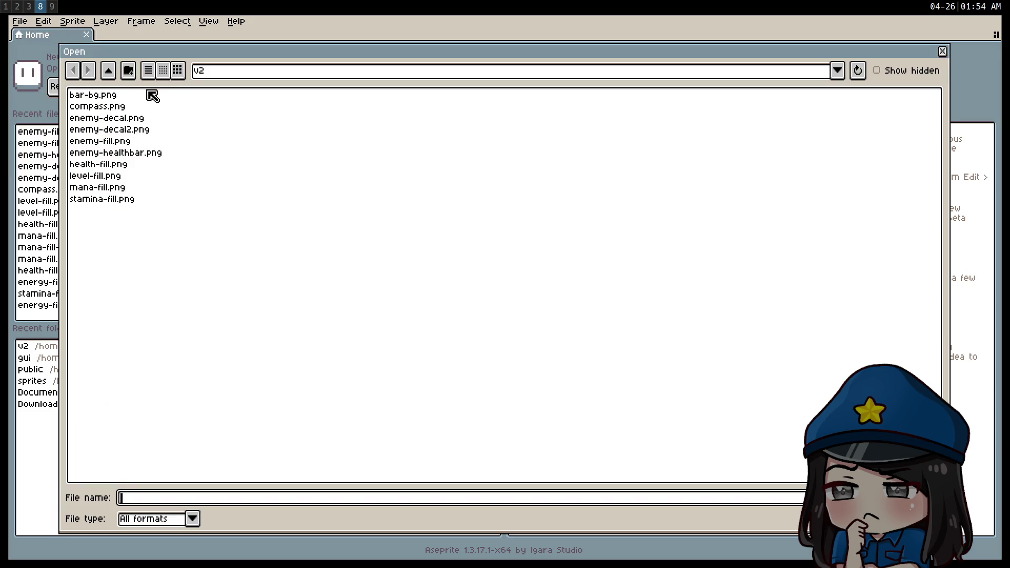
double_click(103, 95)
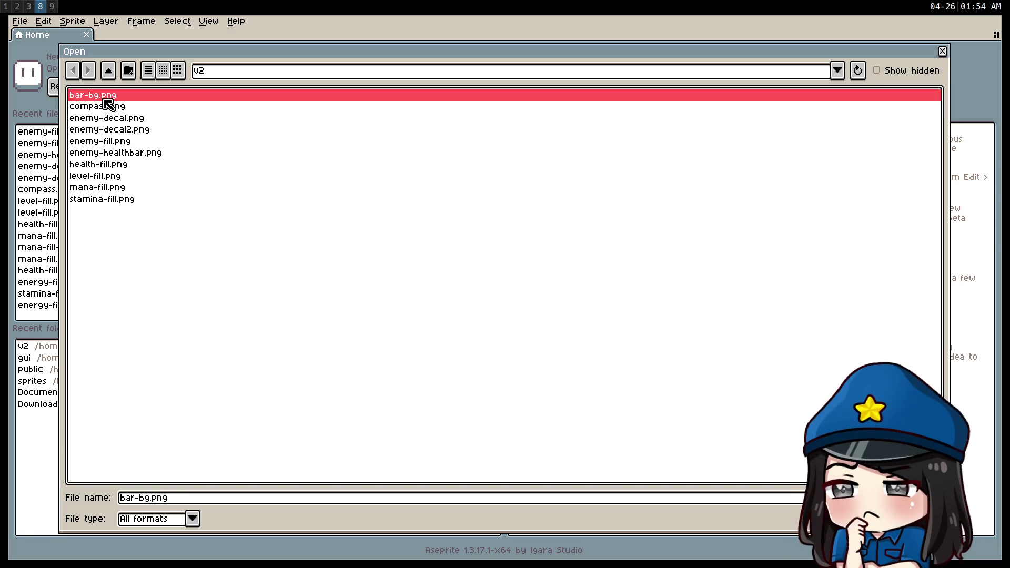
Step: Trim bar-bg.png to 854×82, then add 1 px canvas borders for 856×84
left_click(43, 21)
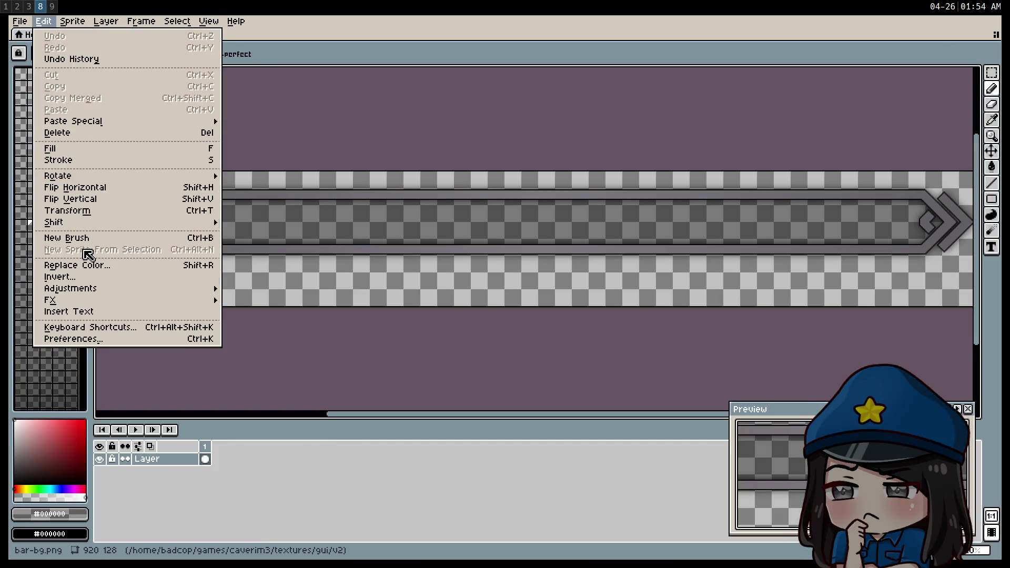
mouse_move(72, 21)
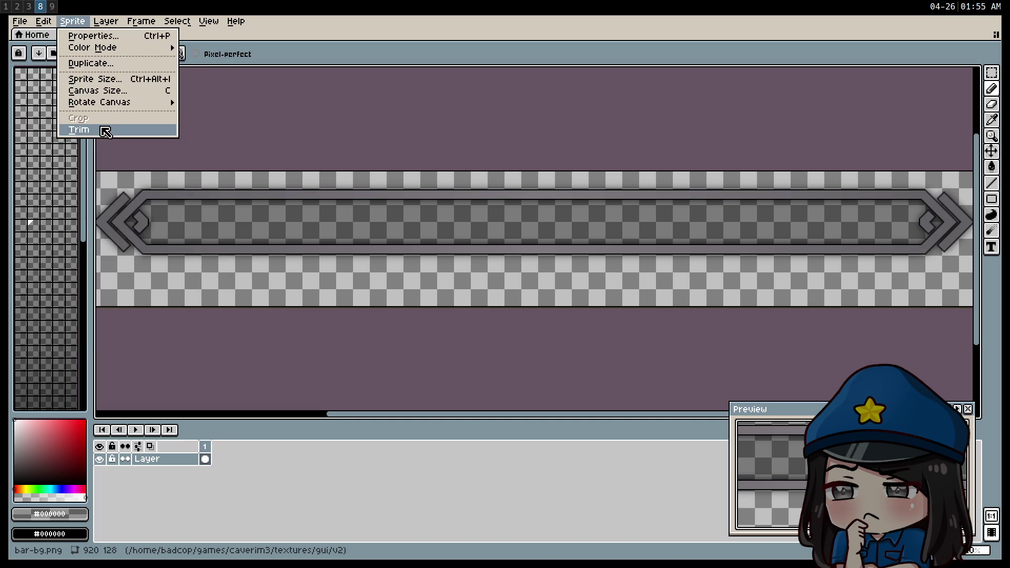
left_click(105, 130)
left_click(72, 21)
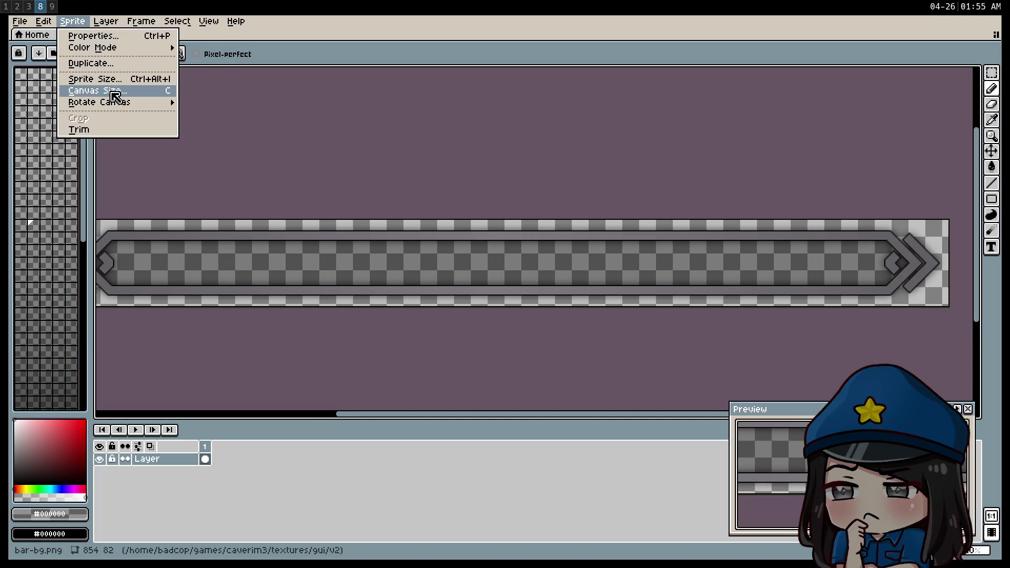
left_click(115, 92)
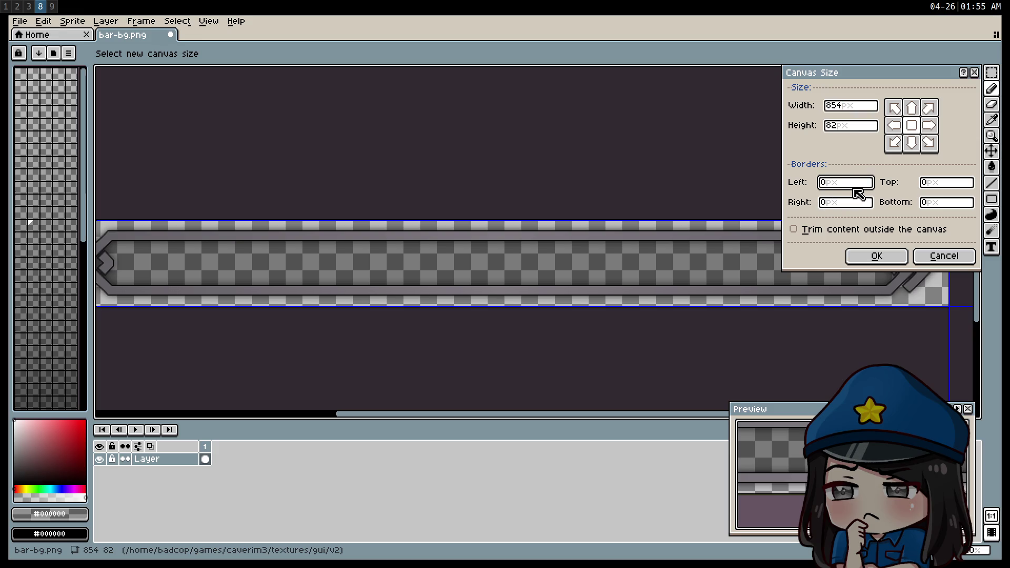
type("1")
key("Tab")
type("1")
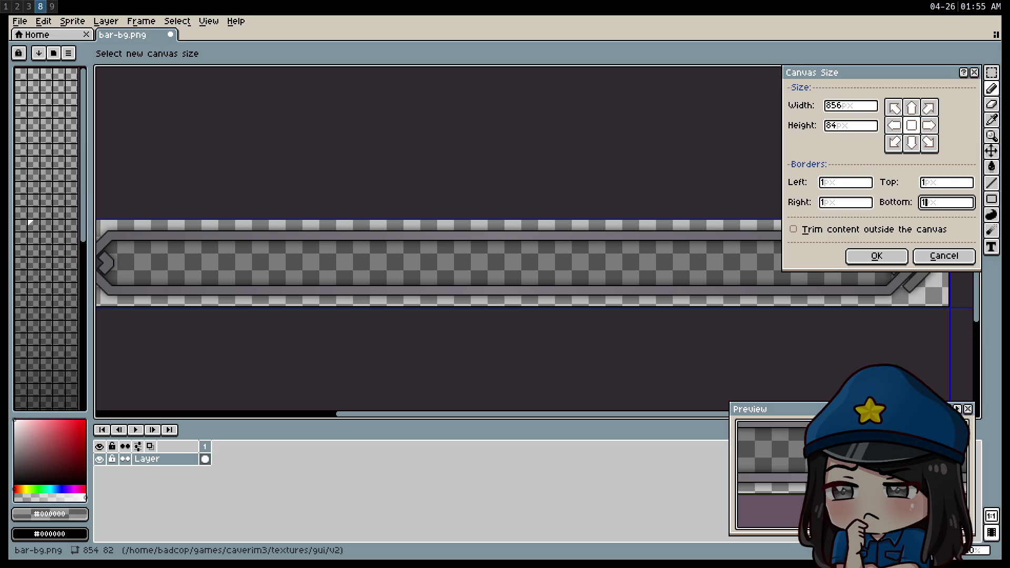
key("Return")
key("ctrl+alt+c")
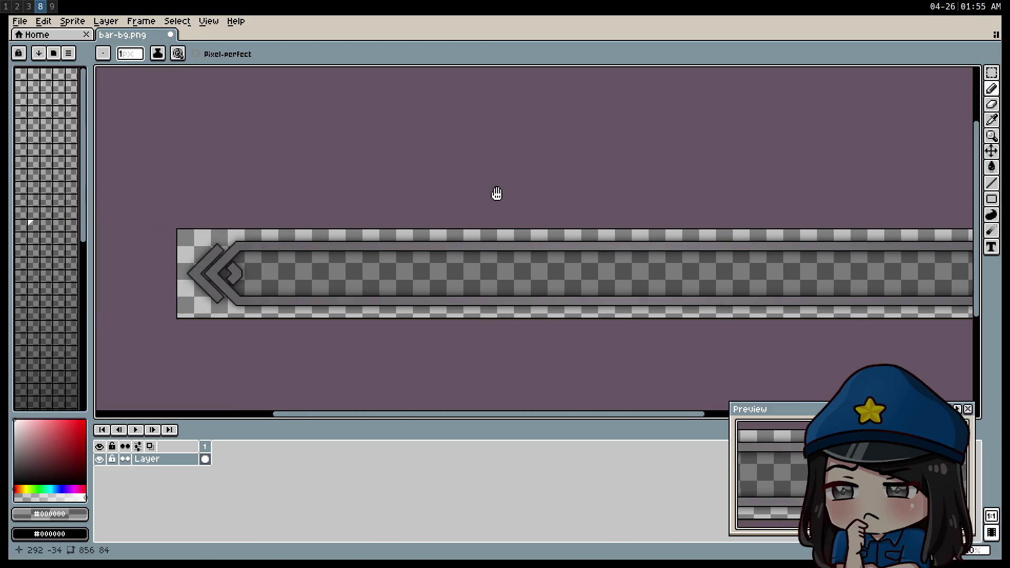
key("super+9")
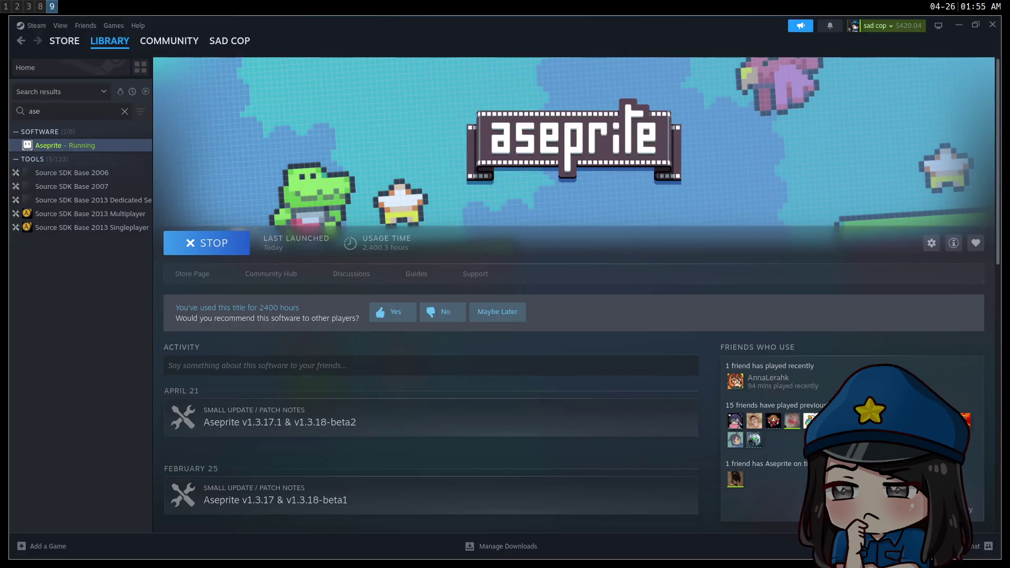
Step: Zoom in on the level bar in Godot to check its updated background, then return to Aseprite
key("super+2")
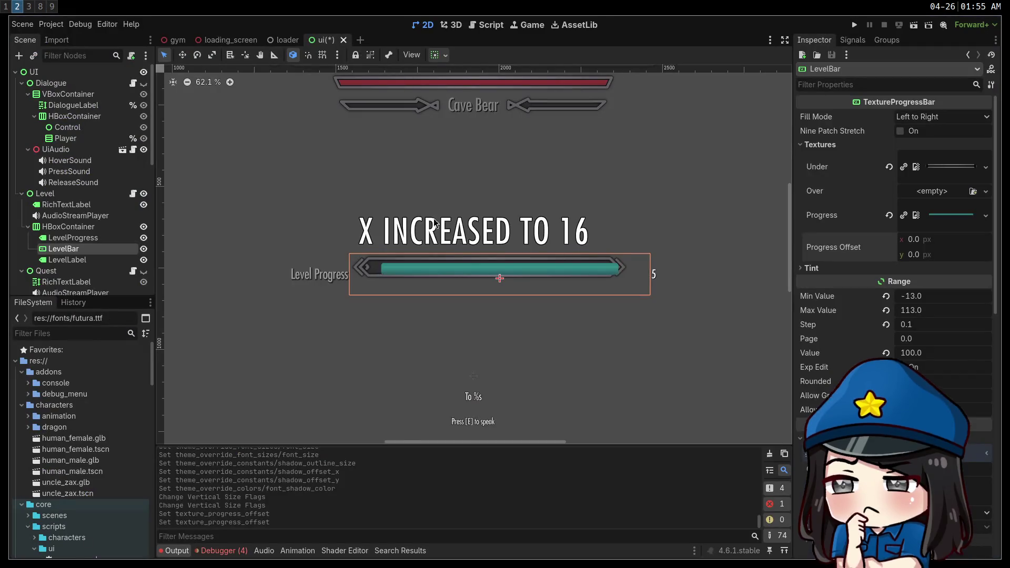
scroll(393, 274, "up", 4)
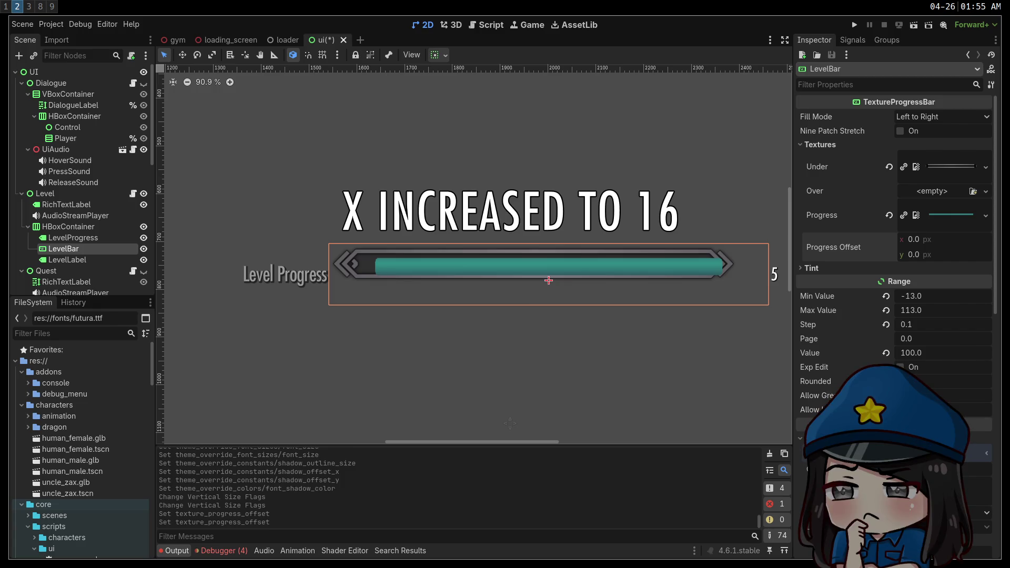
scroll(58, 10, "down", 3)
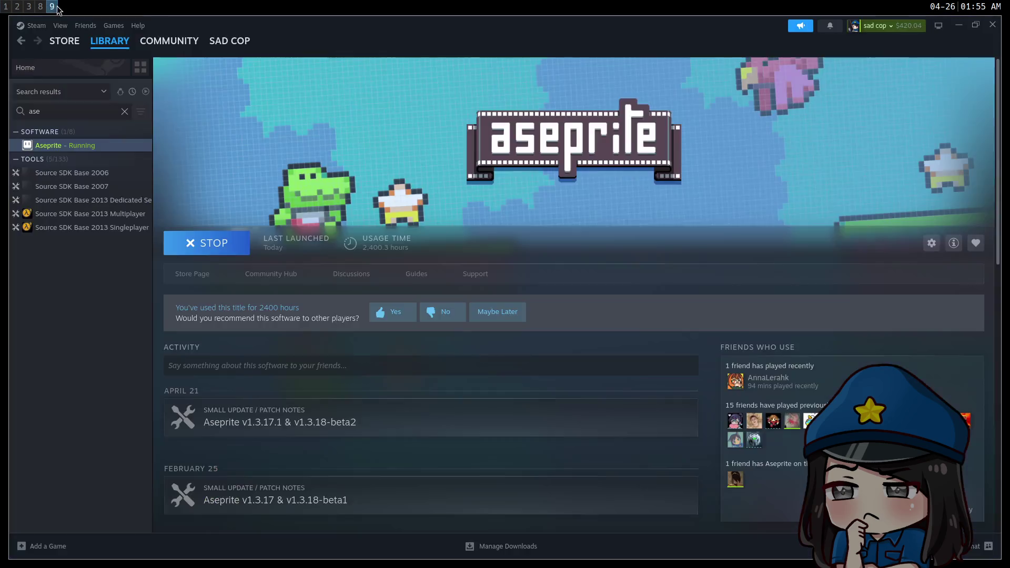
scroll(59, 10, "up", 1)
left_click(19, 21)
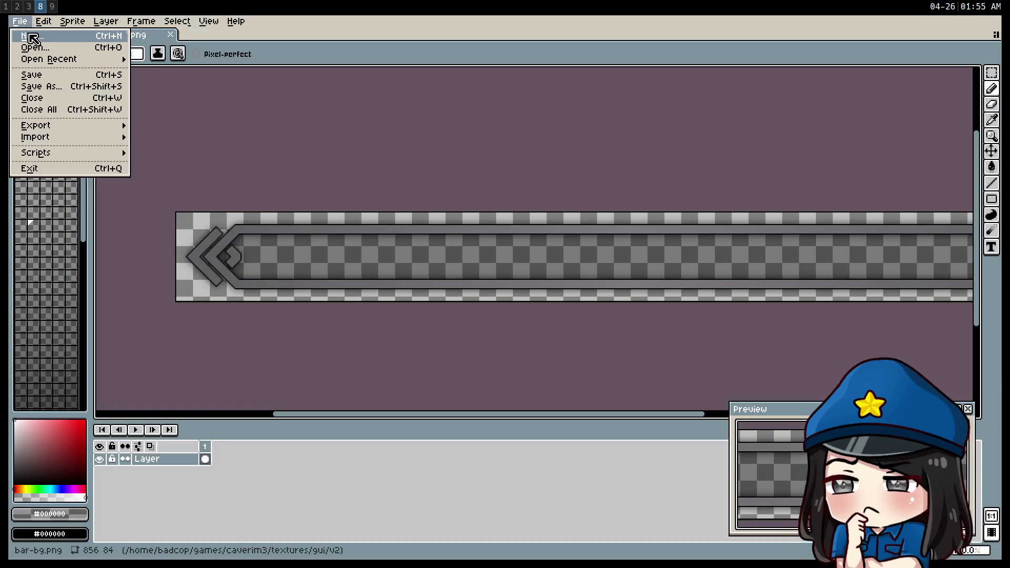
Step: Open health-fill, level-fill, mana-fill and stamina-fill.png together in Aseprite
left_click(36, 46)
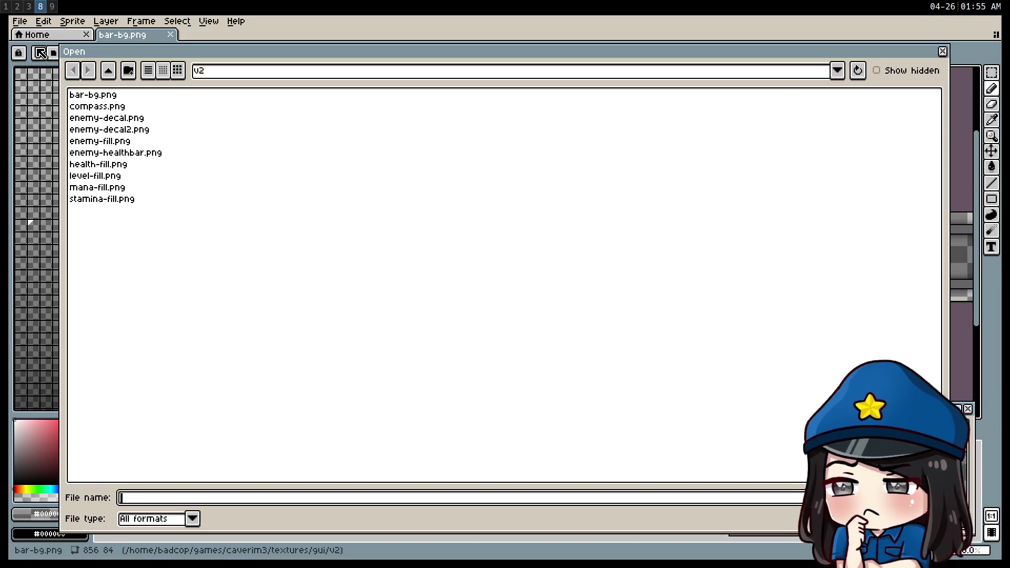
left_click(131, 153)
left_click(126, 141)
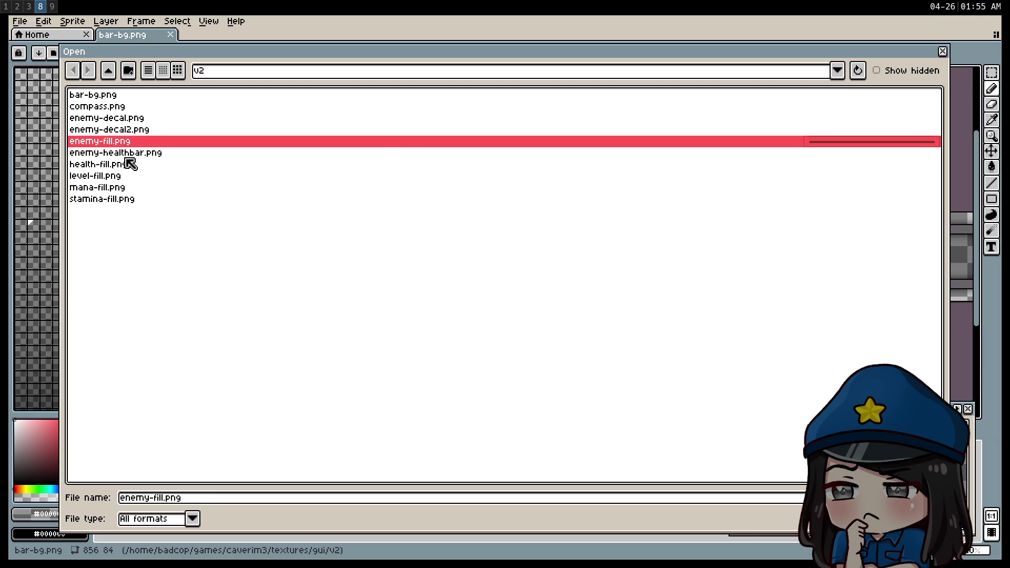
left_click(125, 164, "ctrl")
left_click(121, 175, "ctrl")
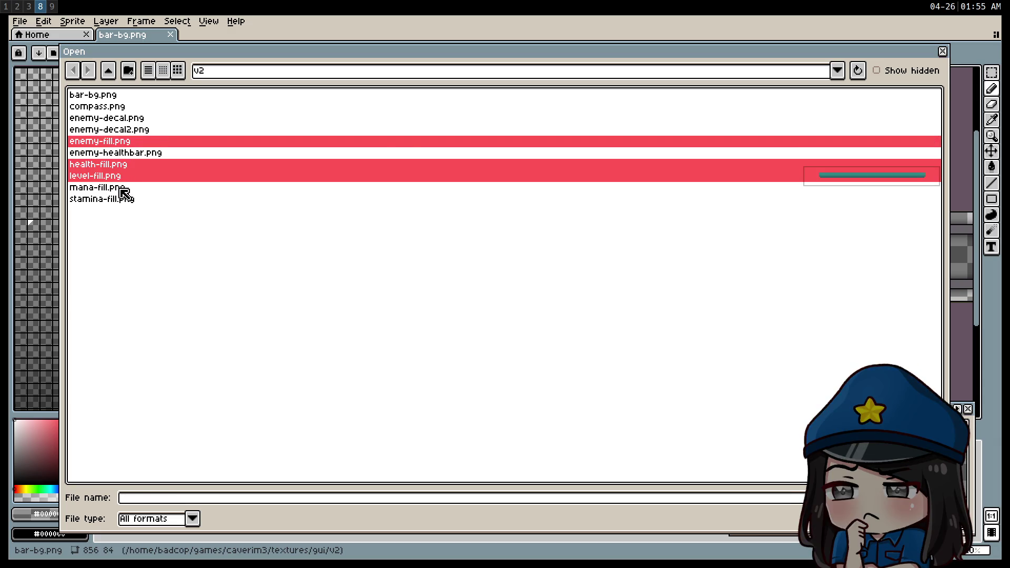
left_click(121, 188, "ctrl")
left_click(125, 199, "ctrl")
left_click(107, 144, "ctrl")
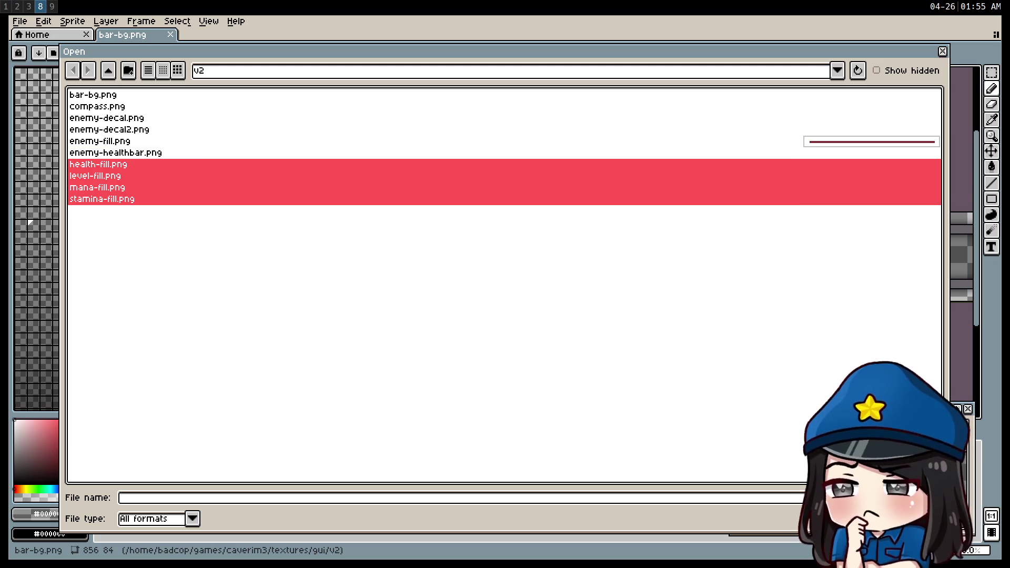
key("Return")
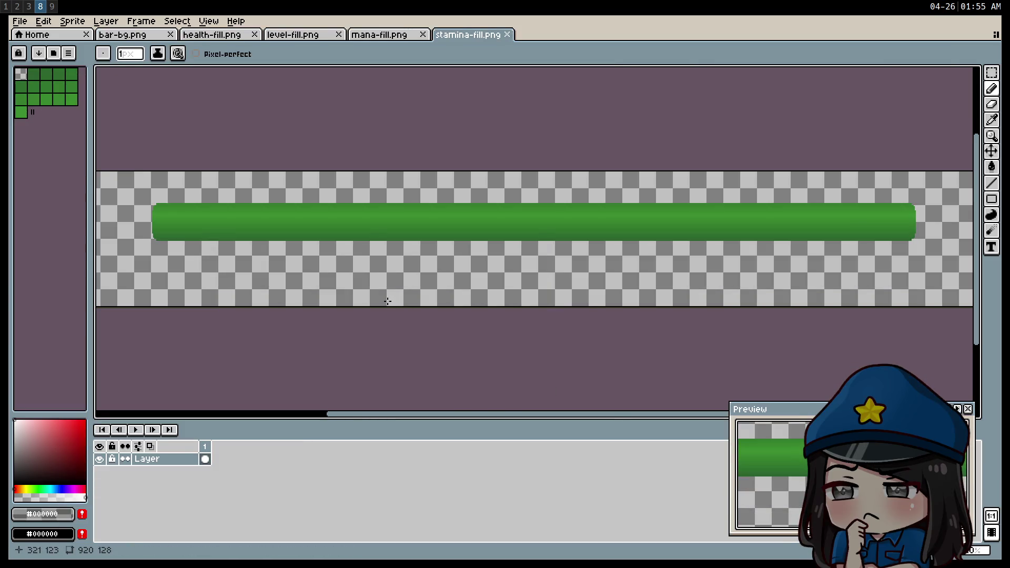
Step: Cut the green stamina bar and trial-paste it inside the bar-bg.png frame, then discard the paste
key("ctrl+a")
key("Delete")
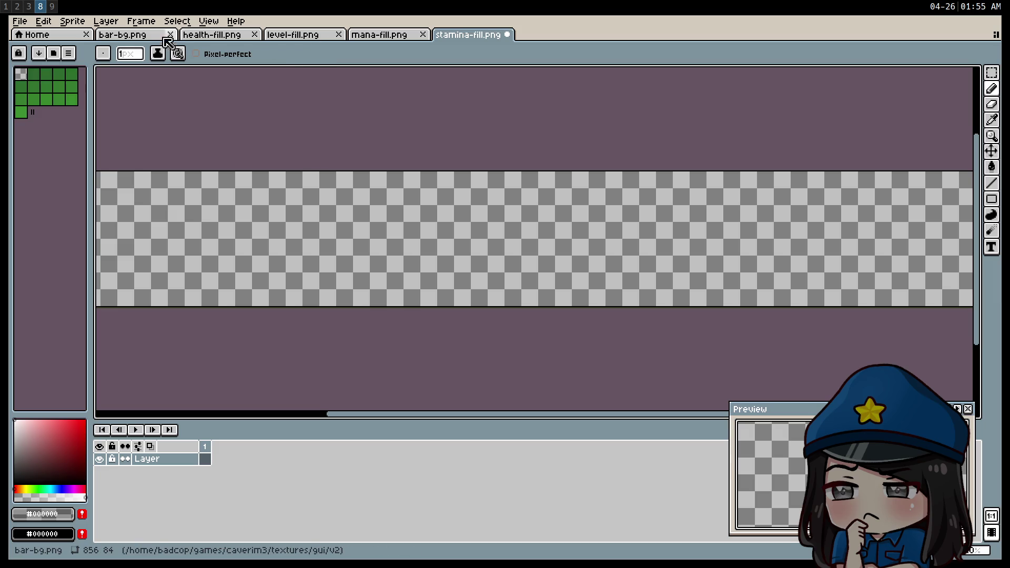
left_click(127, 40)
mouse_move(624, 365)
left_mouse_down()
mouse_move(467, 323)
mouse_move(531, 323)
left_mouse_up()
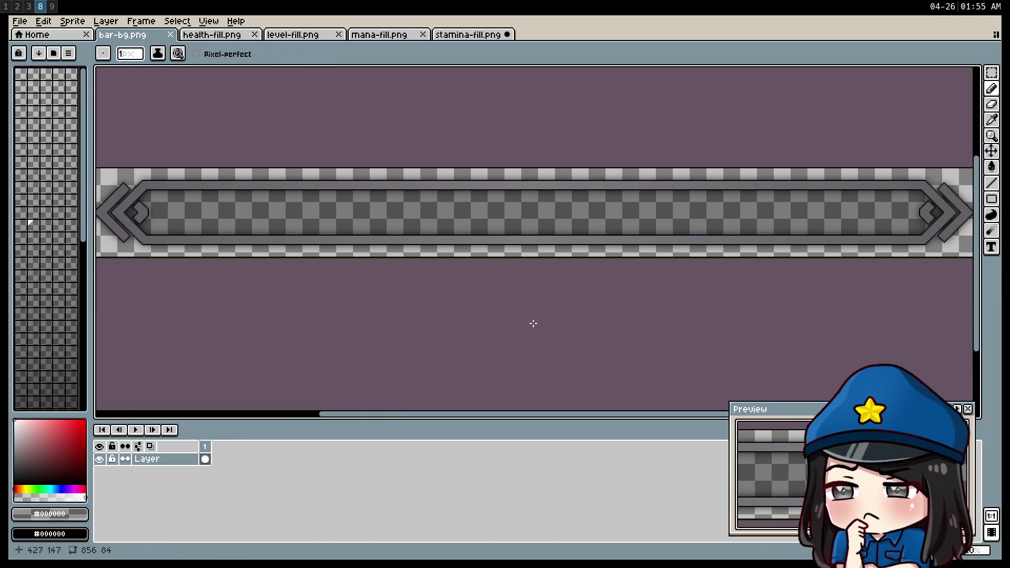
key("ctrl+v")
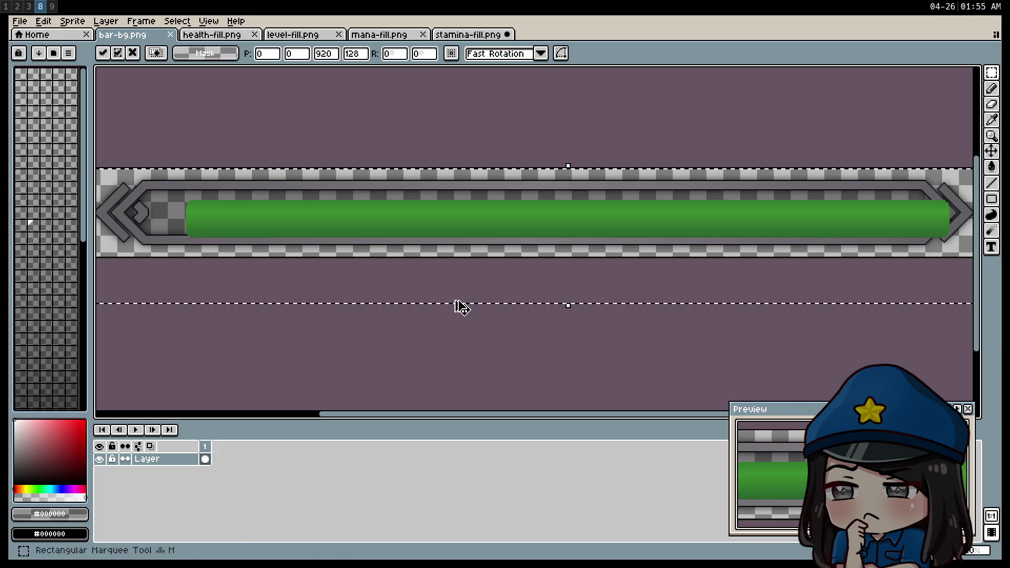
left_click_drag(461, 221, 427, 218)
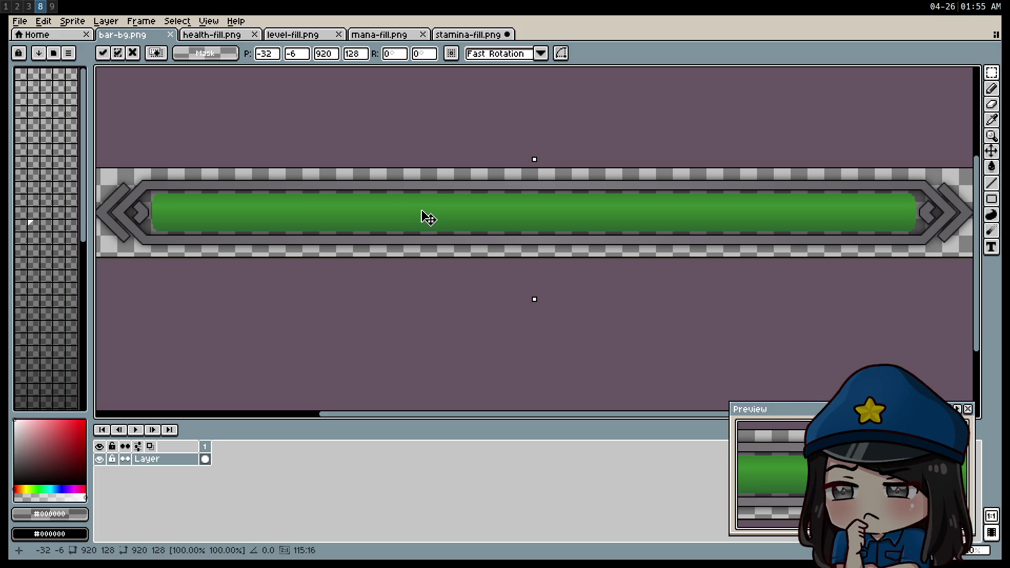
scroll(907, 220, "up", 6)
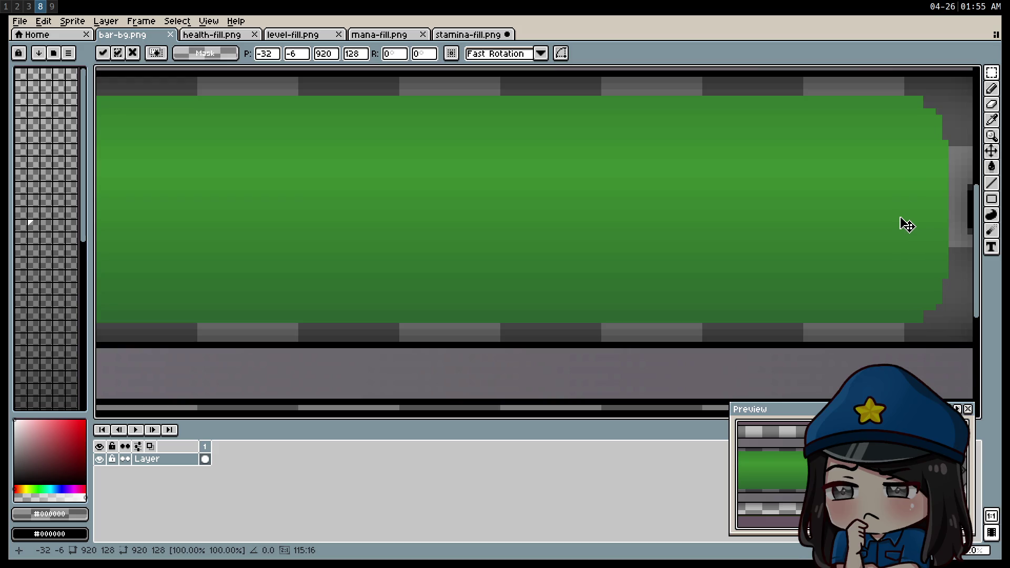
scroll(895, 223, "down", 8)
left_click_drag(413, 282, 620, 293)
scroll(582, 293, "up", 5)
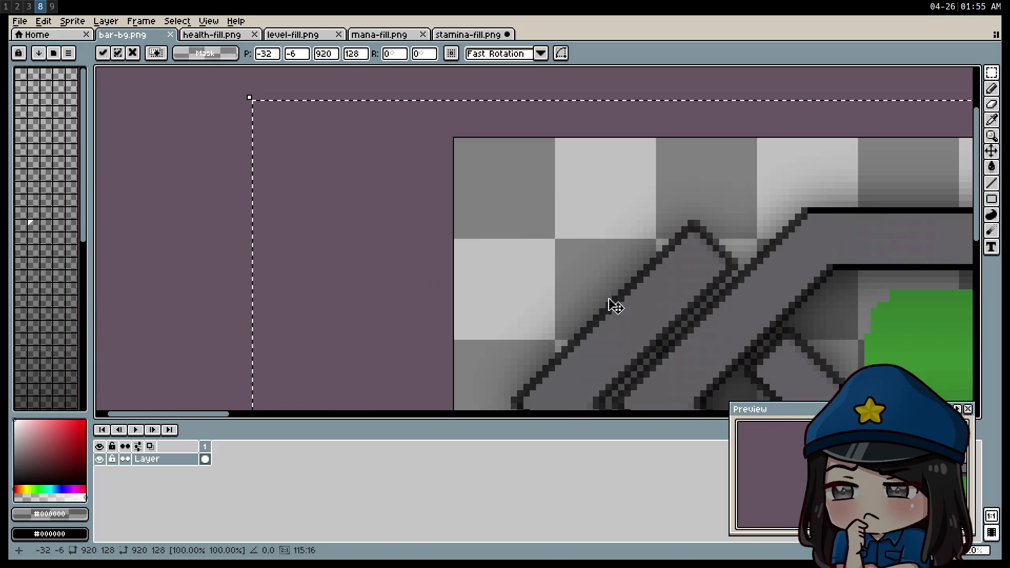
scroll(694, 205, "down", 5)
left_click_drag(830, 270, 557, 212)
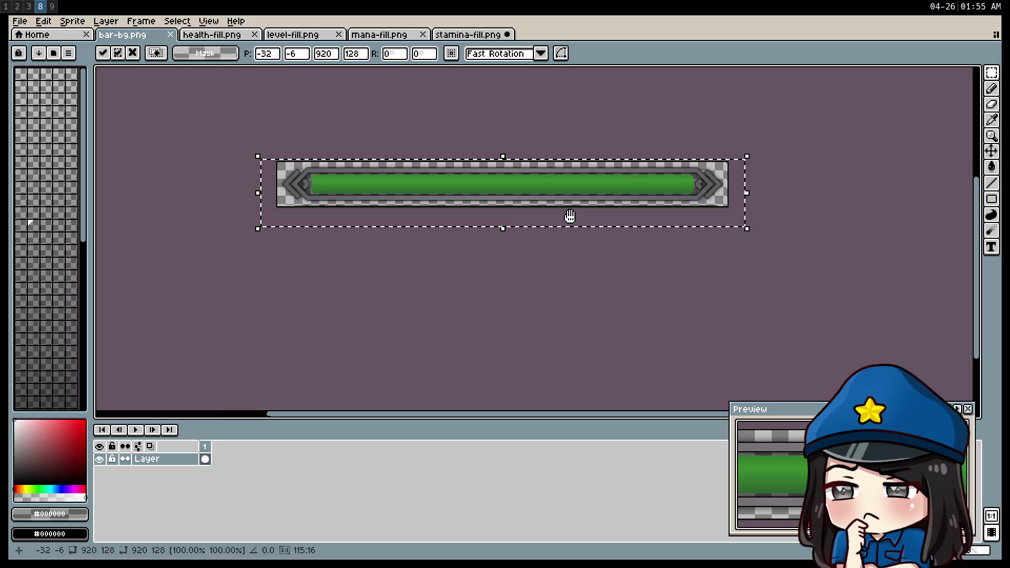
key("Delete")
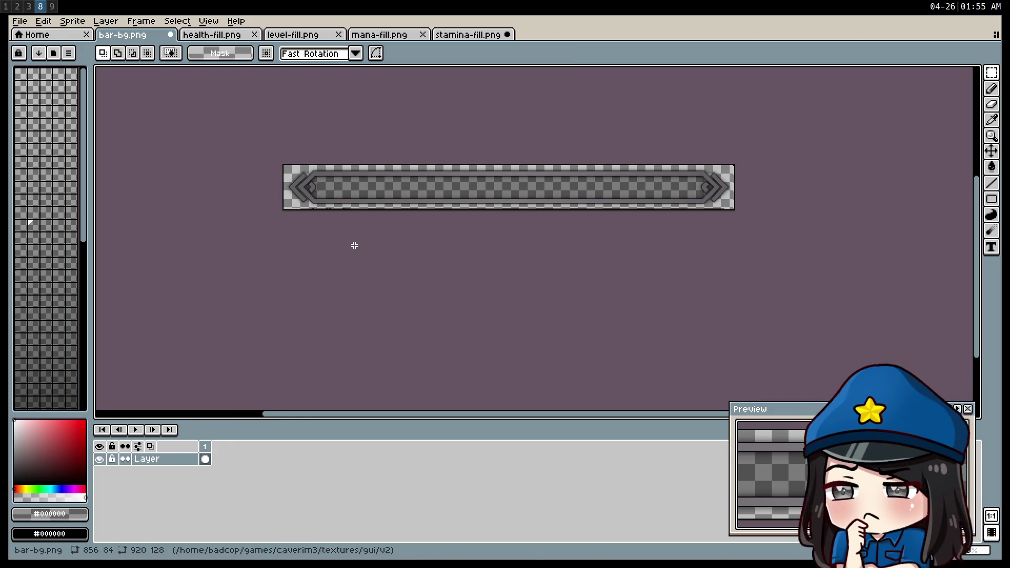
Step: Paste the green stamina bar onto a new layer in bar-bg.png
right_click(157, 458)
mouse_move(193, 476)
left_click(294, 474)
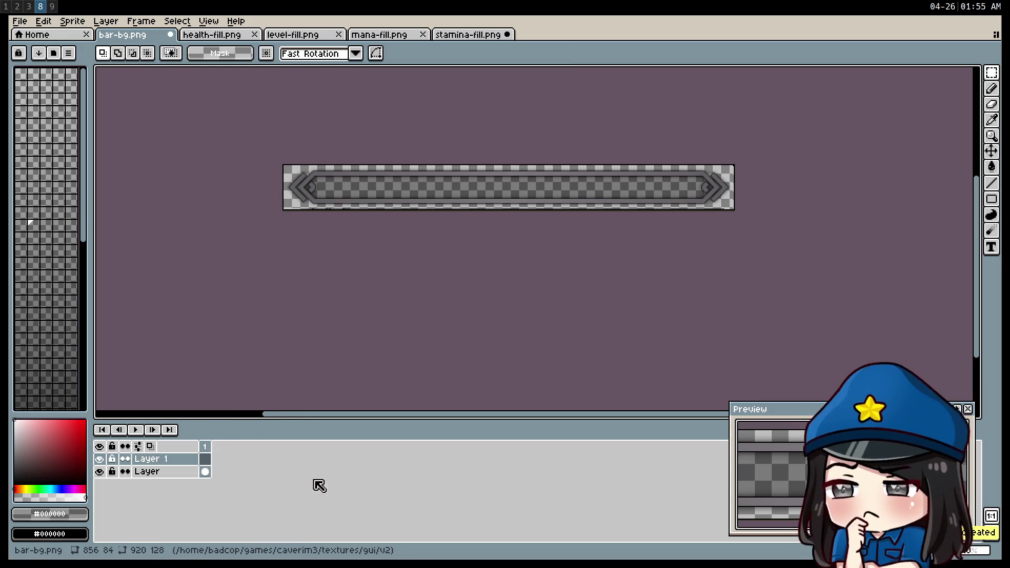
key("ctrl+v")
Step: Position the green bar at offset -32, -6 inside the frame and commit it
scroll(465, 193, "up", 3)
scroll(439, 199, "down", 2)
left_click_drag(366, 209, 542, 248)
scroll(403, 225, "up", 2)
mouse_move(402, 225)
left_mouse_down()
mouse_move(474, 252)
mouse_move(368, 235)
left_mouse_up()
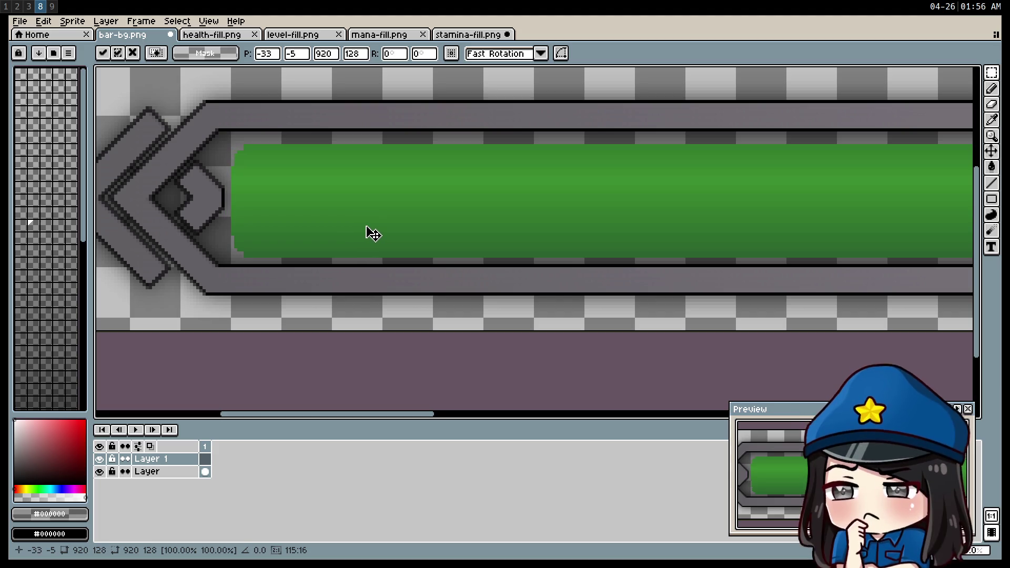
left_click_drag(370, 234, 375, 233)
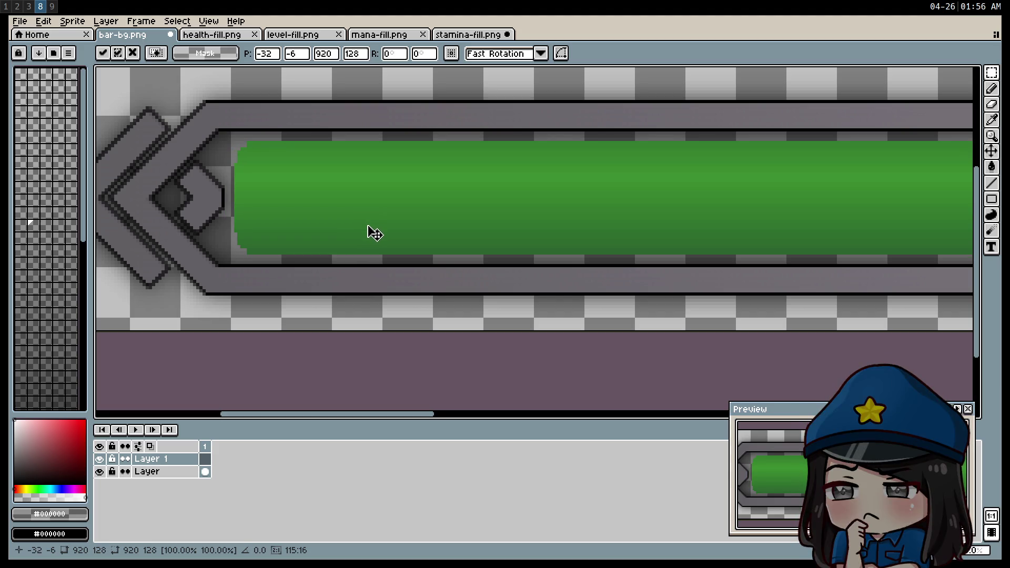
scroll(530, 308, "down", 2)
scroll(535, 311, "up", 1)
left_click_drag(620, 356, 396, 298)
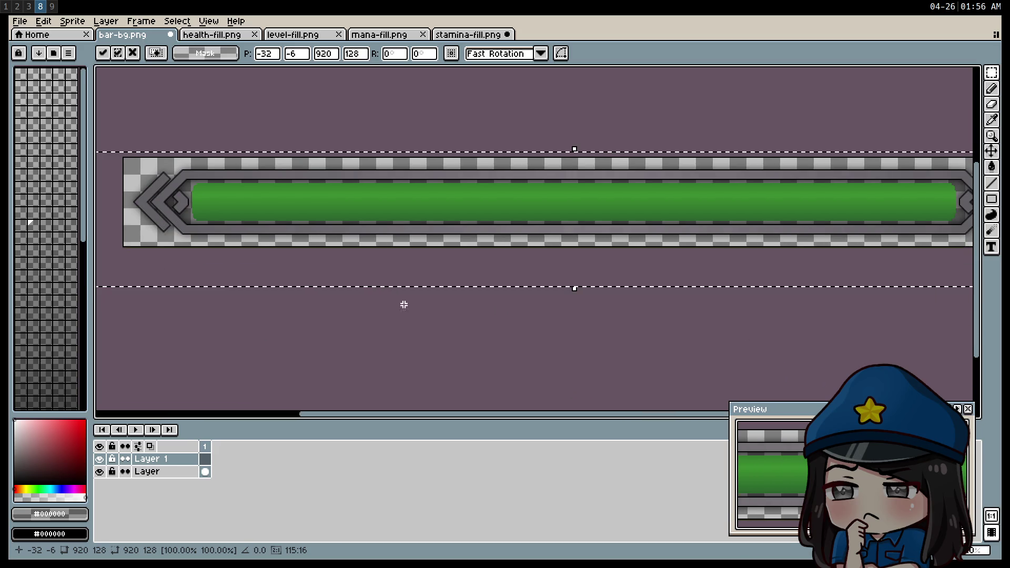
left_click(444, 312)
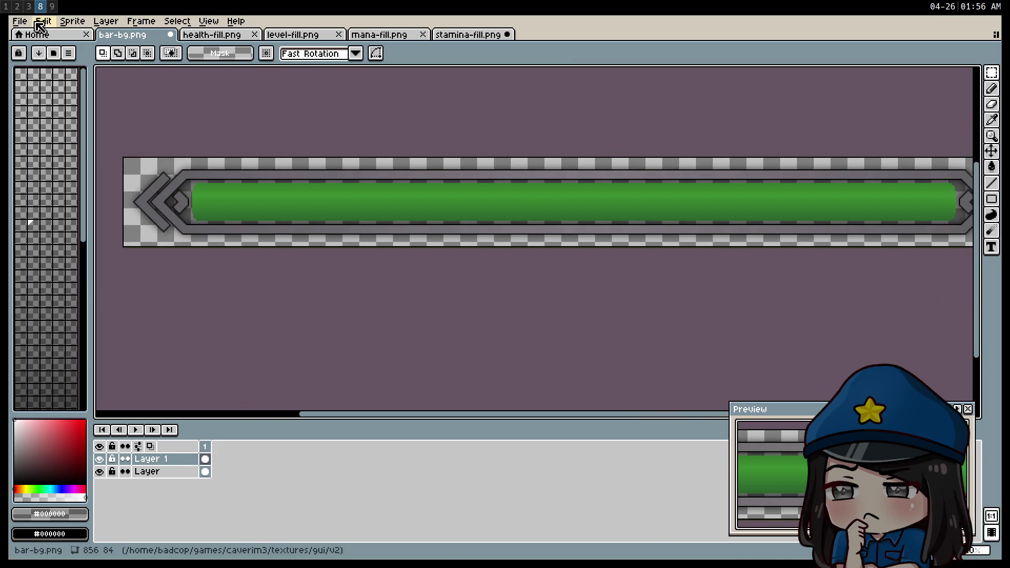
Step: Hide the frame layer and export the canvas over stamina-fill.png as a flat PNG
left_click(99, 471)
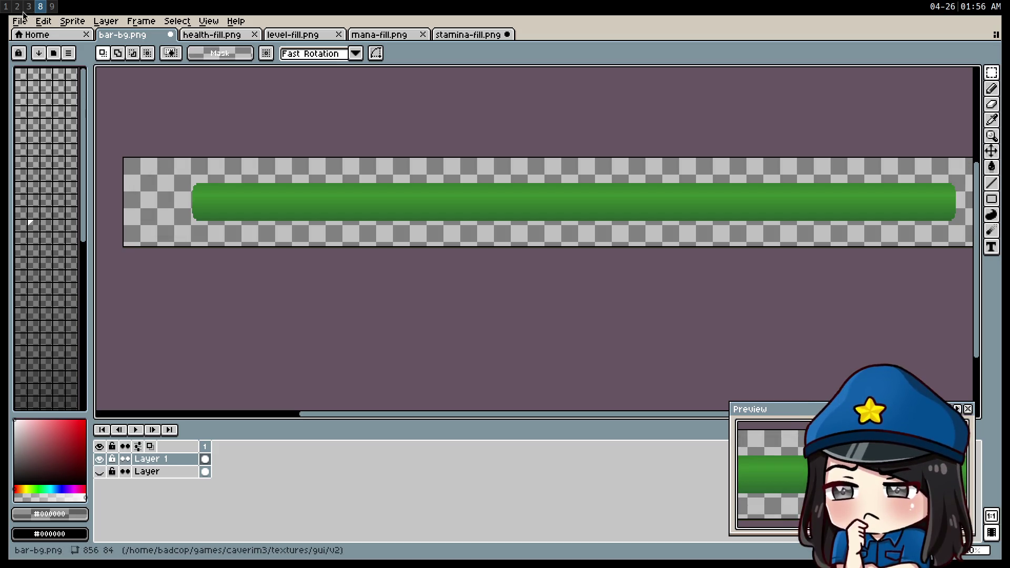
left_click(21, 21)
mouse_move(74, 127)
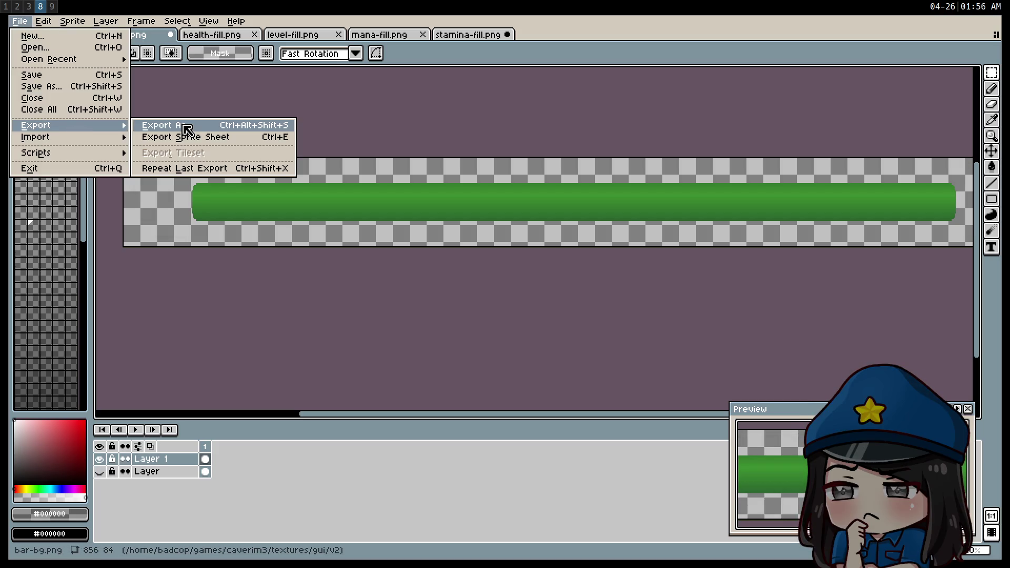
left_click(187, 126)
left_click(616, 224)
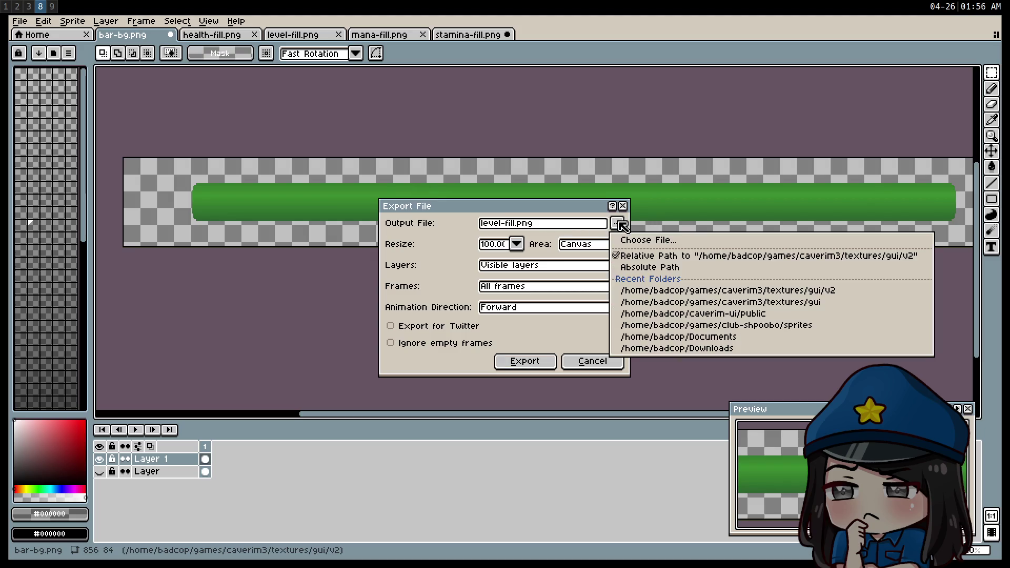
left_click(628, 238)
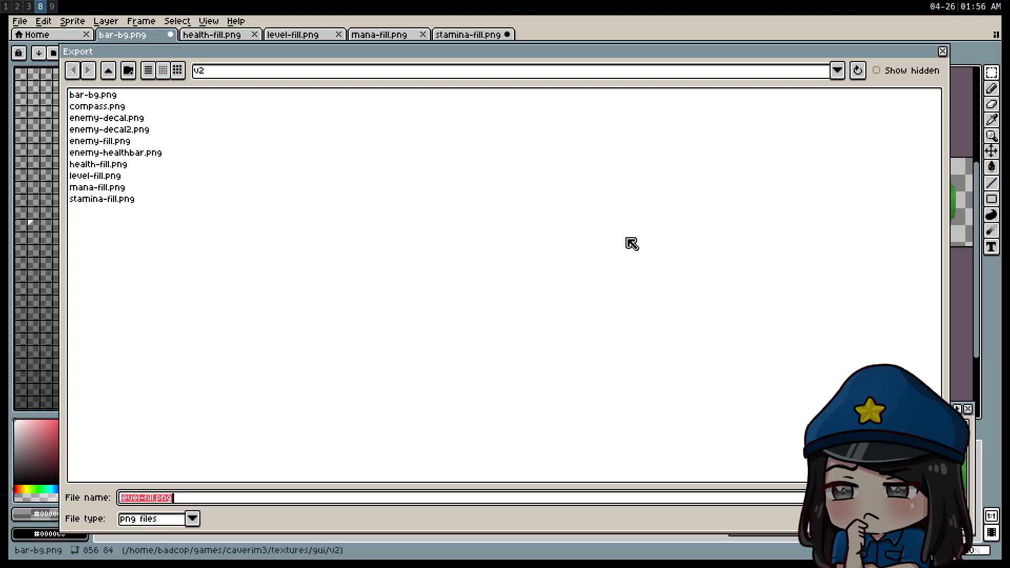
left_click(110, 202)
key("Return")
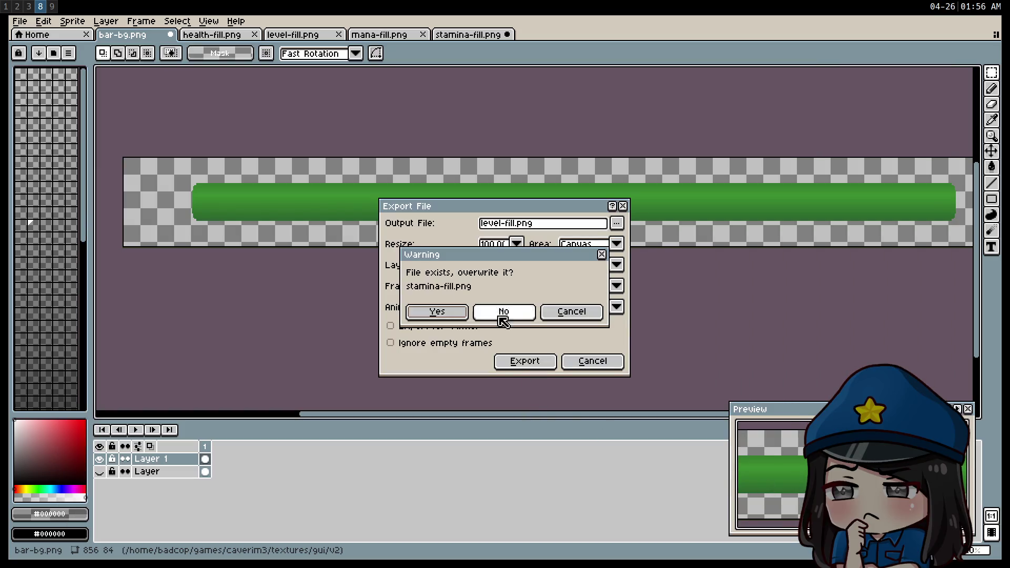
left_click(438, 312)
left_click(525, 361)
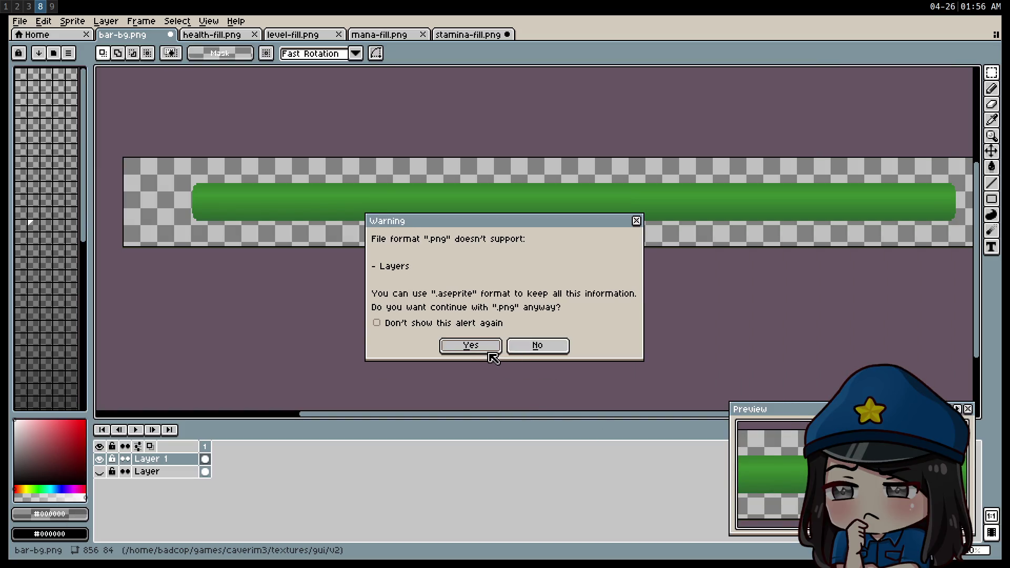
left_click(473, 346)
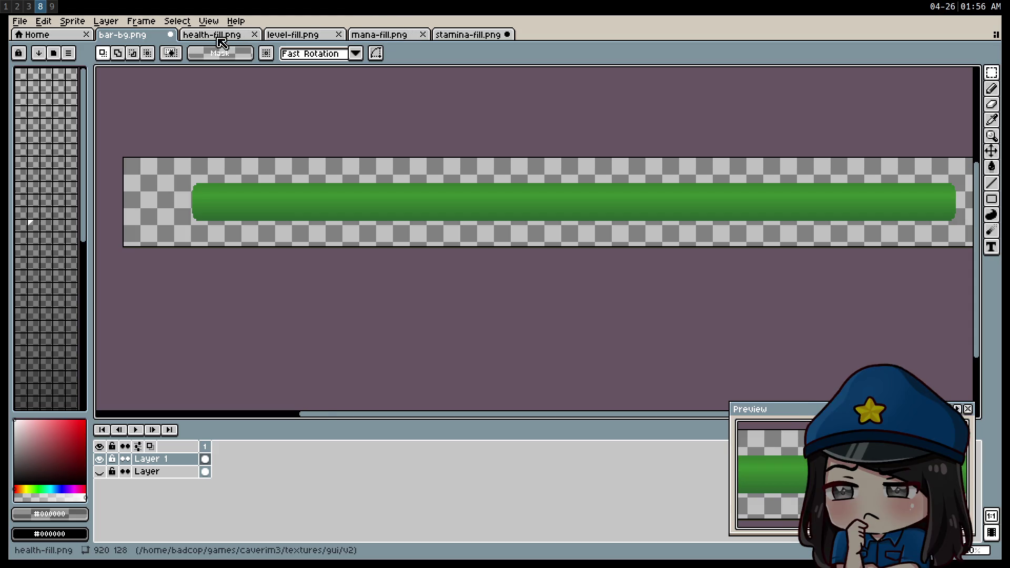
Step: Paste the red health bar into the bar-bg image at offset -32, -6
left_click(215, 36)
key("ctrl+a")
key("ctrl+c")
left_click(135, 35)
key("ctrl+v")
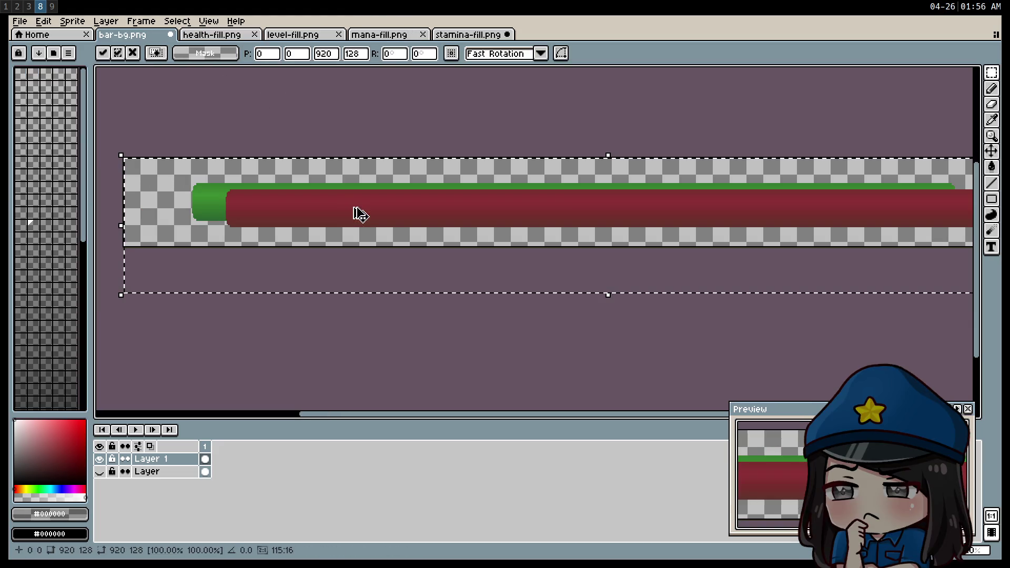
left_click_drag(340, 221, 333, 224)
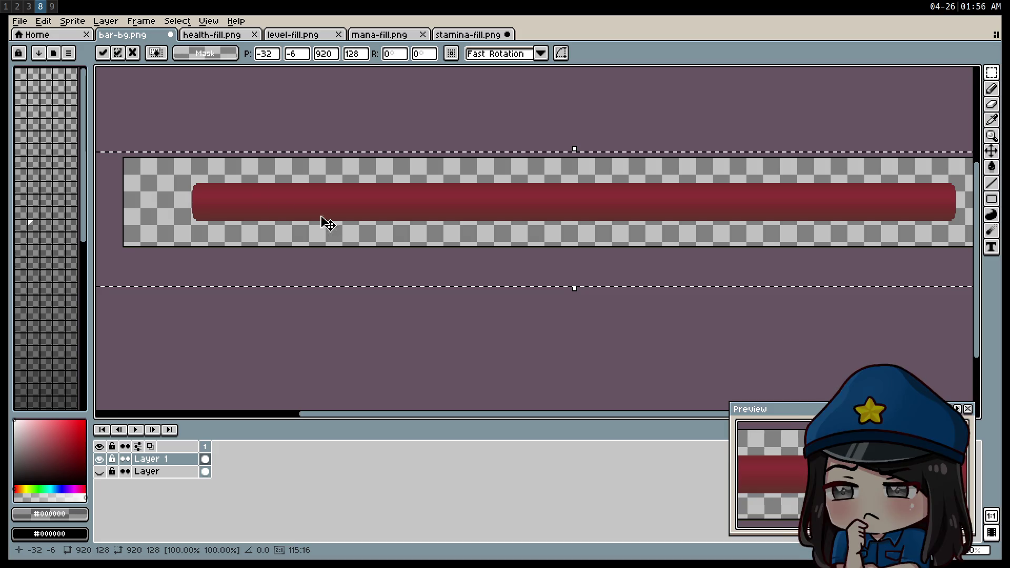
left_click(20, 21)
mouse_move(61, 136)
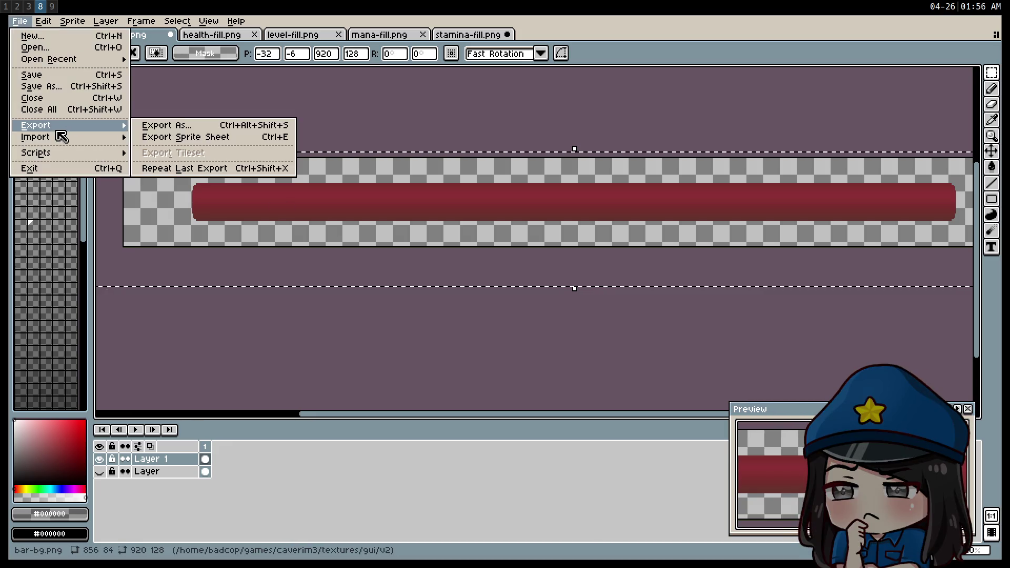
left_click(184, 128)
left_click(364, 342)
Step: Export over health-fill.png, approving the overwrite, then decline the layered PNG warning
left_click(19, 21)
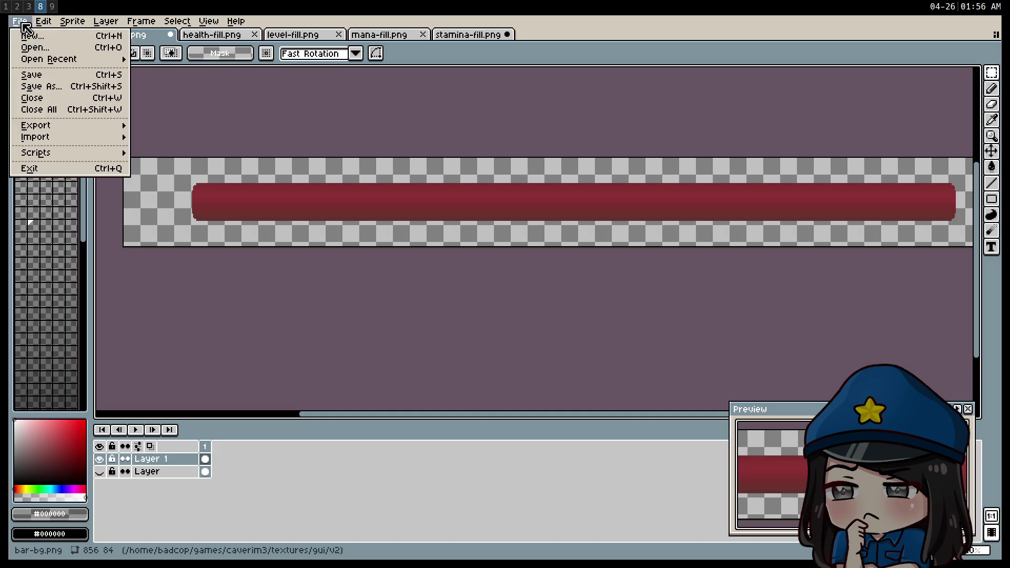
mouse_move(82, 126)
left_click(176, 129)
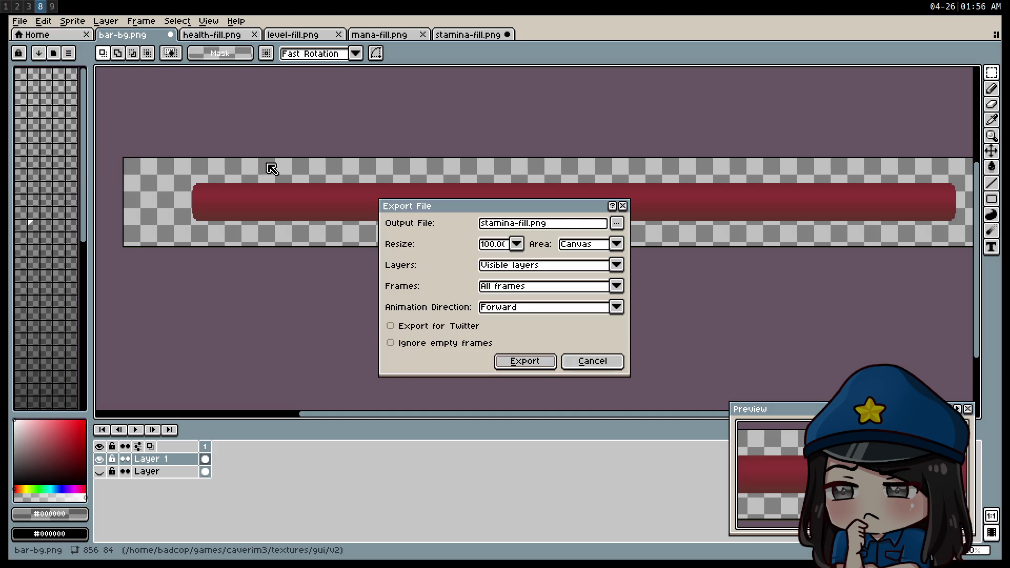
left_click(612, 224)
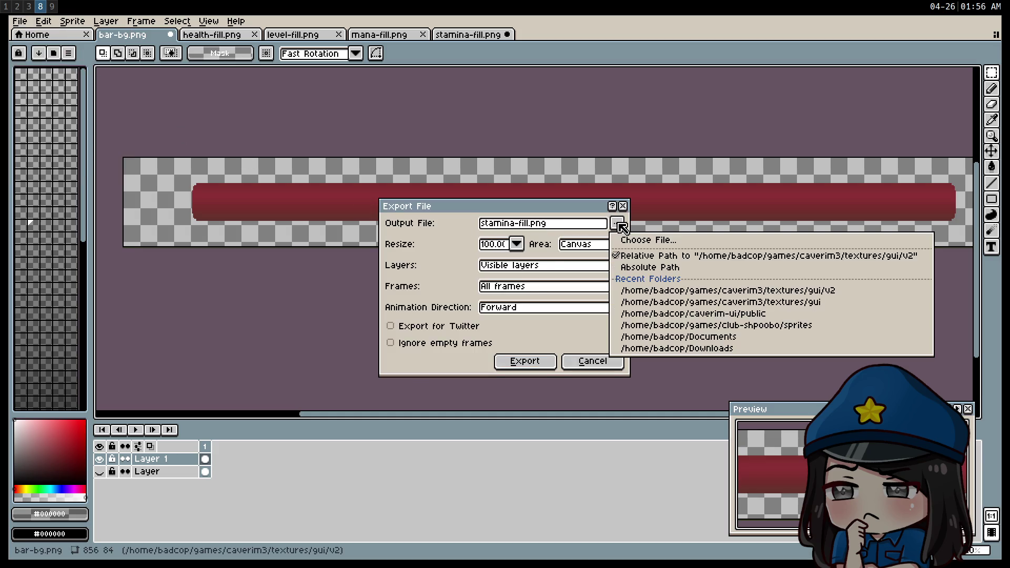
left_click(648, 240)
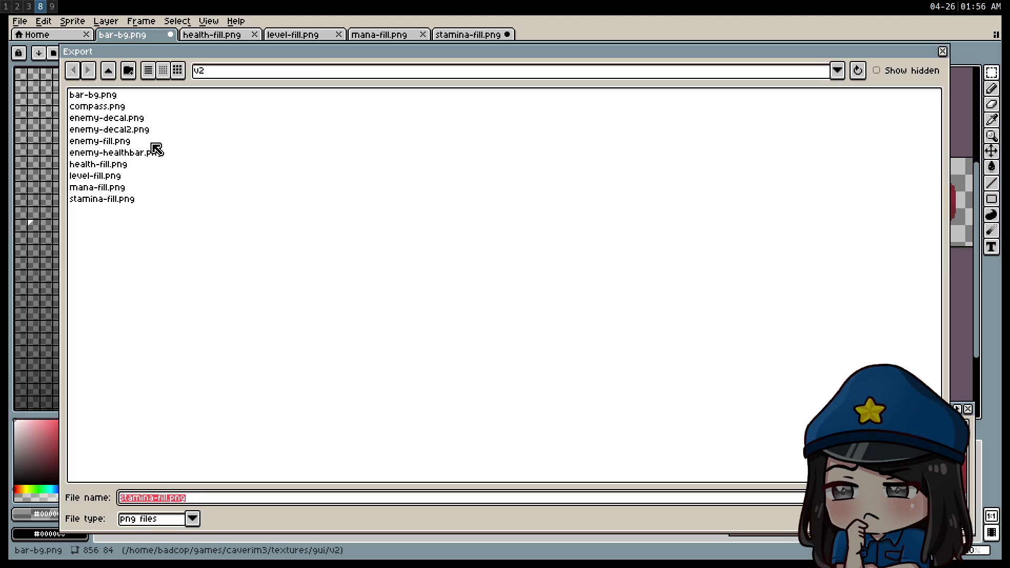
left_click(100, 166)
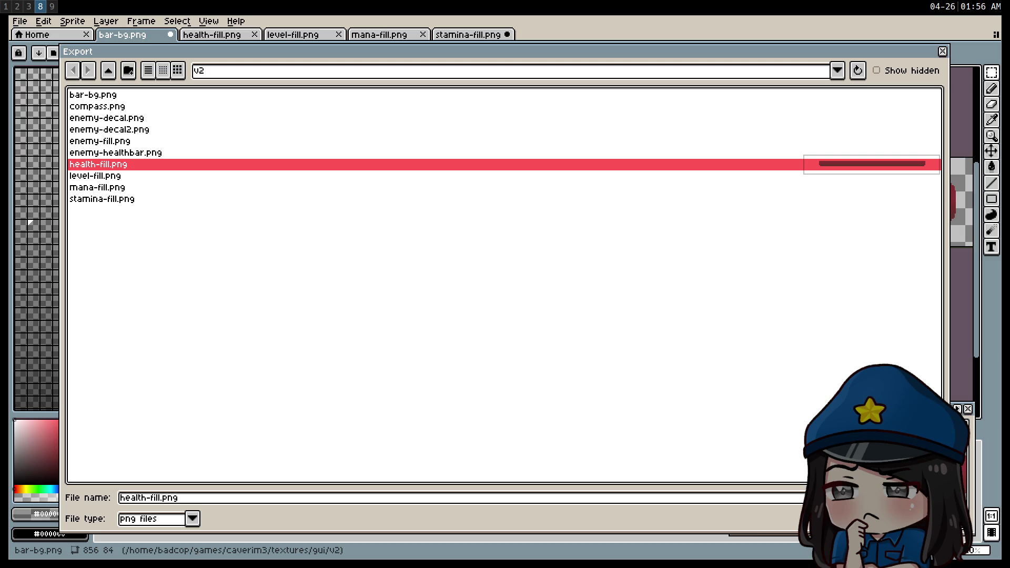
key("Return")
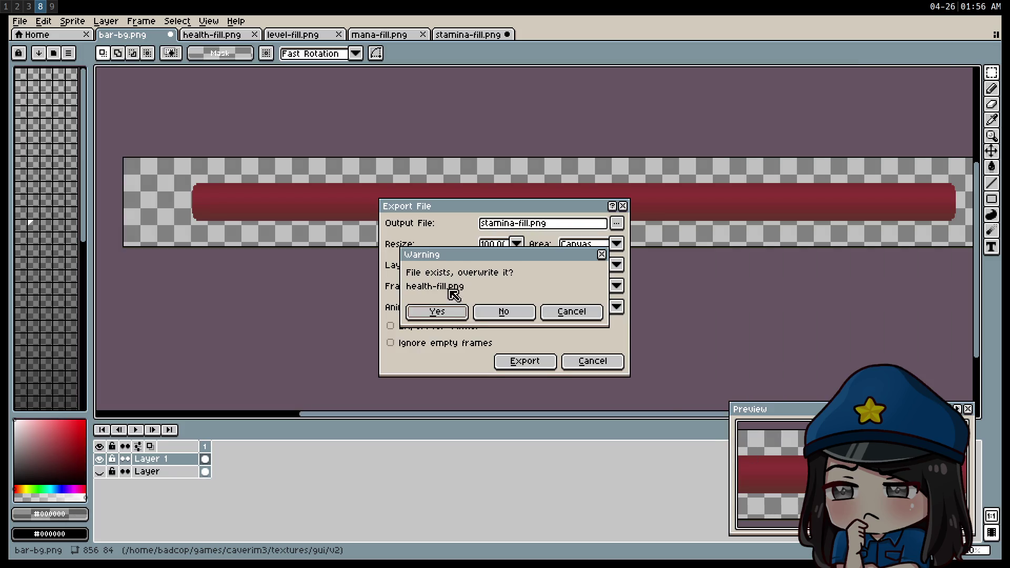
left_click(451, 316)
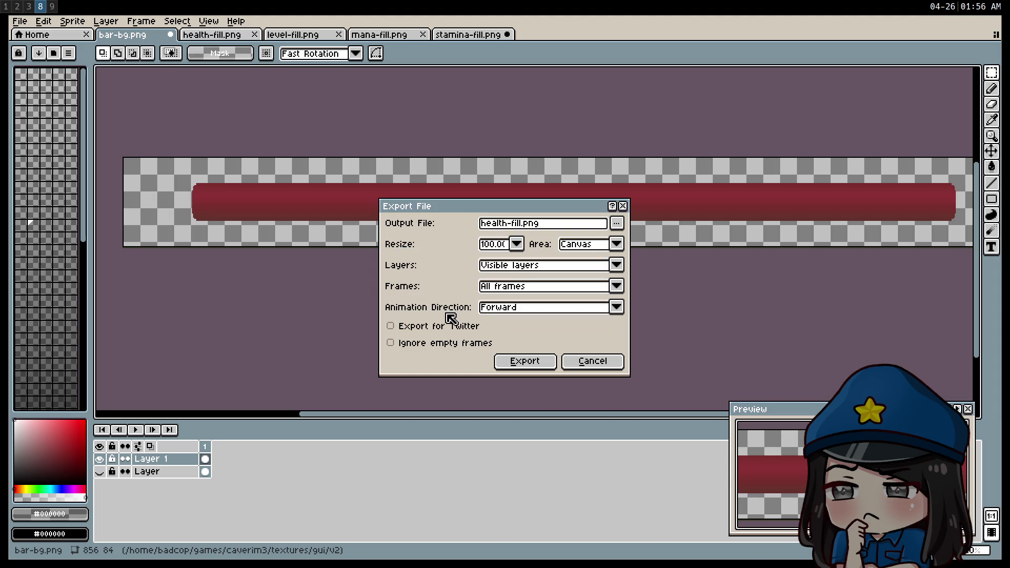
left_click(531, 368)
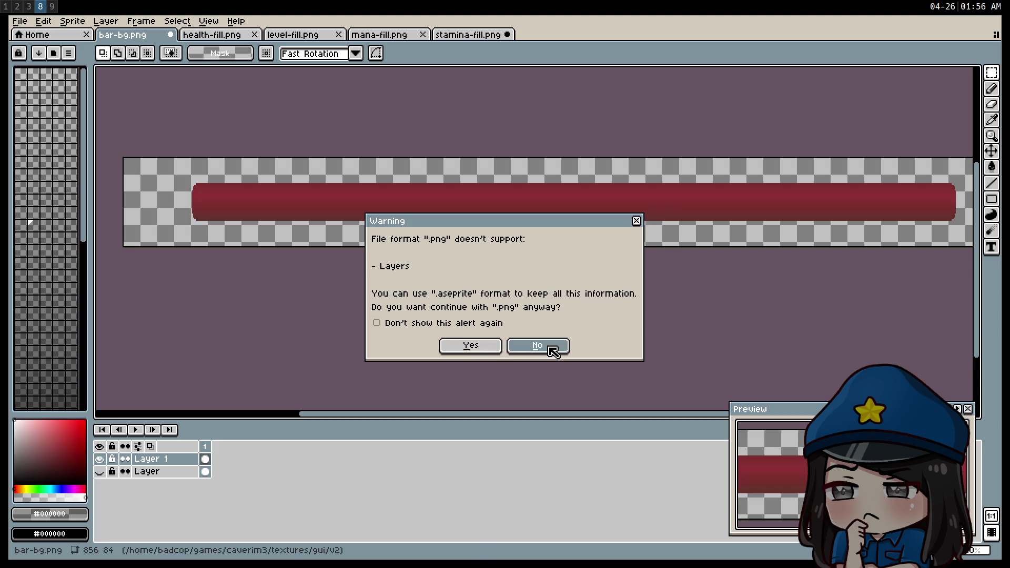
left_click(549, 348)
Step: Re-export to health-fill.png, confirming the overwrite and flattening the layers into the PNG
left_click(20, 21)
mouse_move(58, 127)
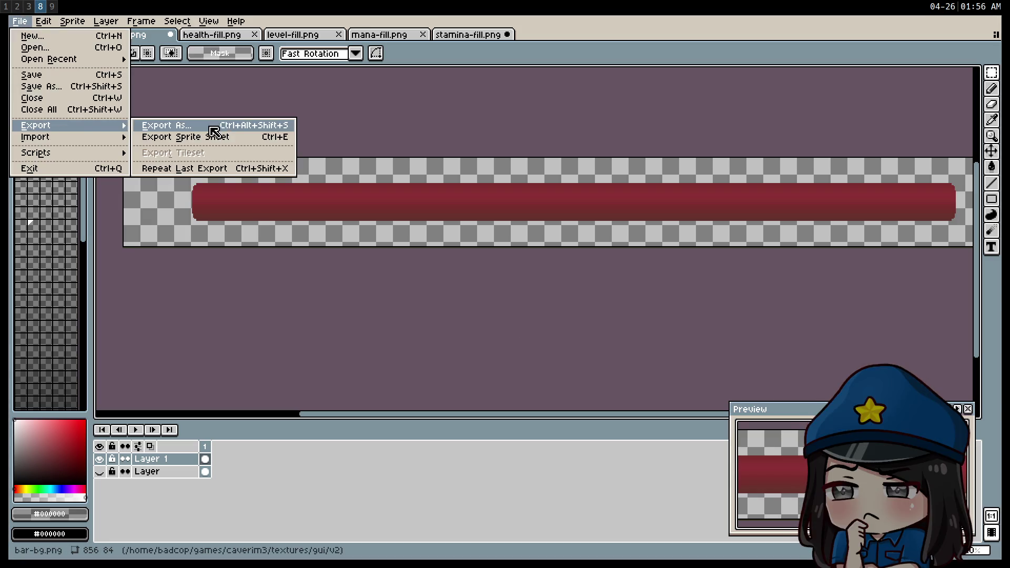
left_click(195, 130)
left_click(504, 362)
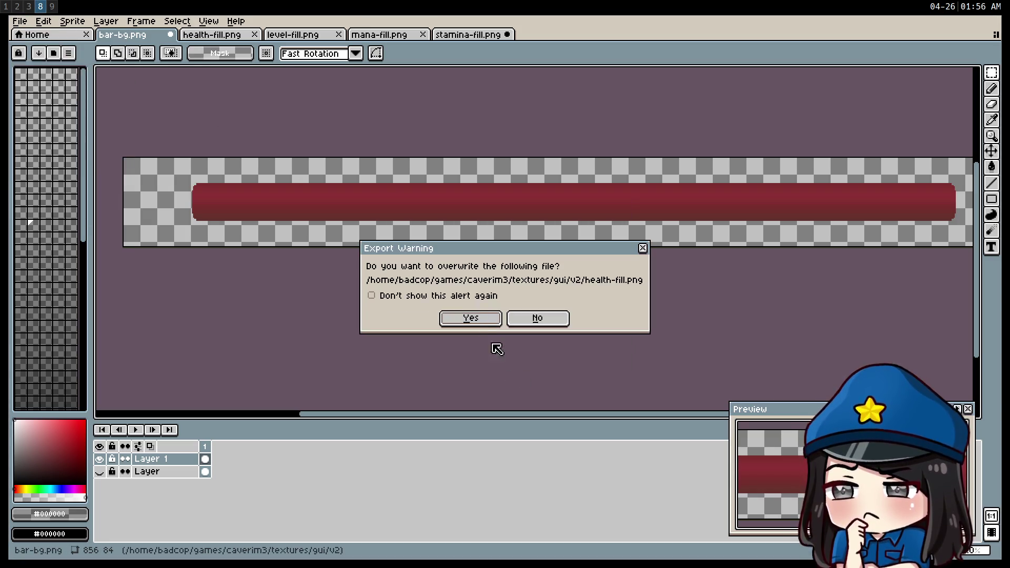
left_click(471, 317)
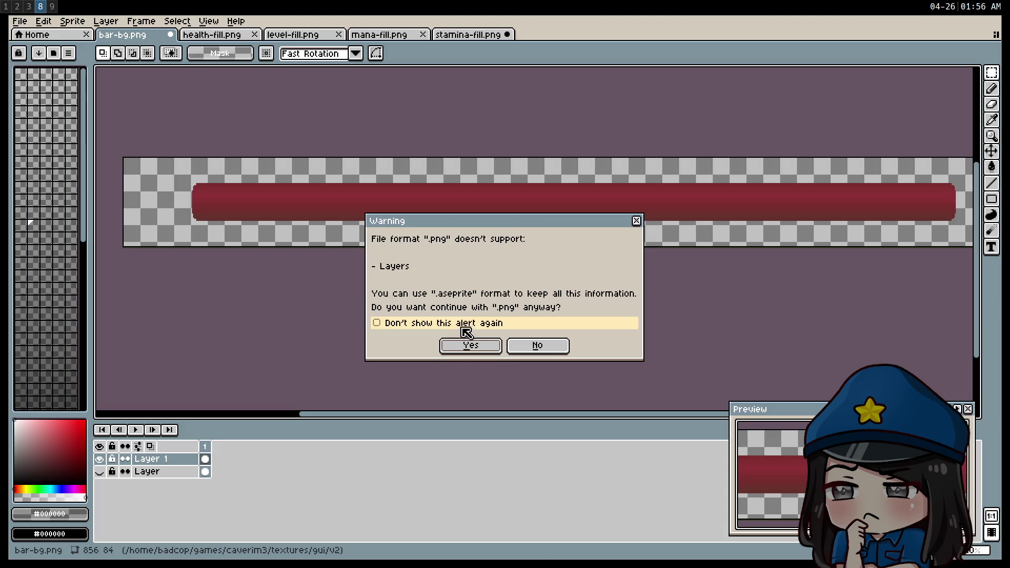
left_click(470, 345)
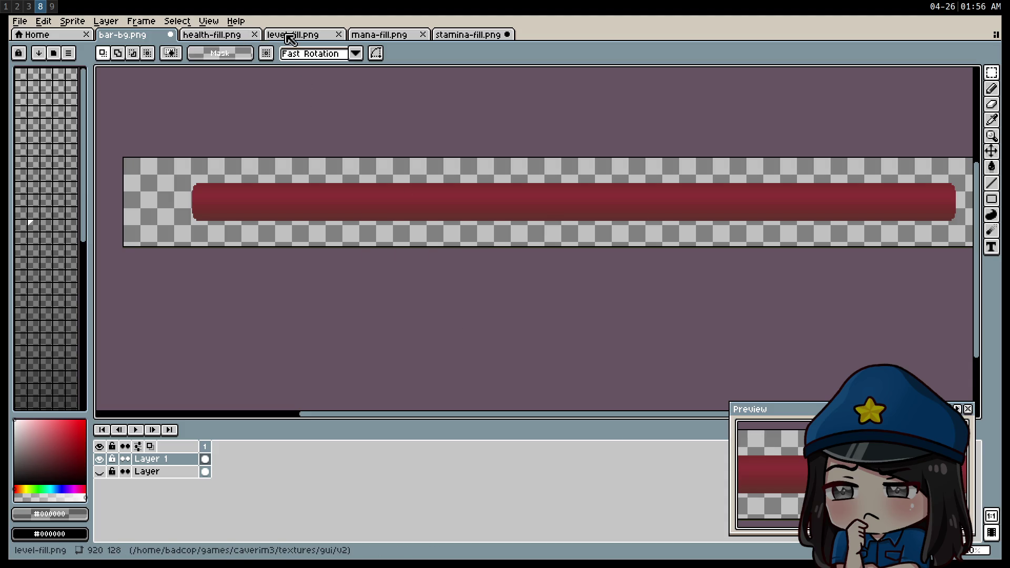
Step: Paste the blue mana bar into bar-bg and line it up inside the frame
left_click(387, 38)
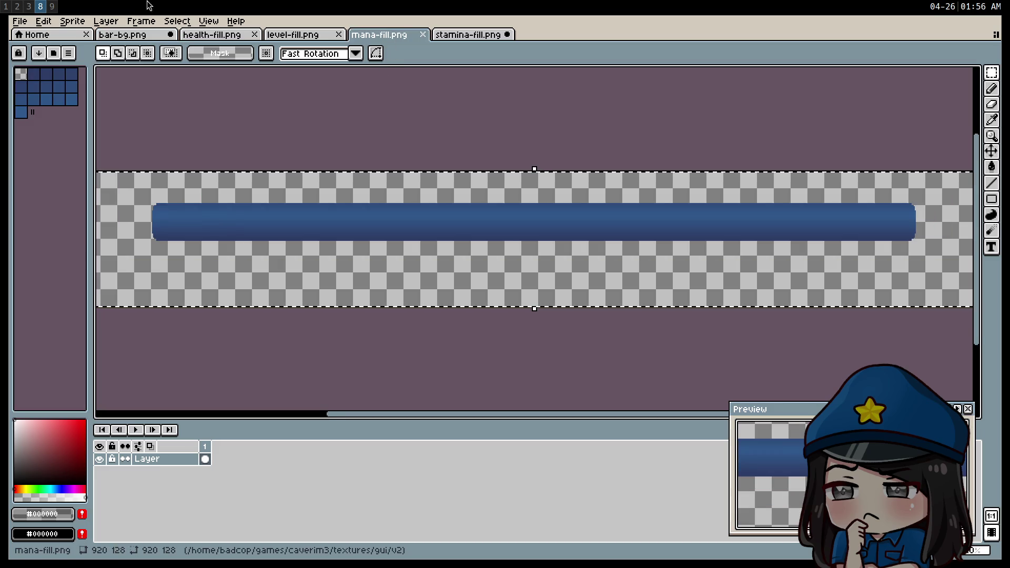
left_click(163, 35)
key("ctrl+v")
left_click_drag(318, 223, 293, 218)
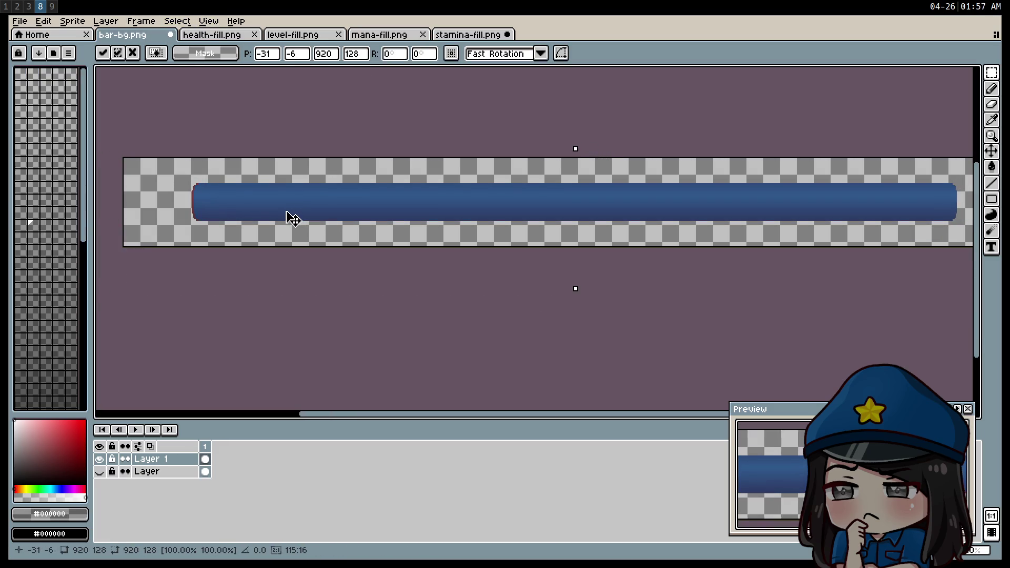
left_click(352, 328)
Step: Export the combined image over mana-fill.png, confirming the overwrite
left_click(19, 21)
mouse_move(64, 130)
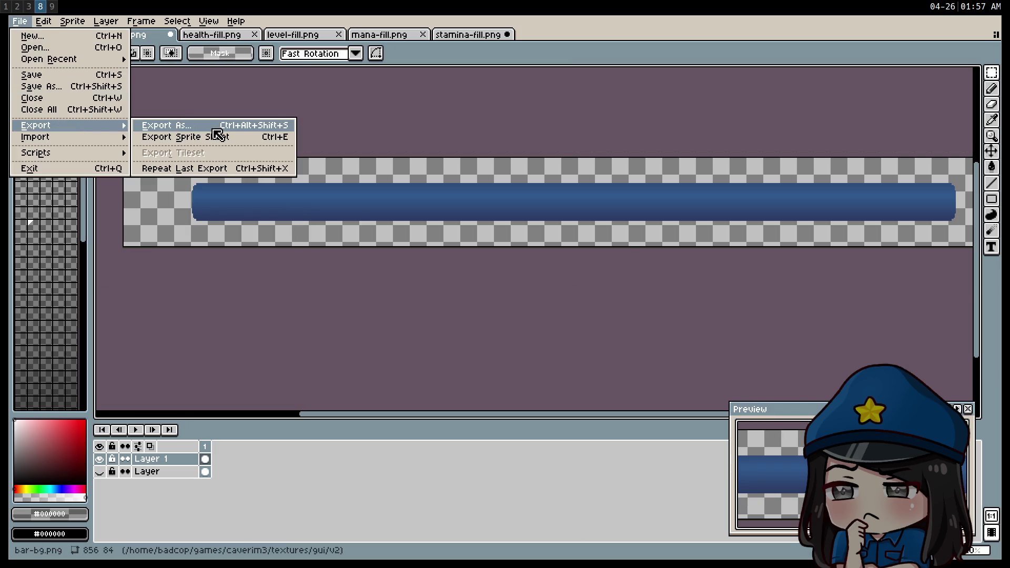
left_click(217, 127)
left_click(616, 223)
left_click(636, 238)
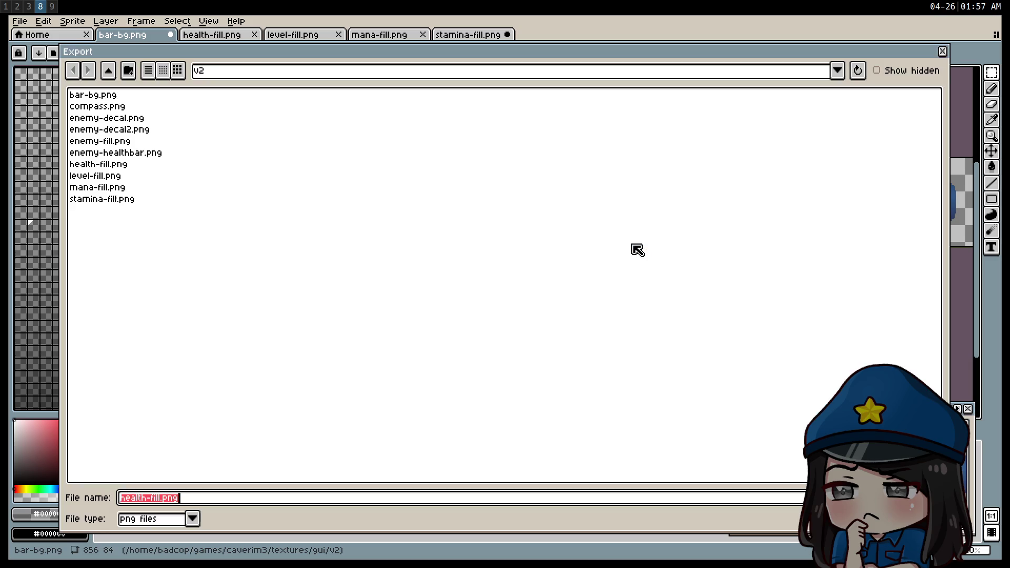
left_click(117, 184)
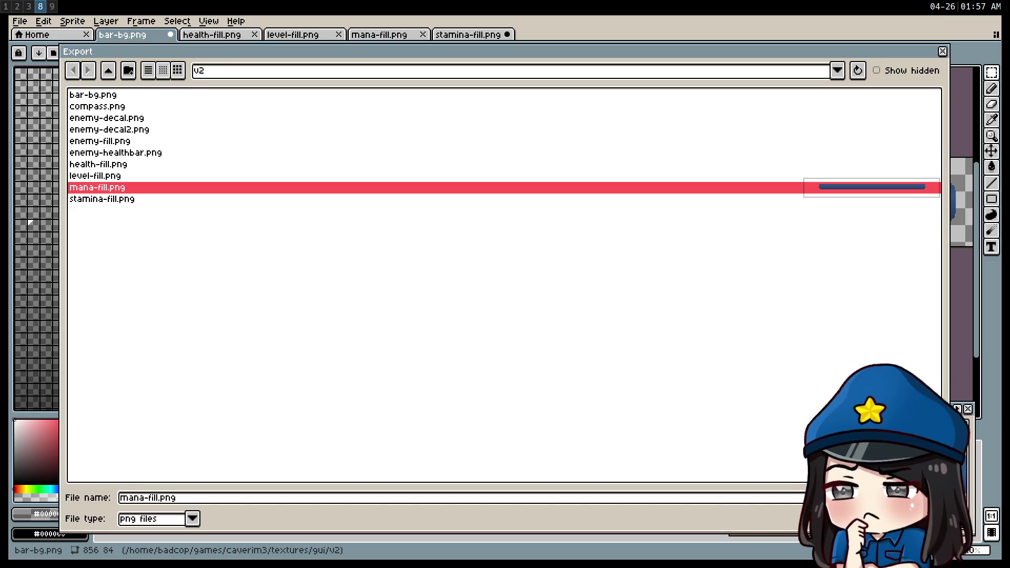
key("Return")
left_click(437, 312)
left_click(536, 362)
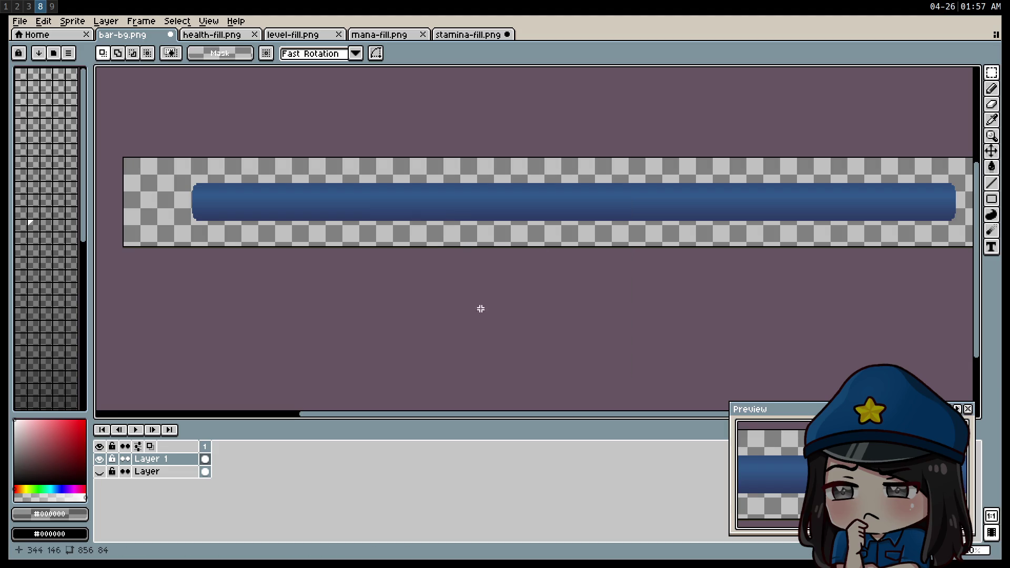
Step: Paste the teal level bar into bar-bg and line it up inside the frame
left_click(293, 36)
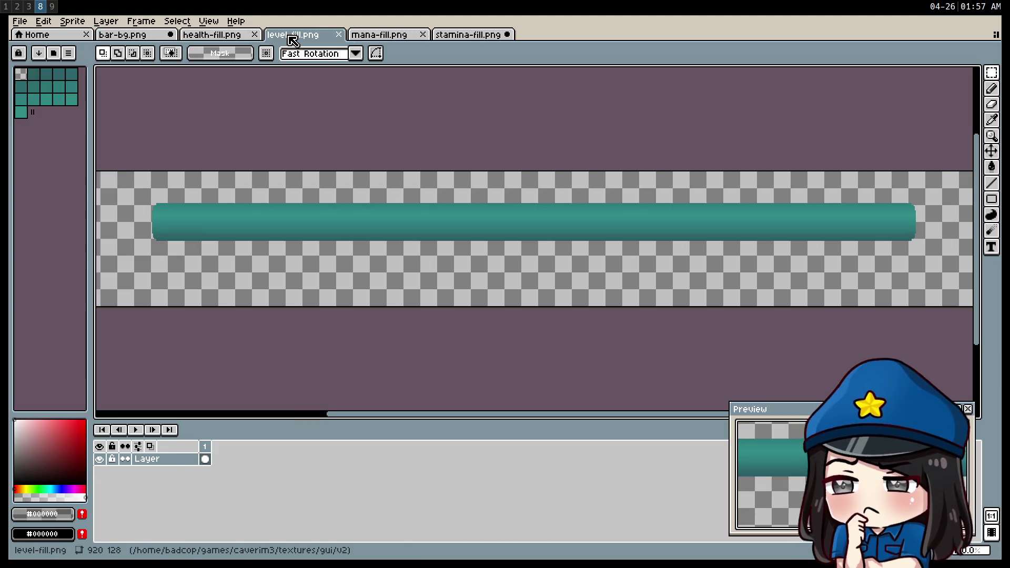
key("ctrl+a")
left_click(140, 34)
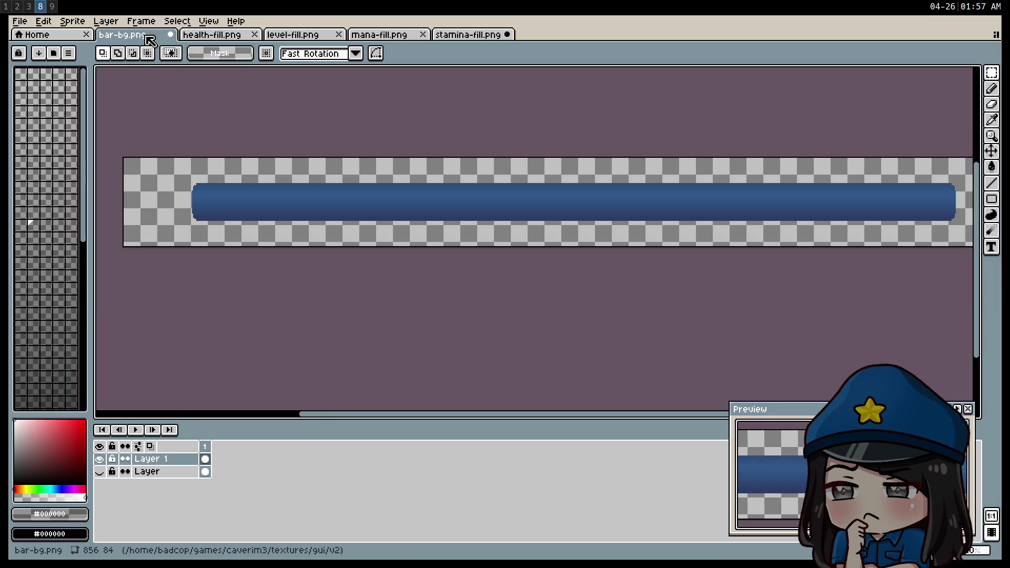
key("ctrl+v")
left_click_drag(276, 226, 250, 218)
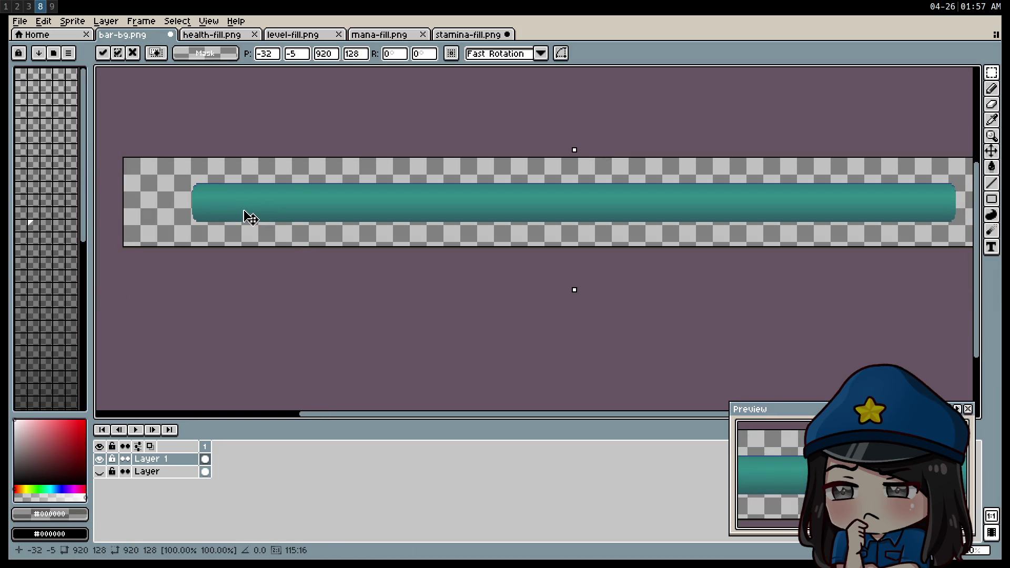
left_click(312, 332)
Step: Export the combined image over level-fill.png, confirming the overwrite
left_click(20, 22)
mouse_move(63, 125)
left_click(199, 124)
left_click(613, 230)
left_click(618, 243)
left_click(101, 179)
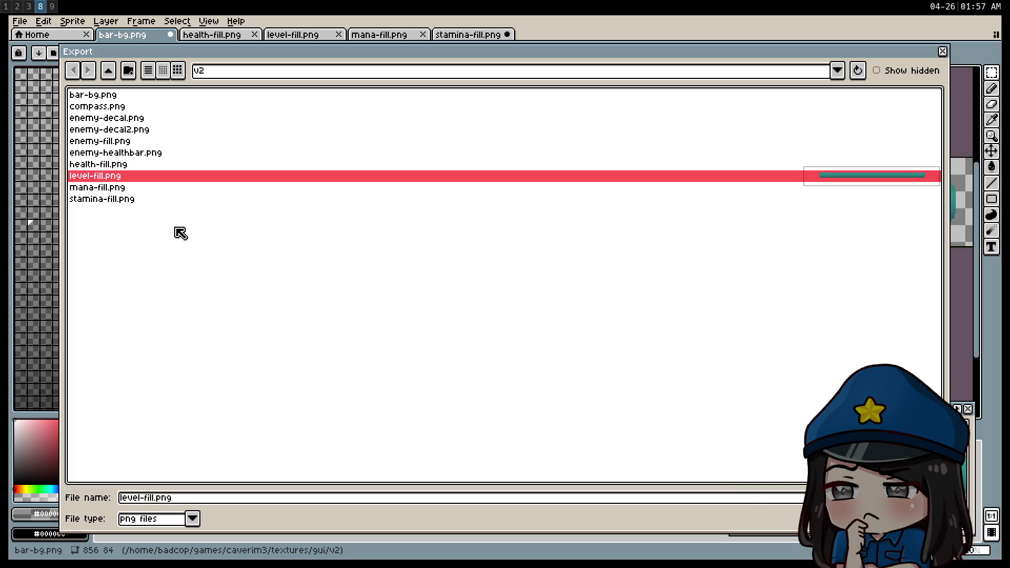
key("Return")
left_click(441, 311)
left_click(524, 360)
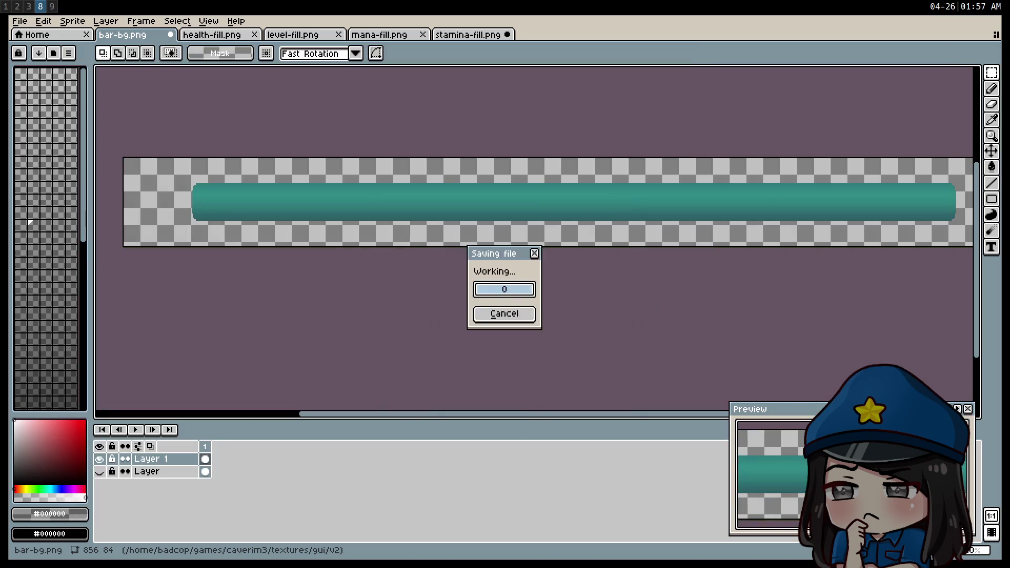
key("super+2")
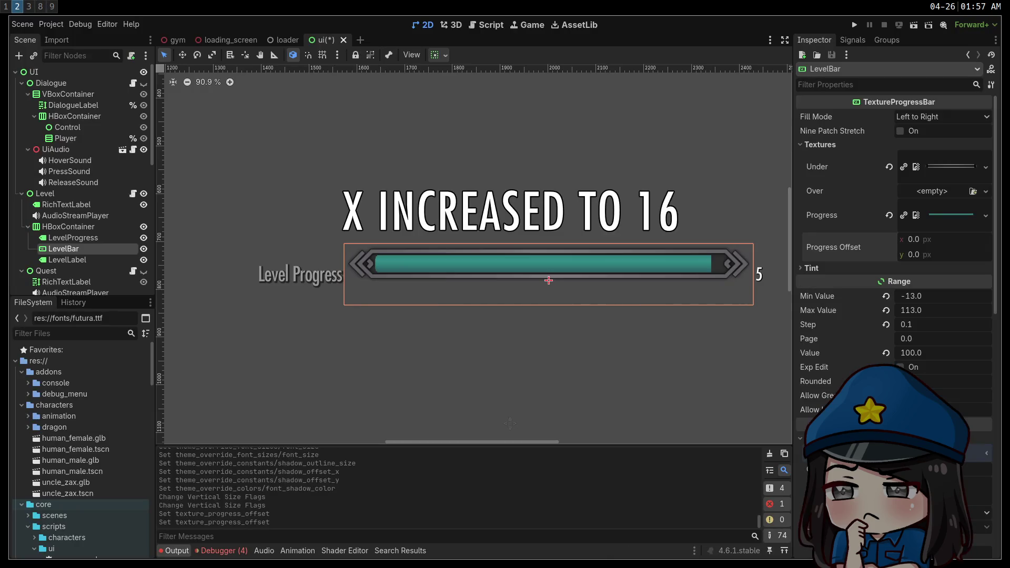
Step: Quick Load bar-bg.png as the LevelBar's Under texture
mouse_move(463, 343)
left_mouse_down()
mouse_move(397, 318)
mouse_move(415, 317)
left_mouse_up()
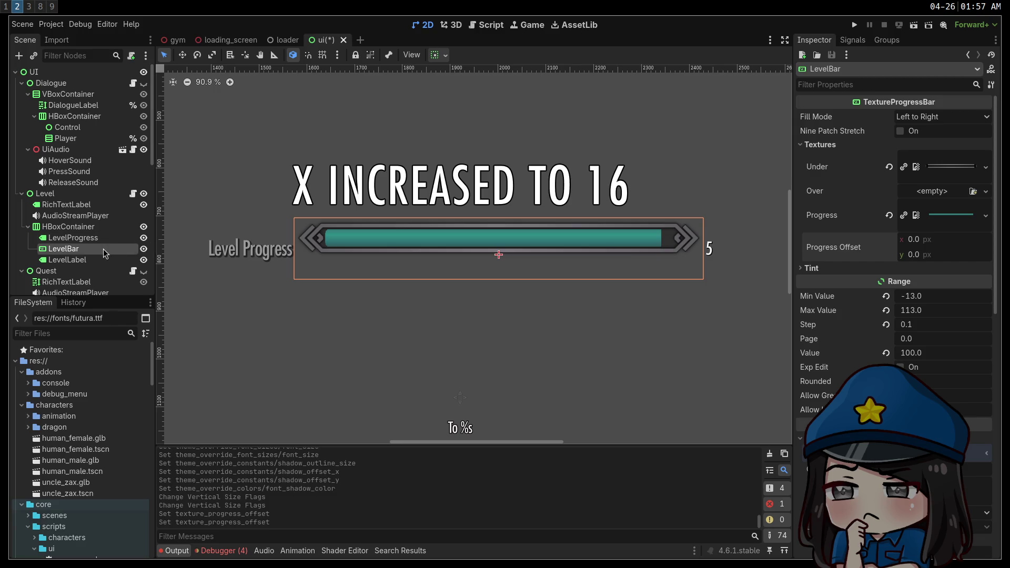
left_click(985, 168)
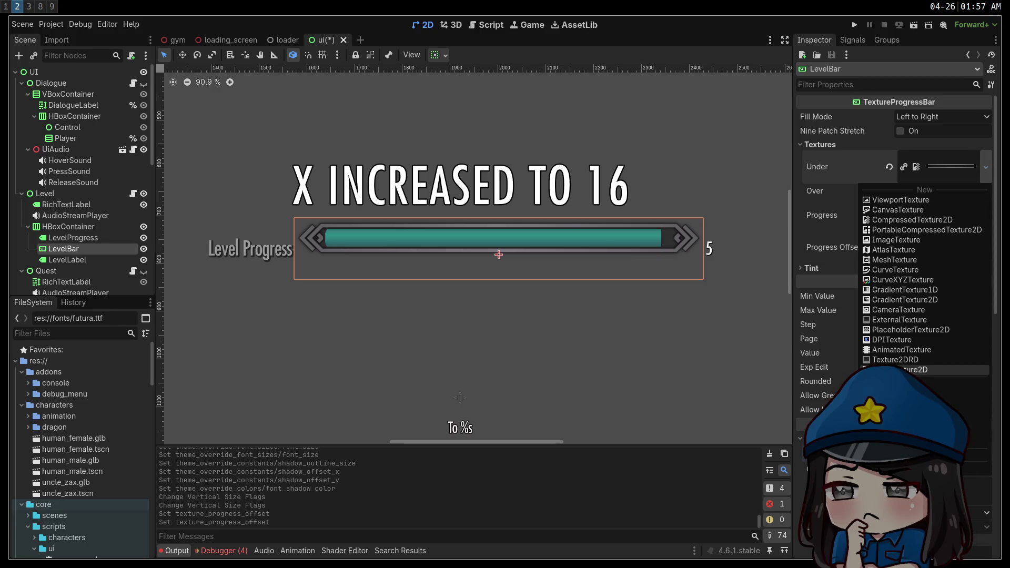
left_click(894, 386)
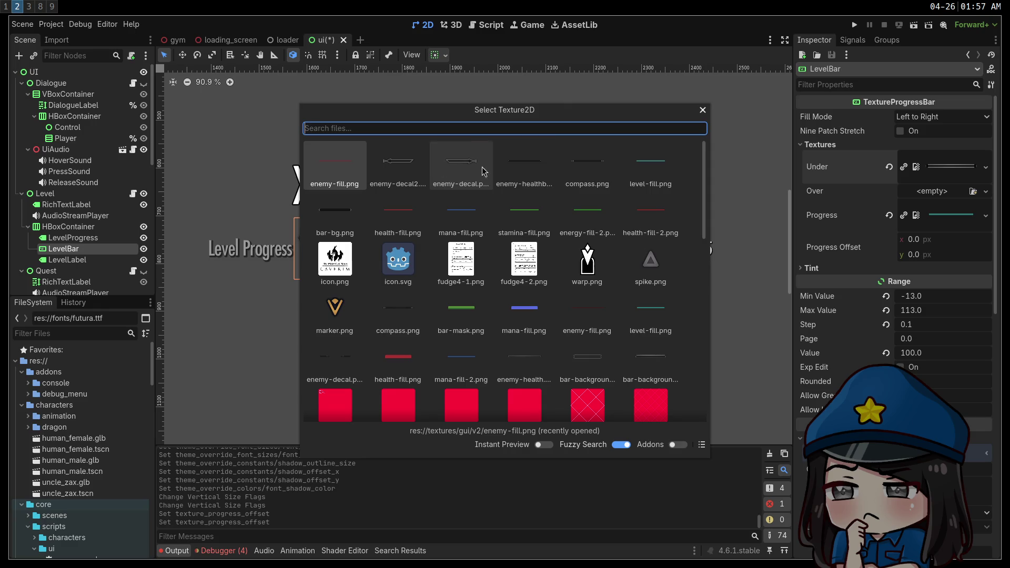
type("bar")
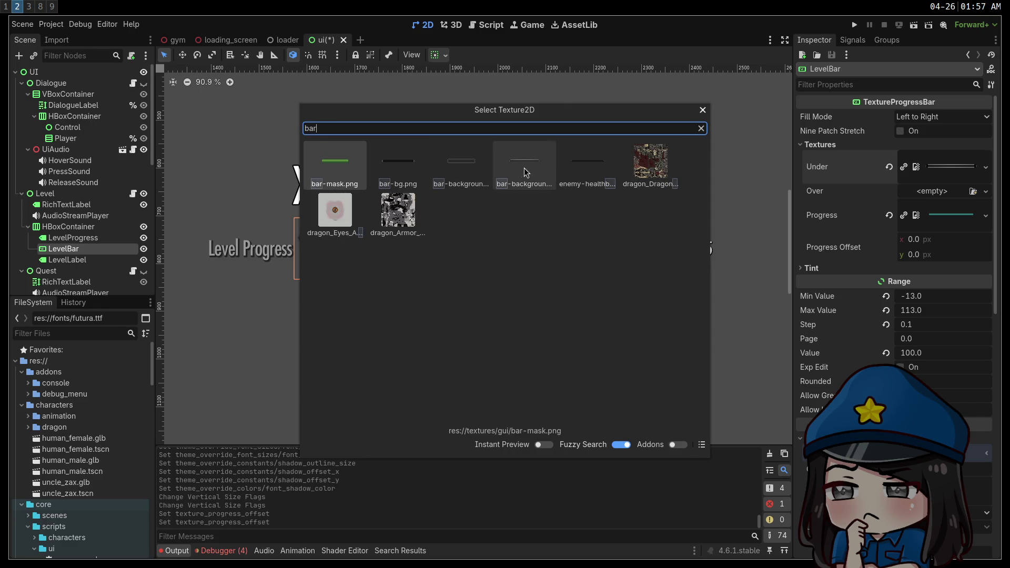
left_click(413, 172)
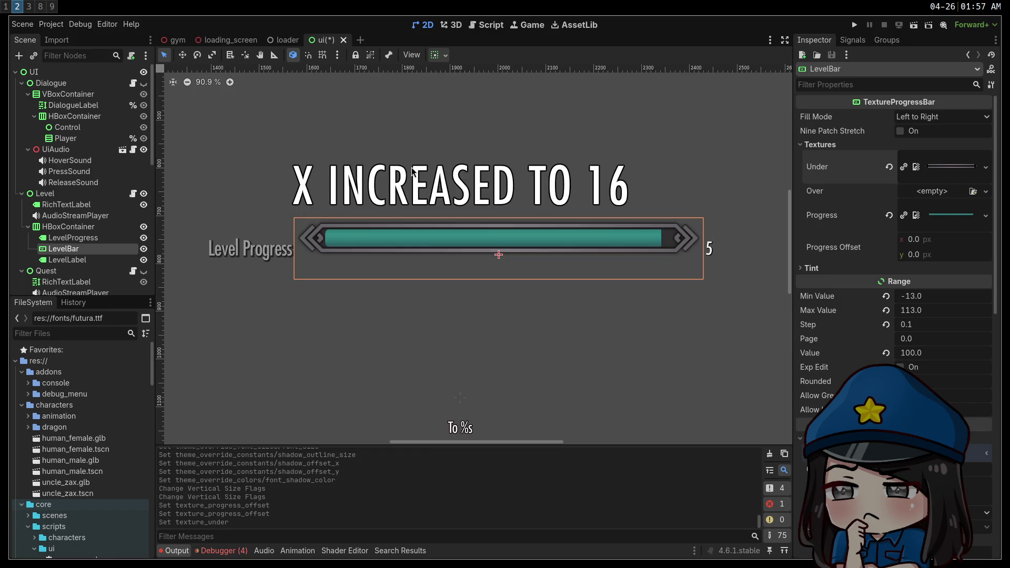
scroll(592, 316, "down", 2)
scroll(894, 237, "down", 5)
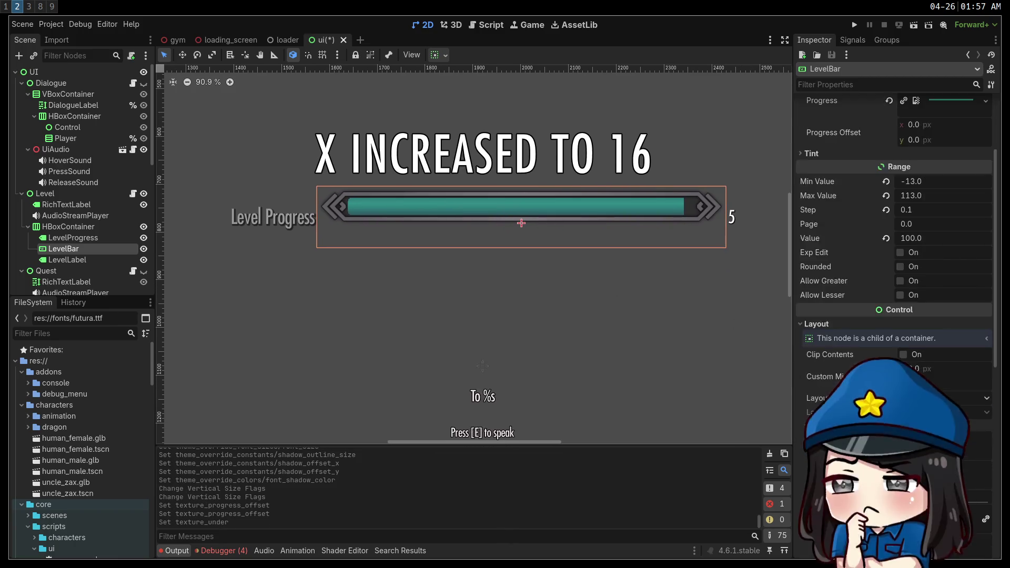
scroll(894, 263, "down", 5)
scroll(852, 368, "up", 8)
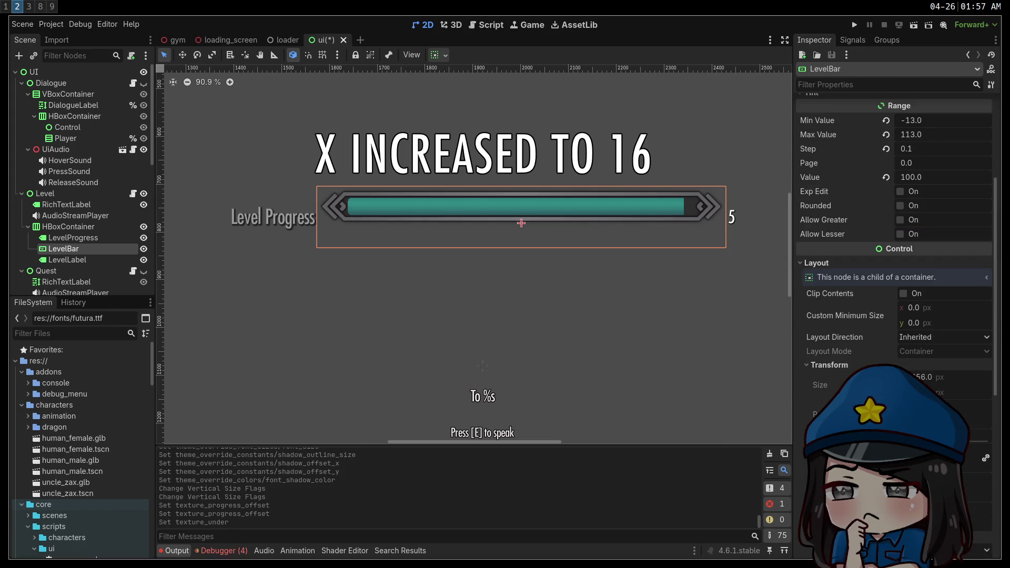
scroll(852, 369, "up", 4)
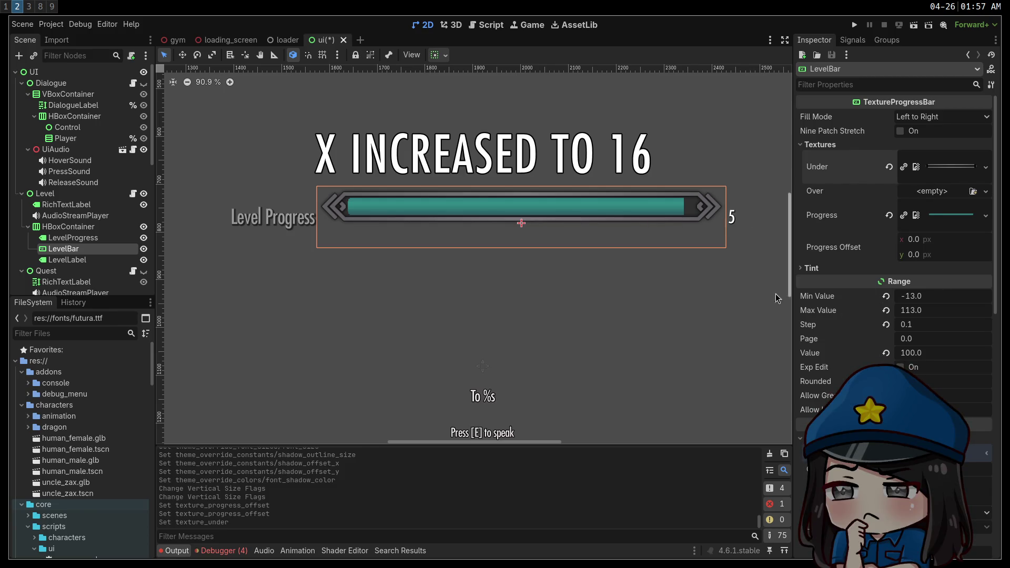
left_click(67, 238)
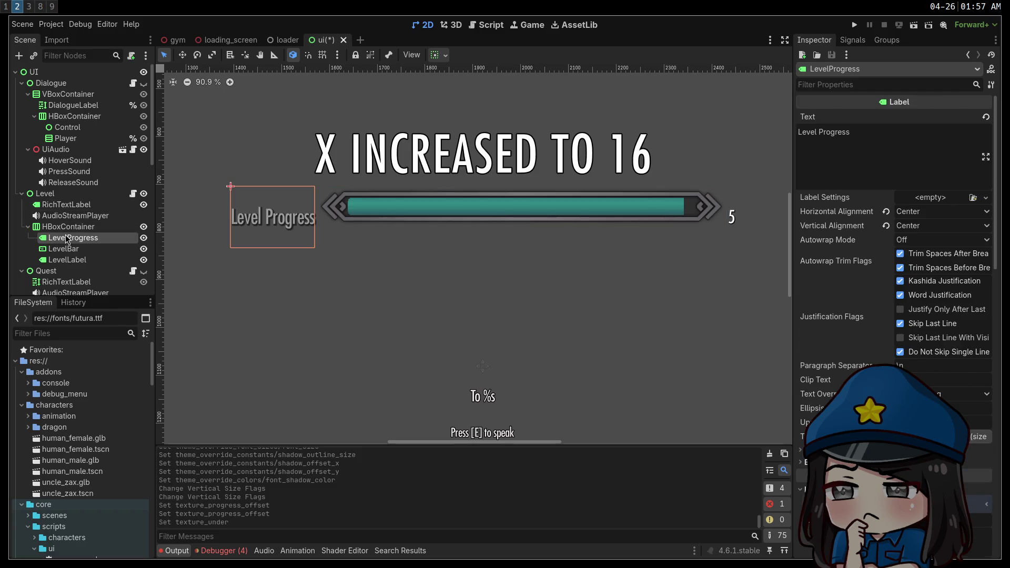
Step: Set the LevelBar's vertical container sizing to Shrink Center
left_click(78, 250)
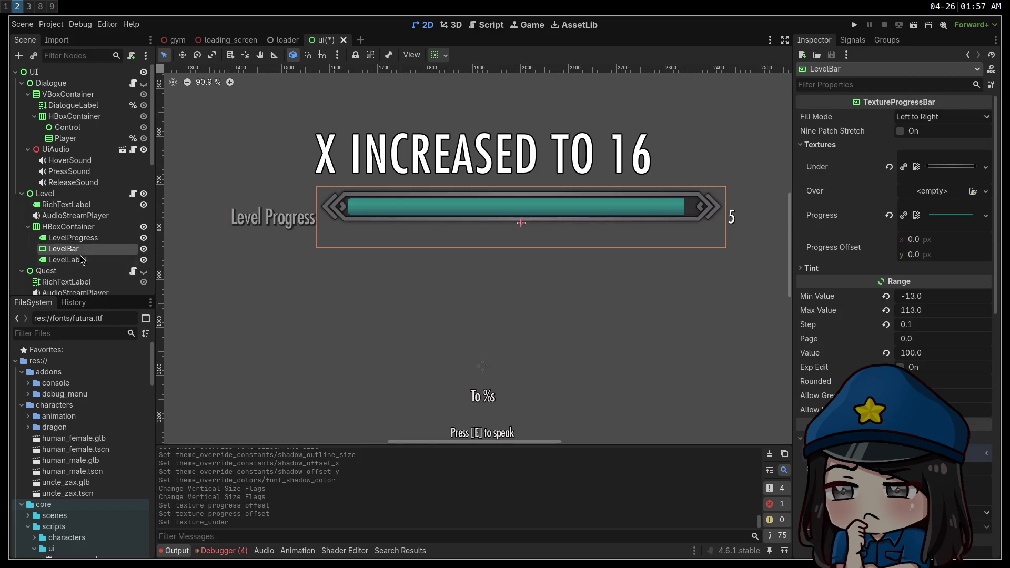
left_click(82, 260)
left_click(64, 249)
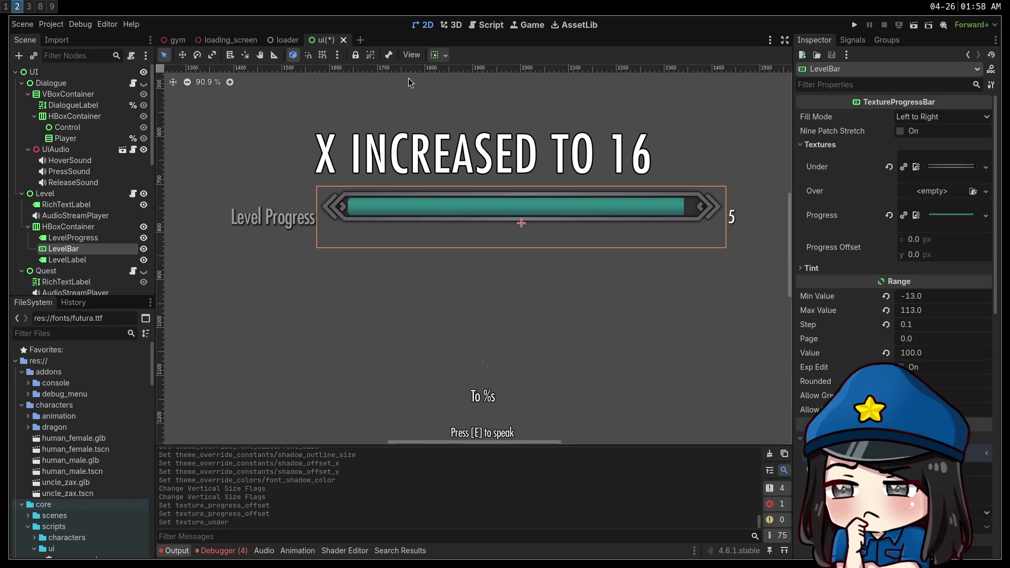
left_click(438, 54)
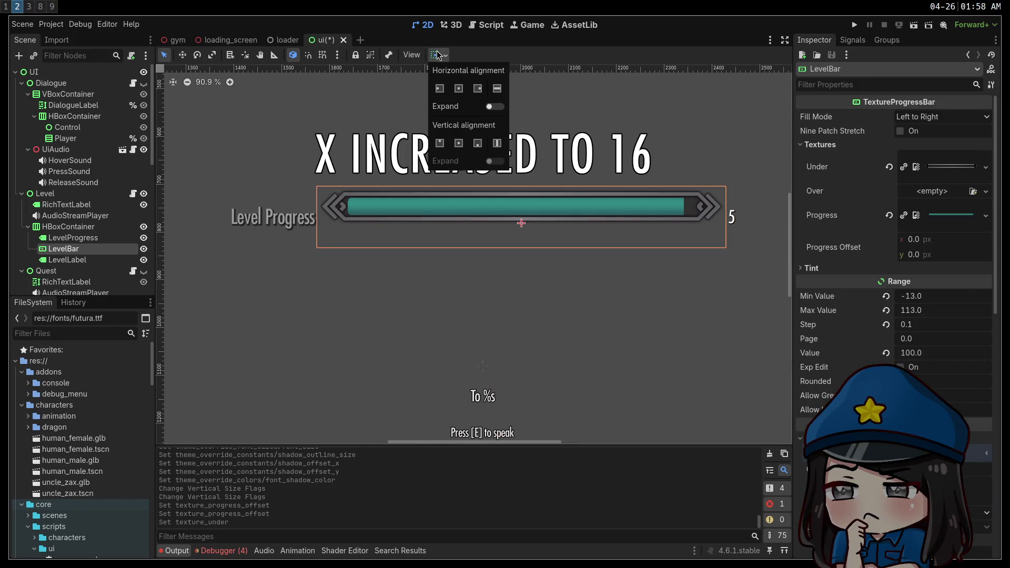
left_click(465, 143)
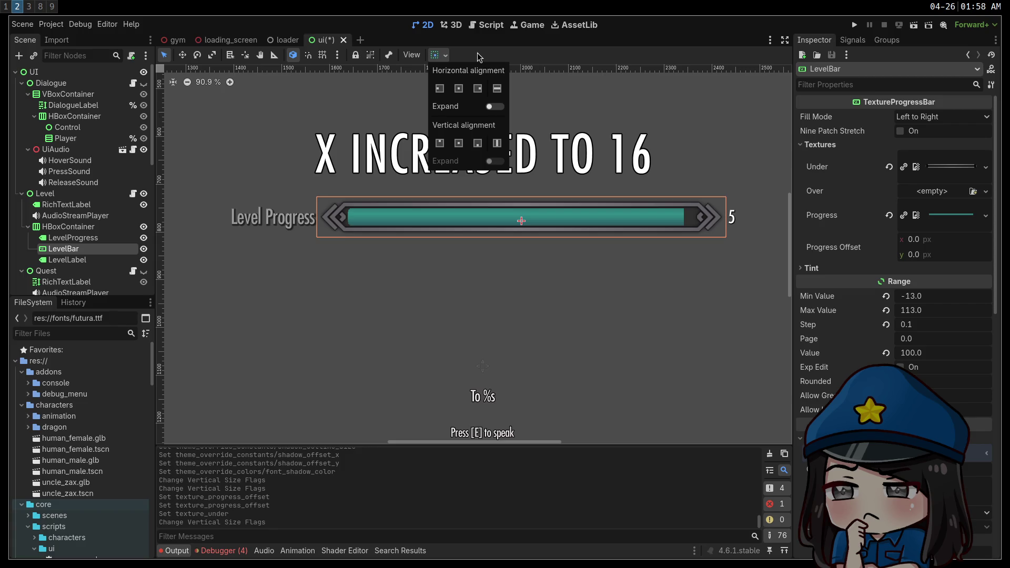
left_click(463, 143)
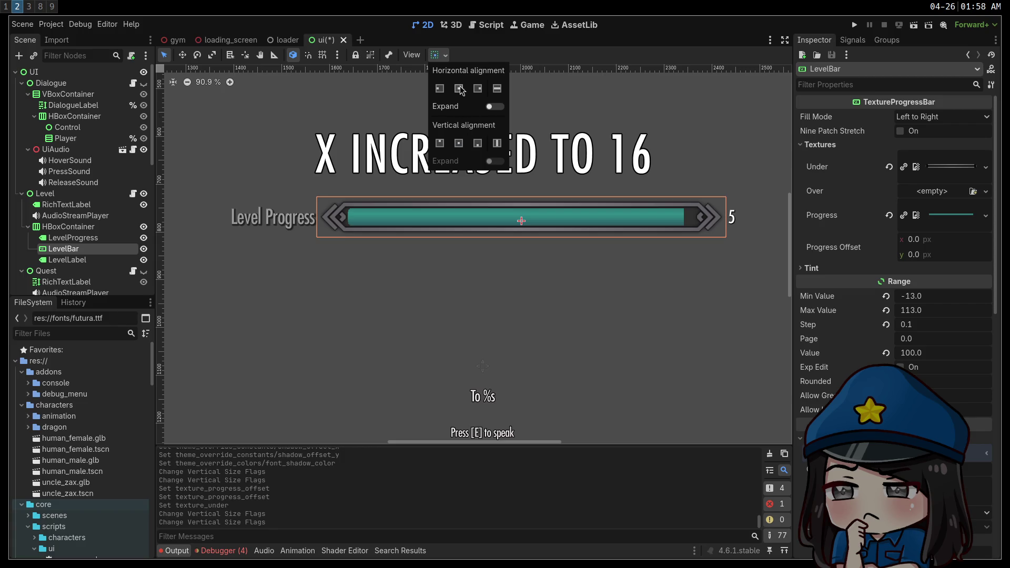
Step: Set the LevelProgress label's vertical sizing to Fill after trying Shrink Center
left_click(98, 243)
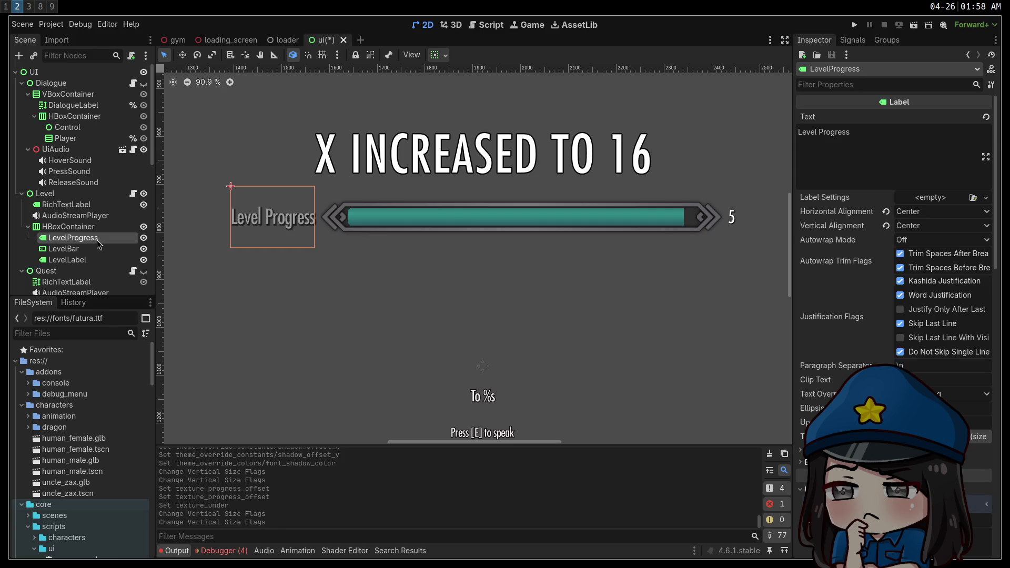
left_click(440, 54)
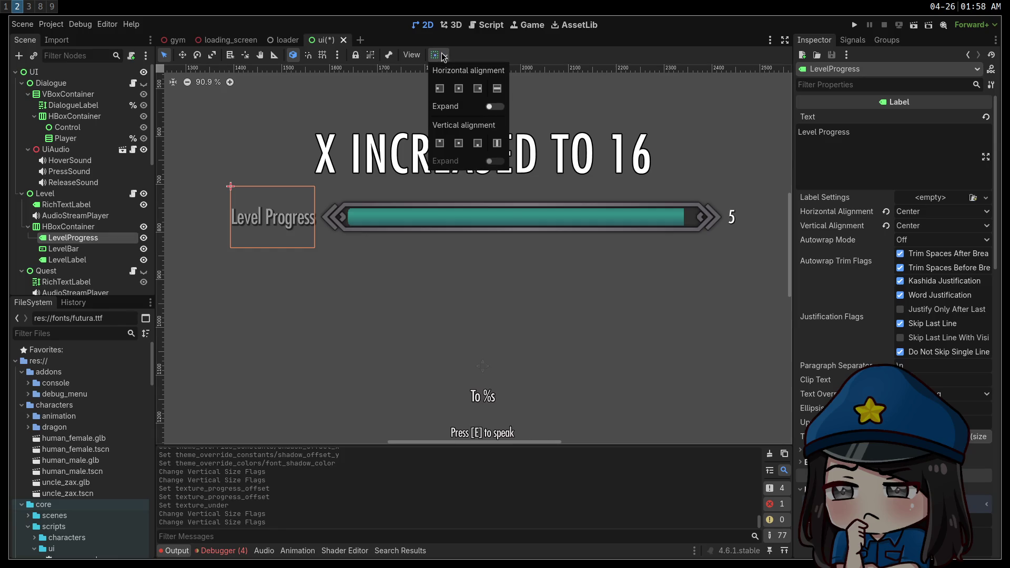
left_click(463, 146)
left_click(497, 143)
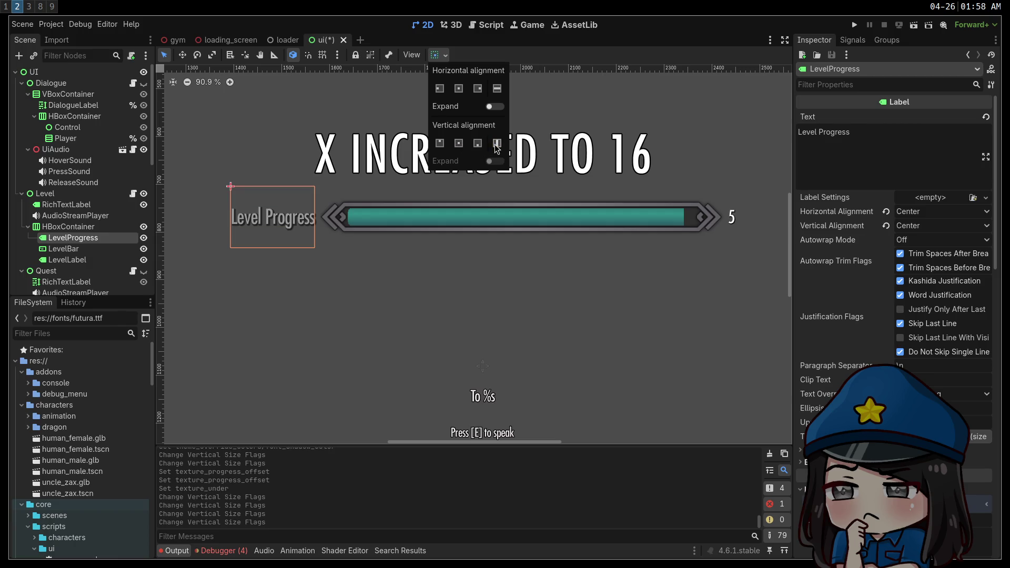
left_click(343, 327)
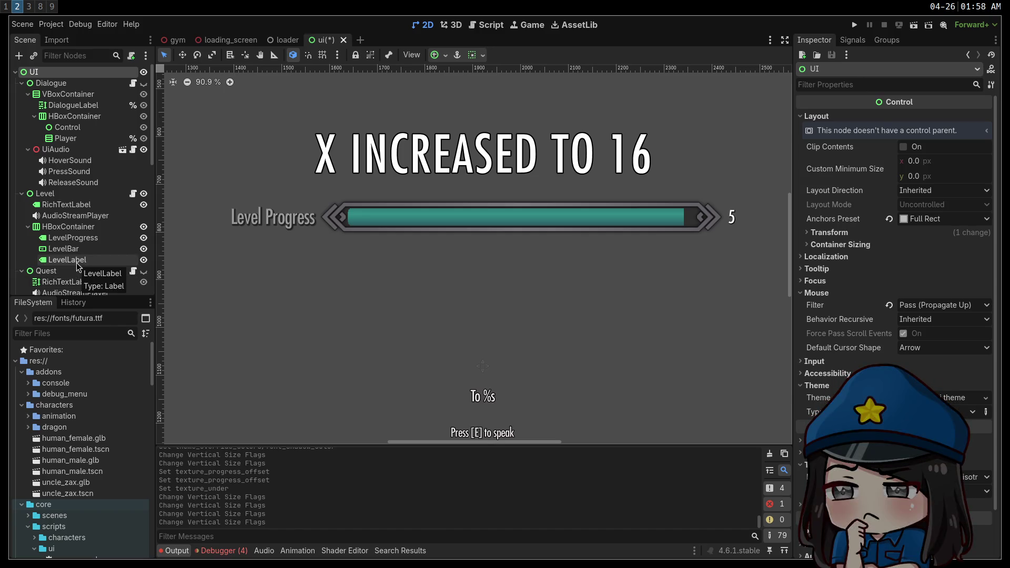
scroll(412, 293, "down", 3)
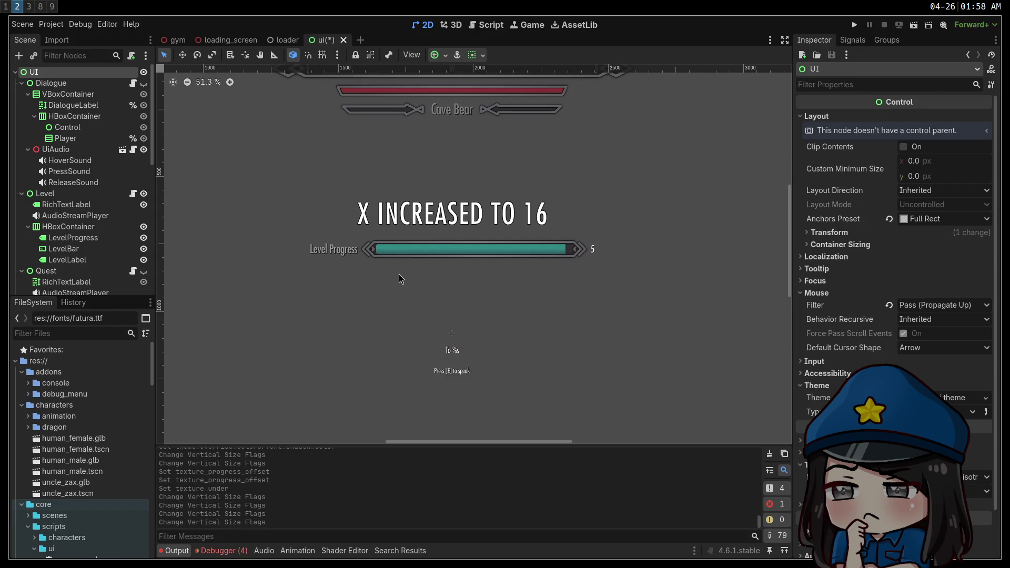
scroll(394, 272, "up", 3)
left_click_drag(405, 284, 546, 298)
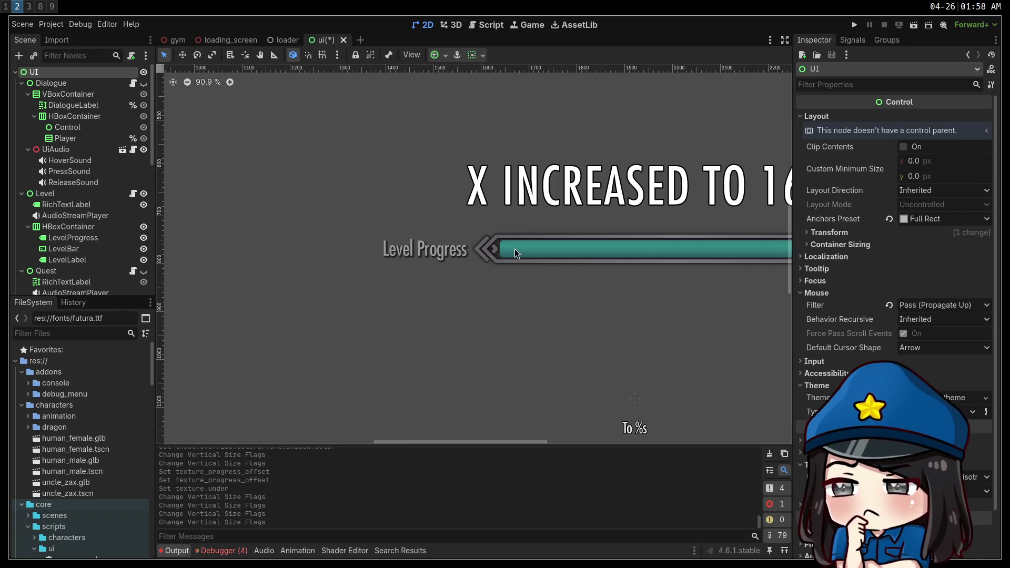
scroll(423, 261, "up", 5)
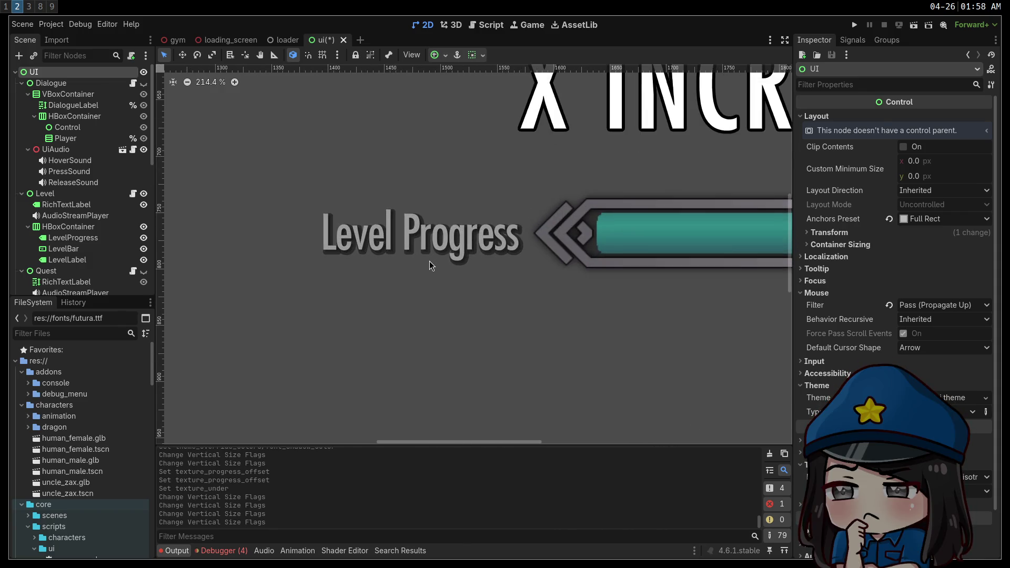
scroll(428, 263, "down", 3)
scroll(739, 359, "down", 4)
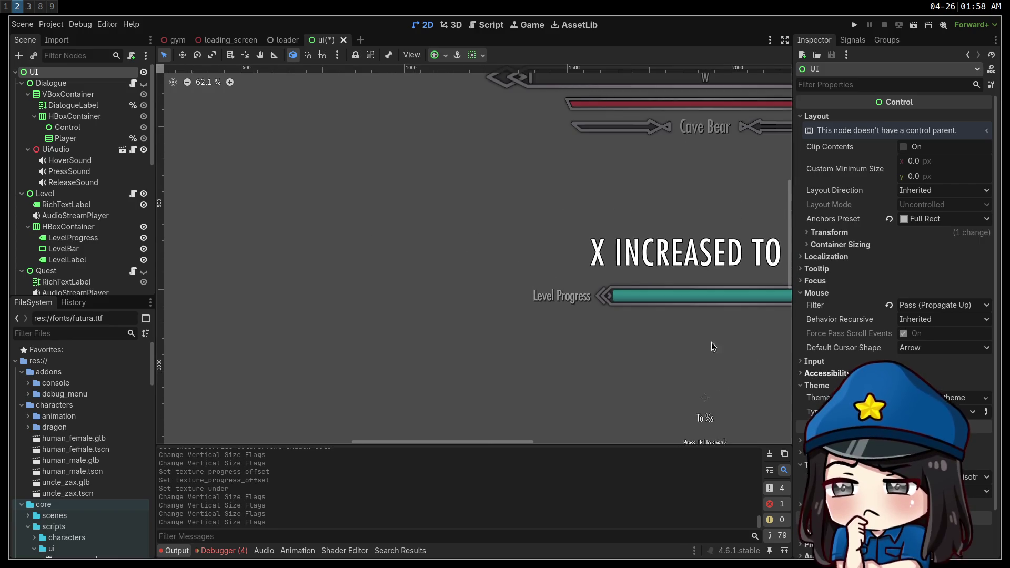
left_click_drag(621, 329, 384, 271)
scroll(383, 270, "up", 5)
scroll(396, 260, "down", 3)
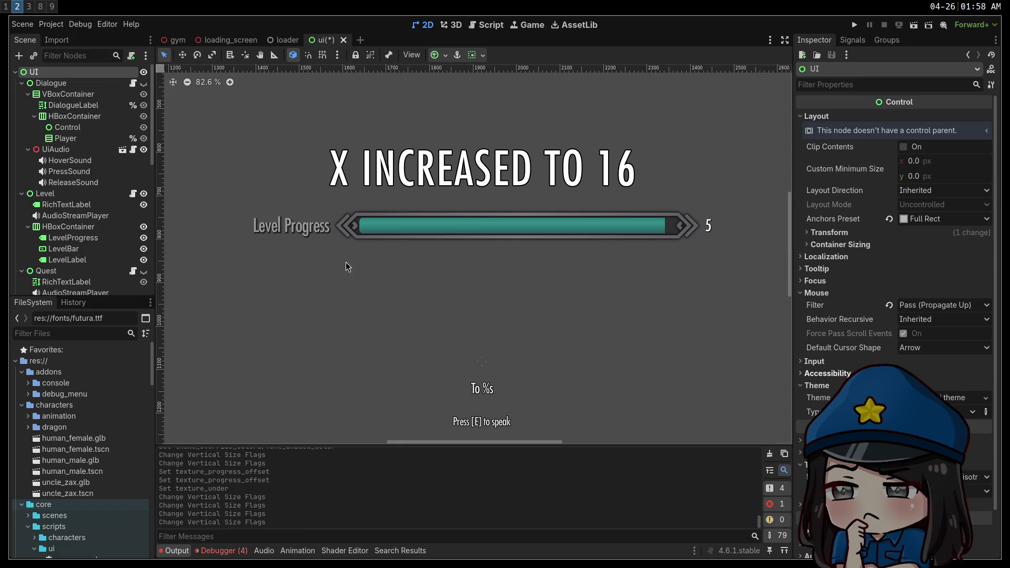
left_click(94, 257)
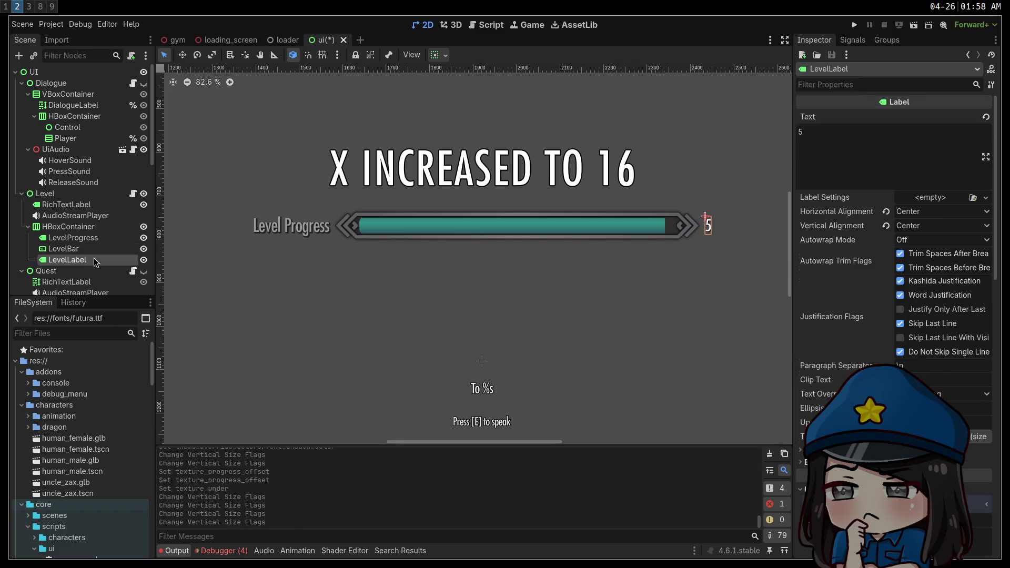
Step: Apply the larger font size to the LevelLabel number
scroll(895, 316, "down", 15)
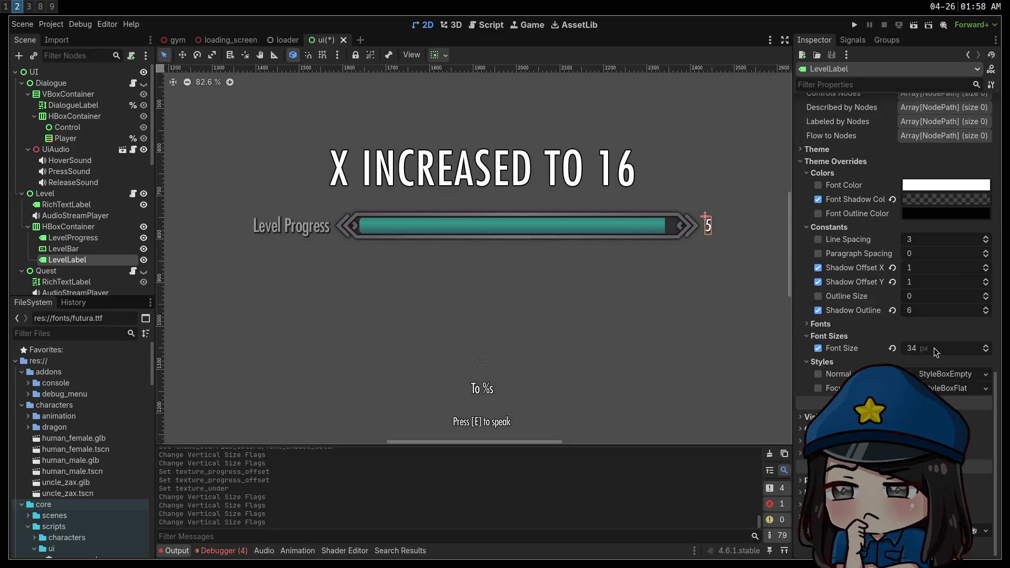
left_click(625, 352)
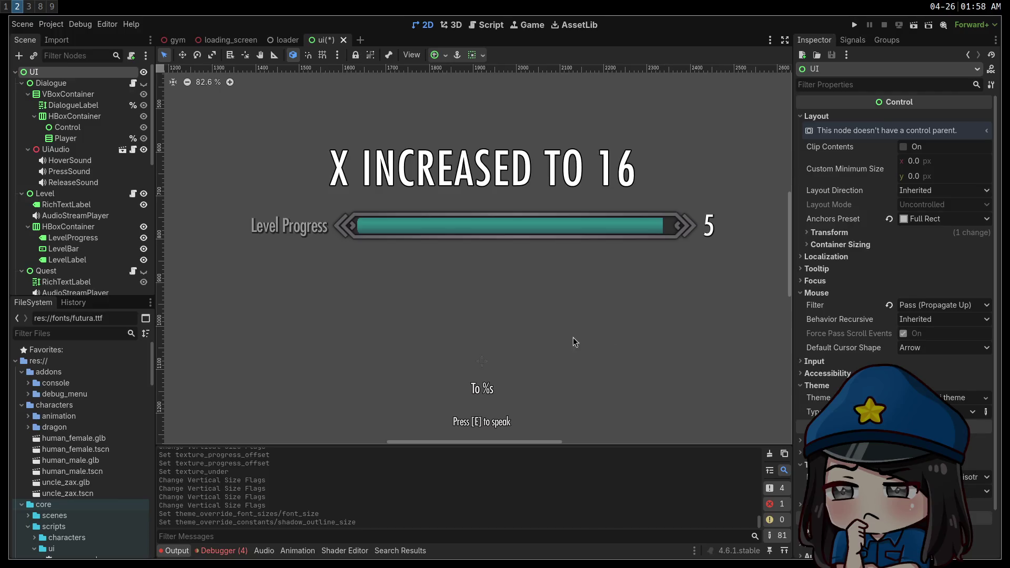
left_click(68, 227)
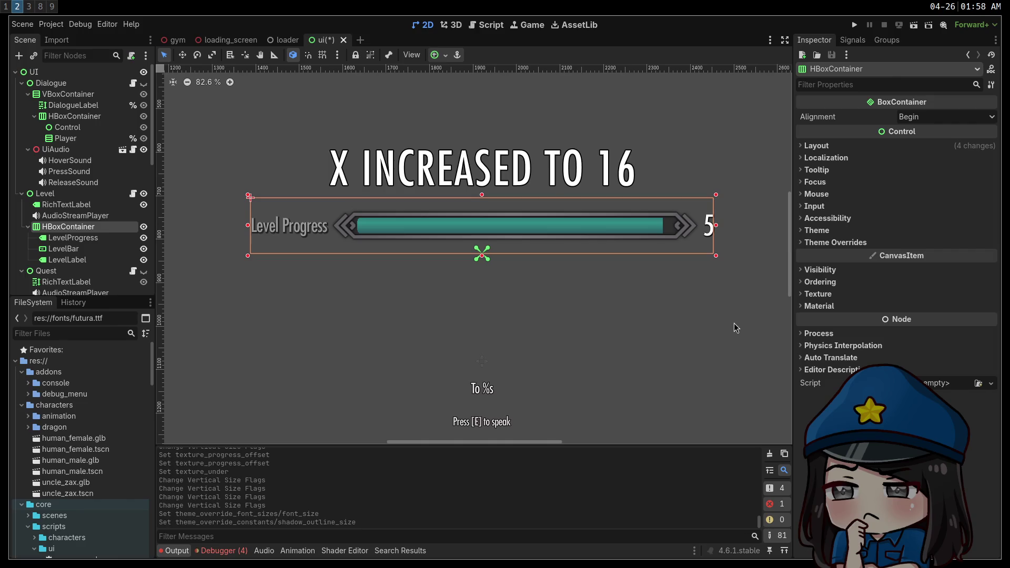
Step: Enable the HBoxContainer's Separation constant override and set it to 15
left_click(840, 150)
left_click(839, 149)
left_click(836, 243)
left_click(828, 254)
left_click(818, 267)
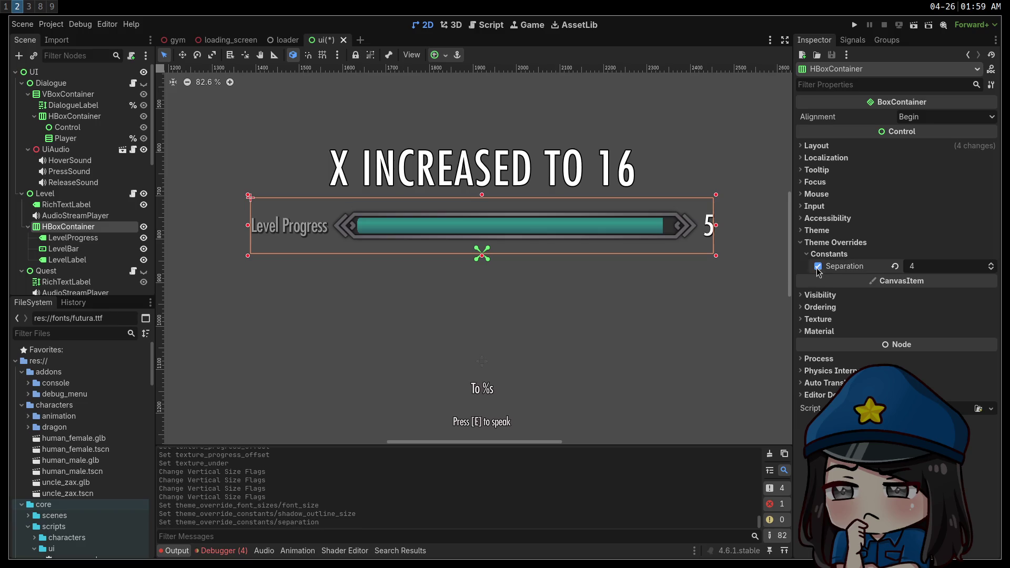
left_click_drag(912, 266, 942, 267)
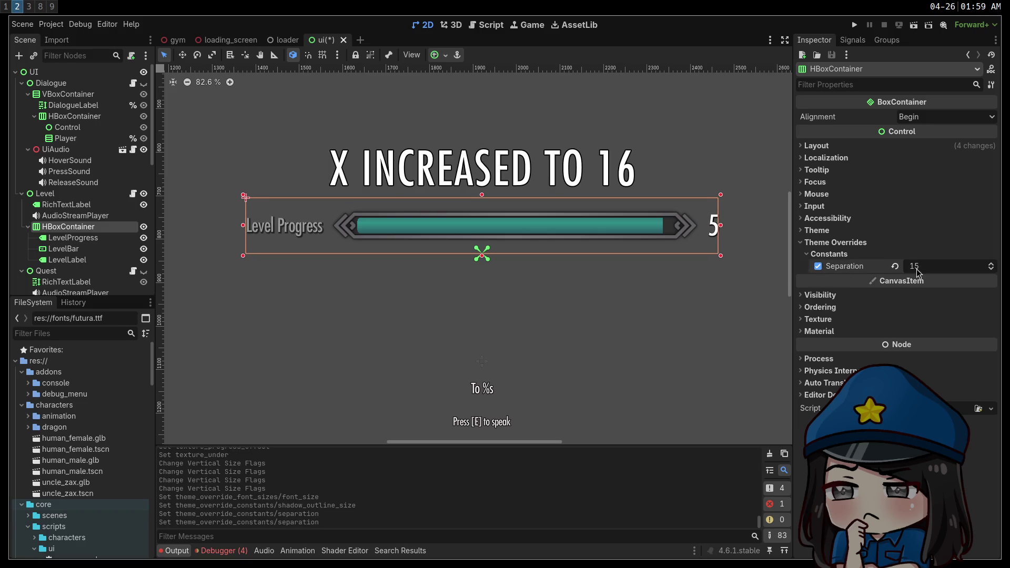
left_click(646, 328)
scroll(646, 337, "down", 4)
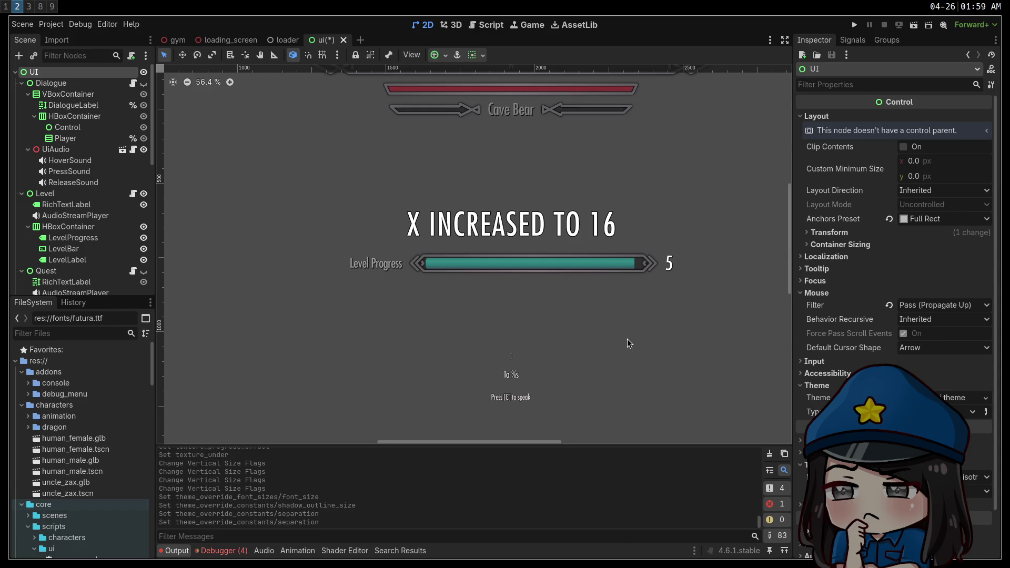
scroll(618, 339, "down", 5)
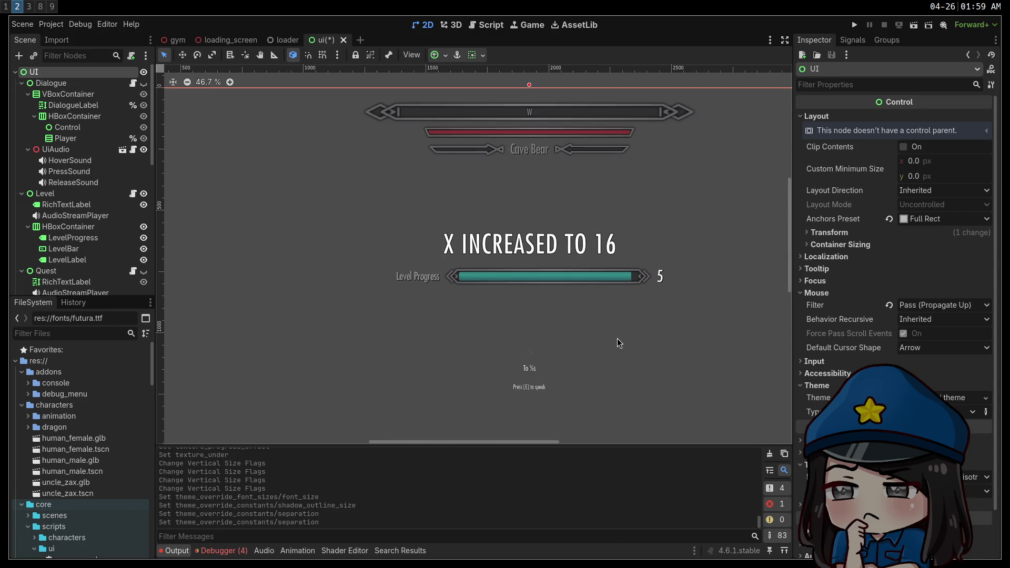
mouse_move(639, 348)
left_mouse_down()
mouse_move(587, 274)
mouse_move(619, 309)
left_mouse_up()
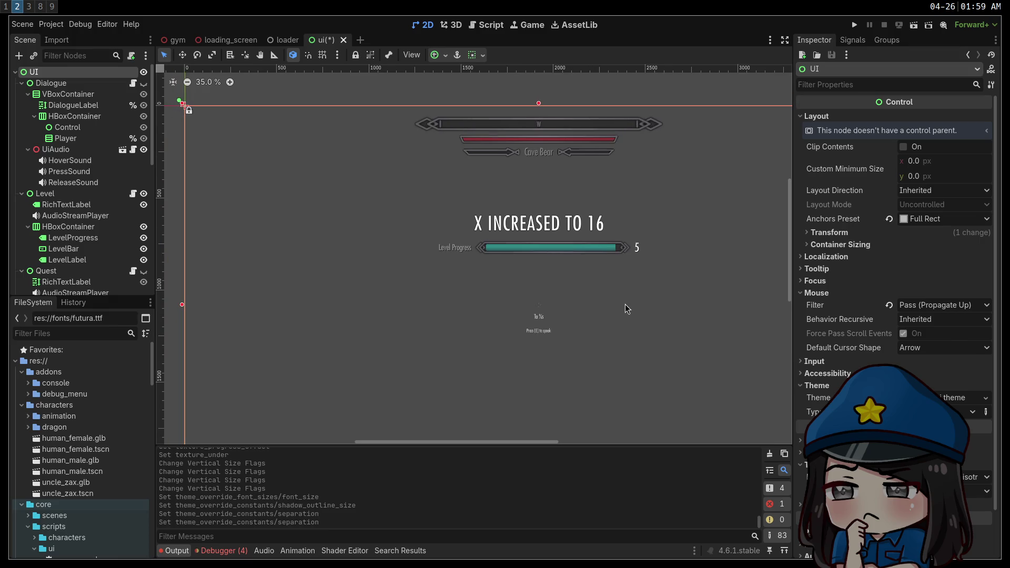
scroll(543, 247, "up", 5)
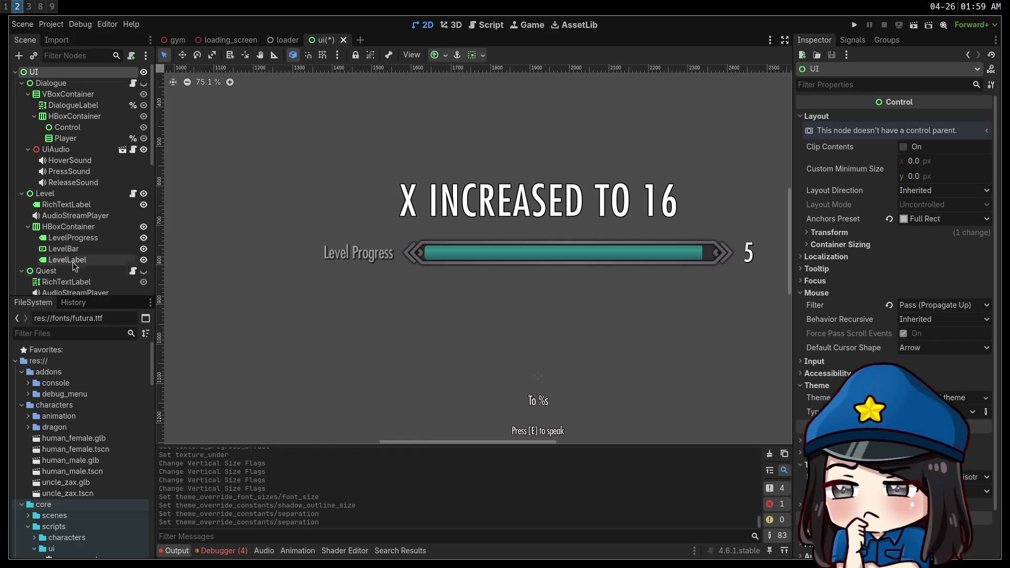
Step: Set the LevelBar's Min Value to 0 and Max Value to 100
left_click(467, 260)
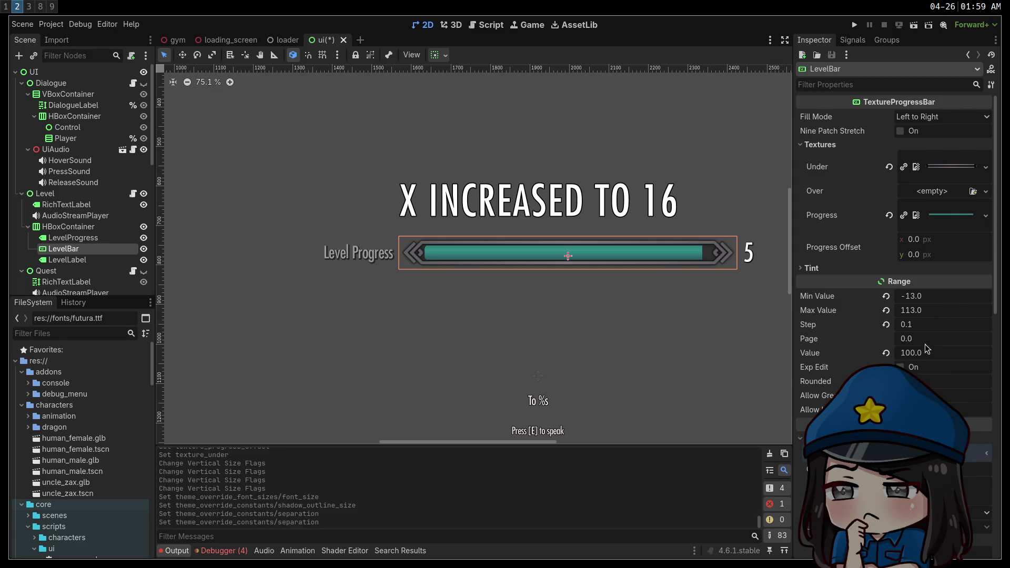
left_click(943, 295)
type("0")
key("Tab")
type("100")
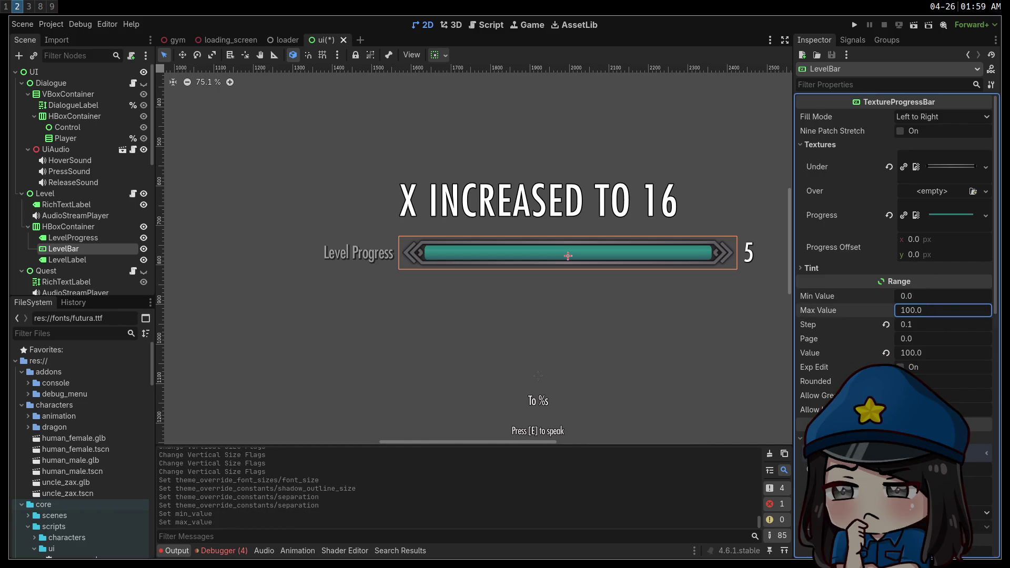
Step: Try a Progress Offset x of 7.5 px, reset it to 0, and switch to an empty workspace
mouse_move(916, 239)
left_mouse_down()
mouse_move(973, 239)
mouse_move(937, 239)
left_mouse_up()
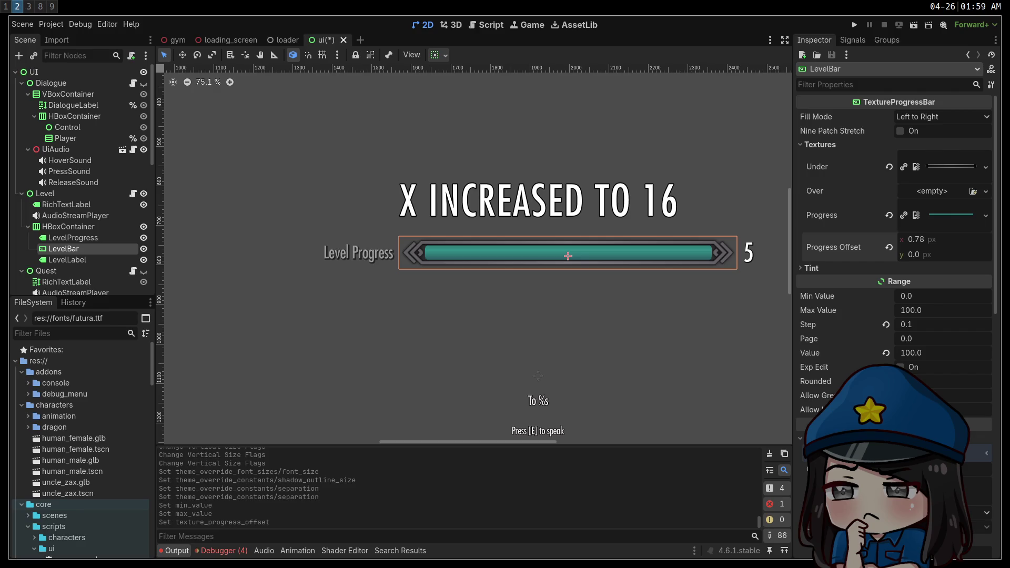
left_click_drag(937, 239, 914, 242)
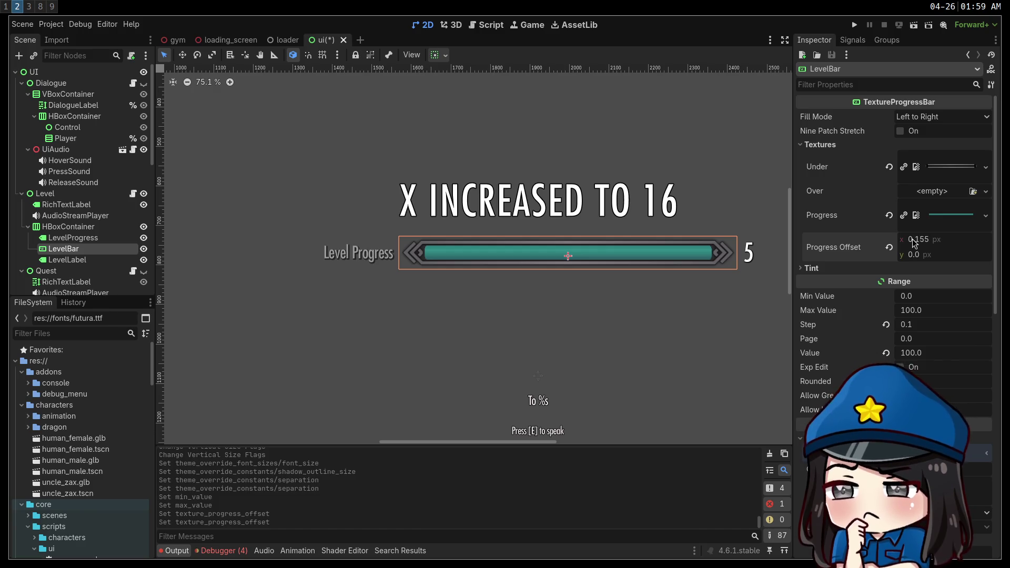
left_click_drag(914, 242, 913, 242)
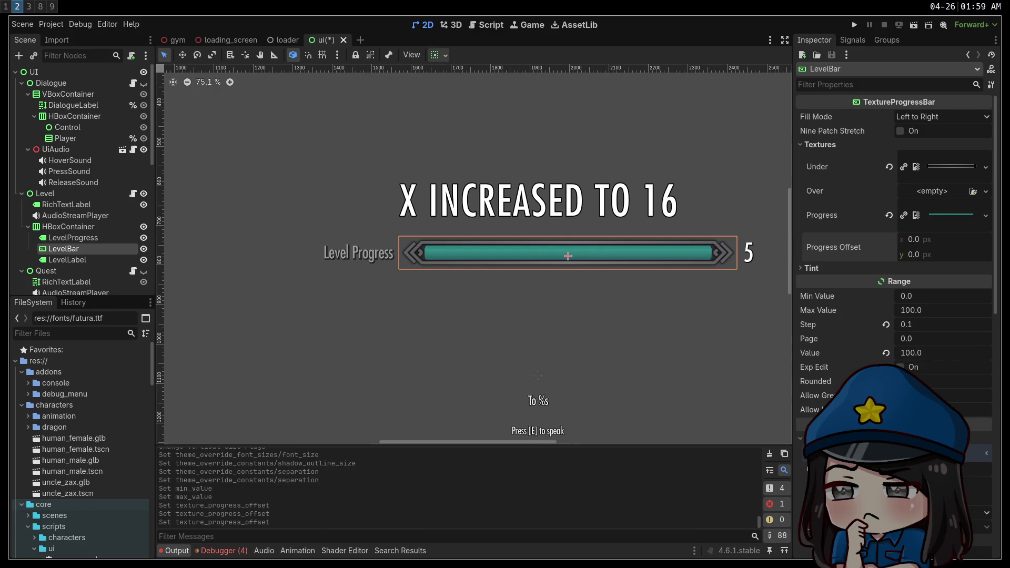
key("super+3")
key("super+4")
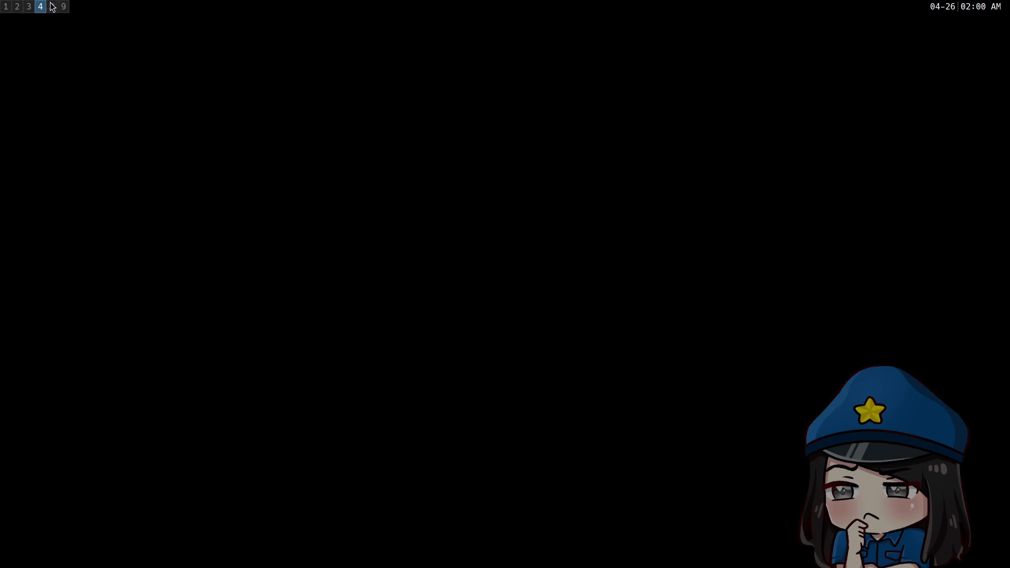
Step: In Aseprite, trim the bar-bg canvas tight to the teal bar with Sprite > Trim
left_click(51, 6)
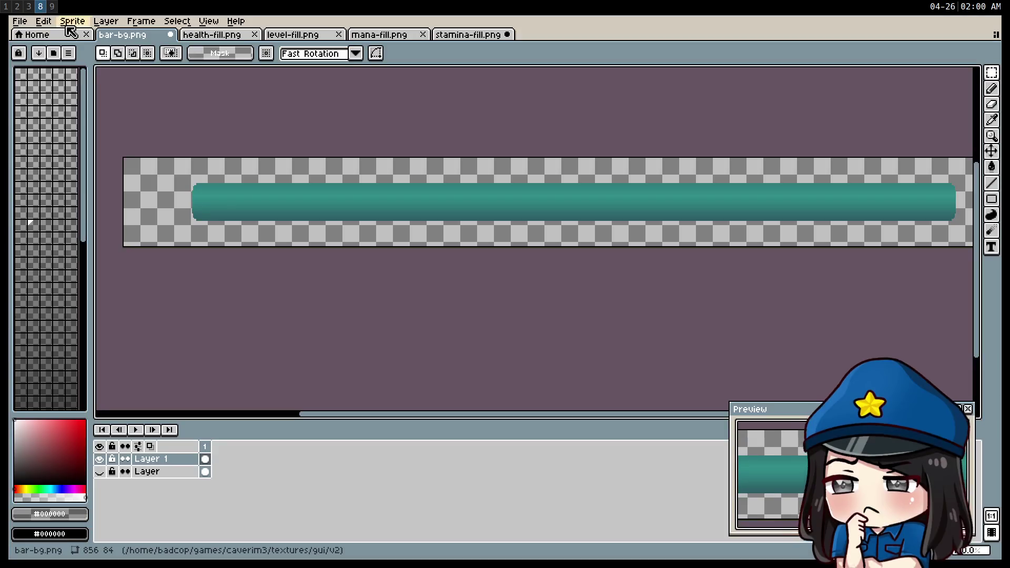
left_click(23, 23)
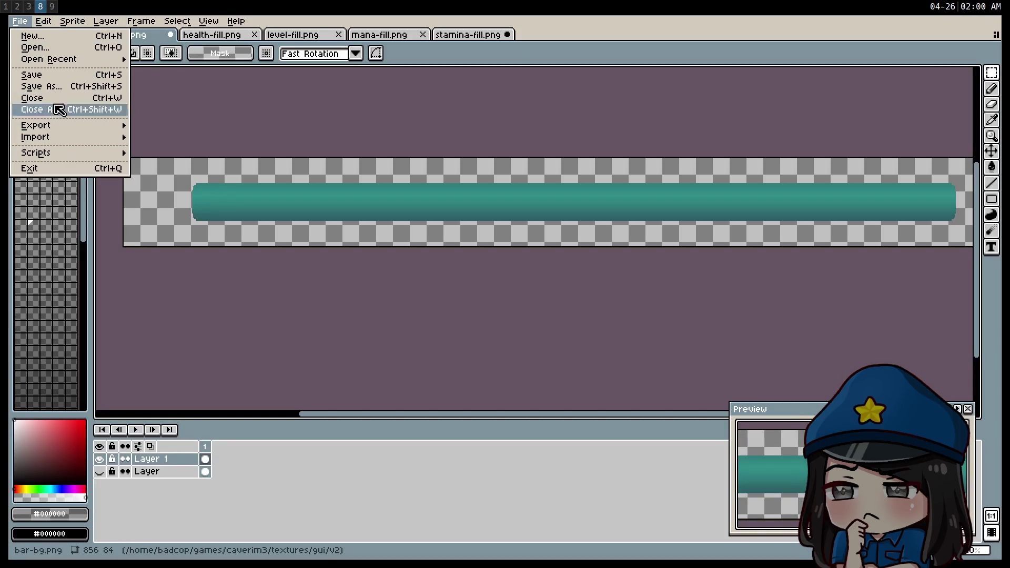
left_click(84, 25)
left_click(84, 129)
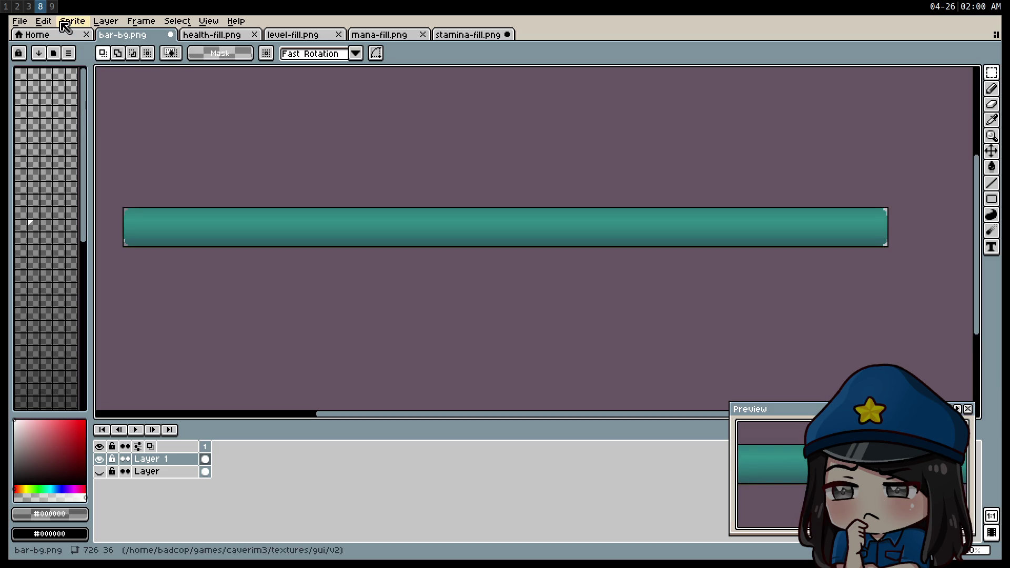
Step: Export the trimmed teal bar image and return to the Godot workspace
left_click(19, 21)
mouse_move(69, 126)
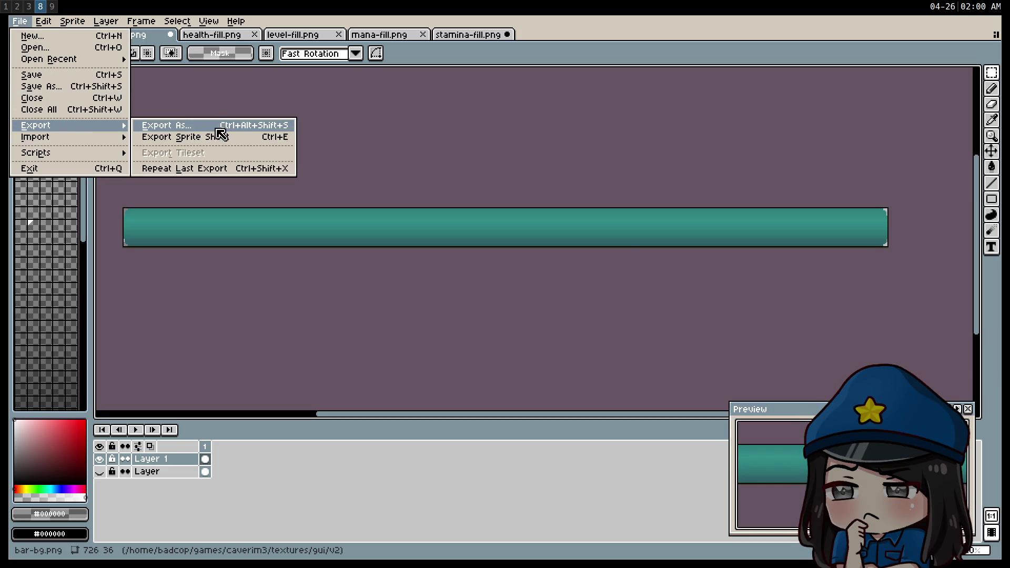
left_click(215, 126)
left_click(537, 363)
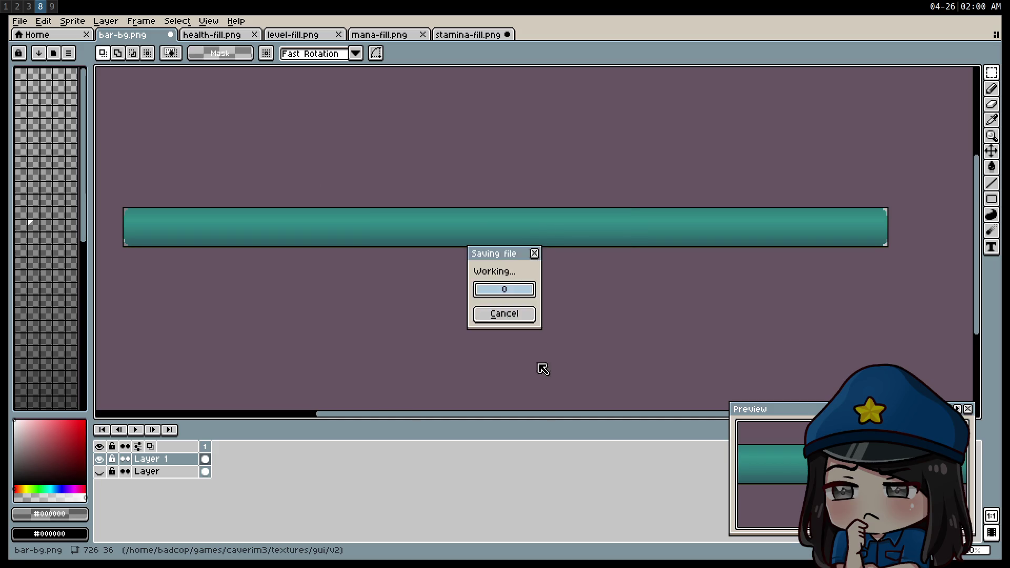
key("super+1")
key("super+2")
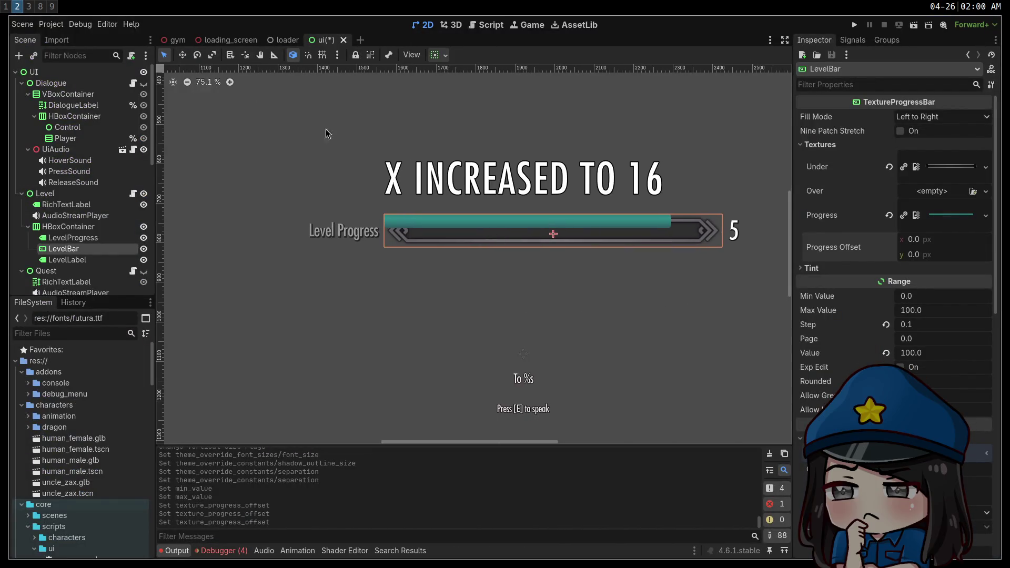
left_click(213, 83)
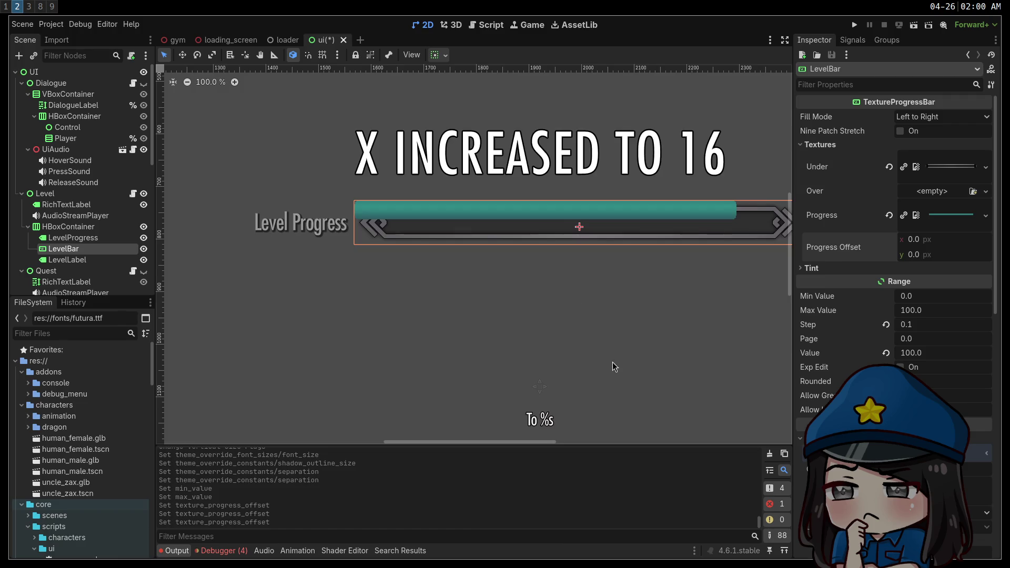
left_click_drag(612, 362, 504, 320)
scroll(213, 83, "up", 5)
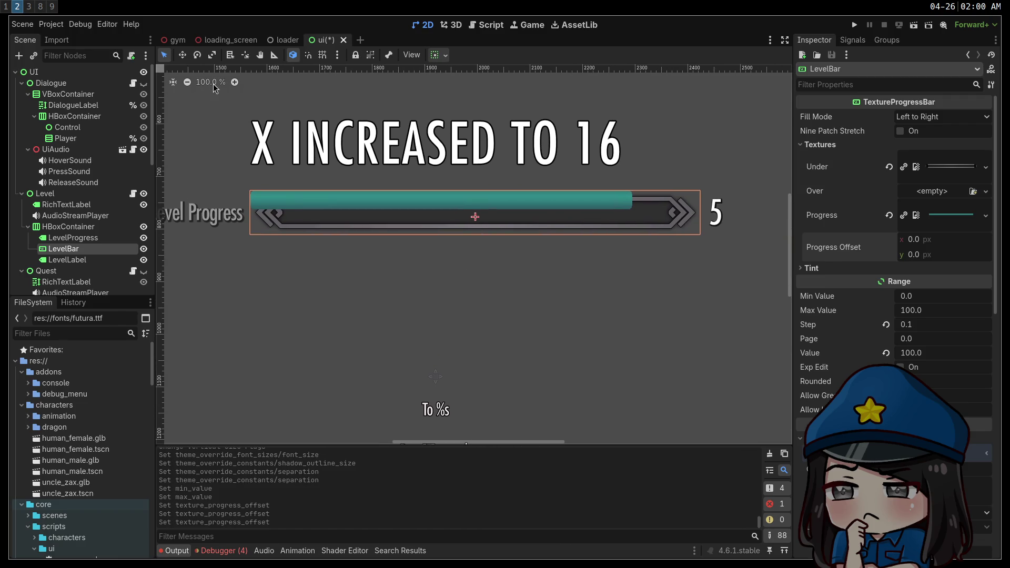
scroll(213, 84, "up", 5)
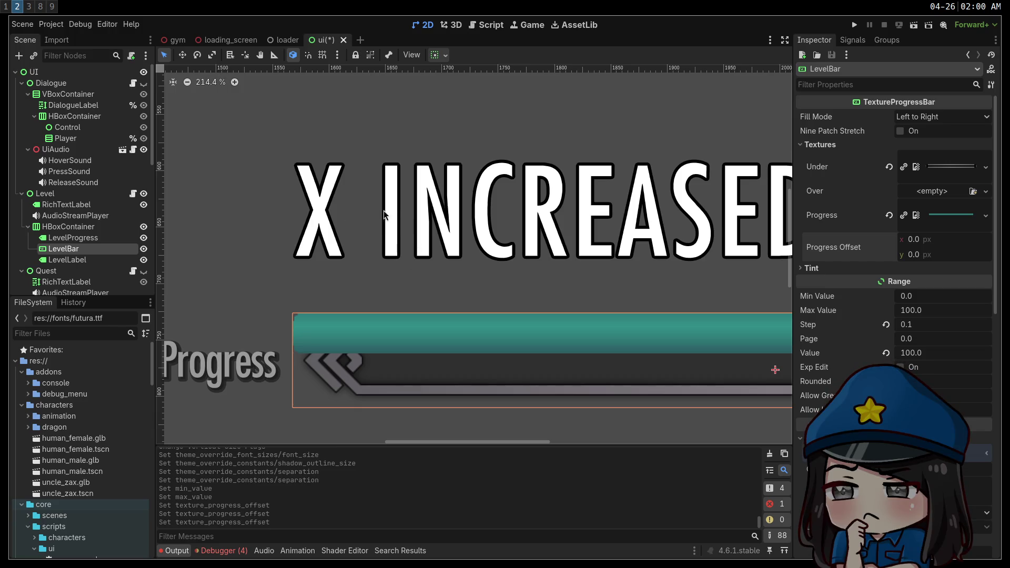
left_click(214, 83)
scroll(643, 254, "up", 8)
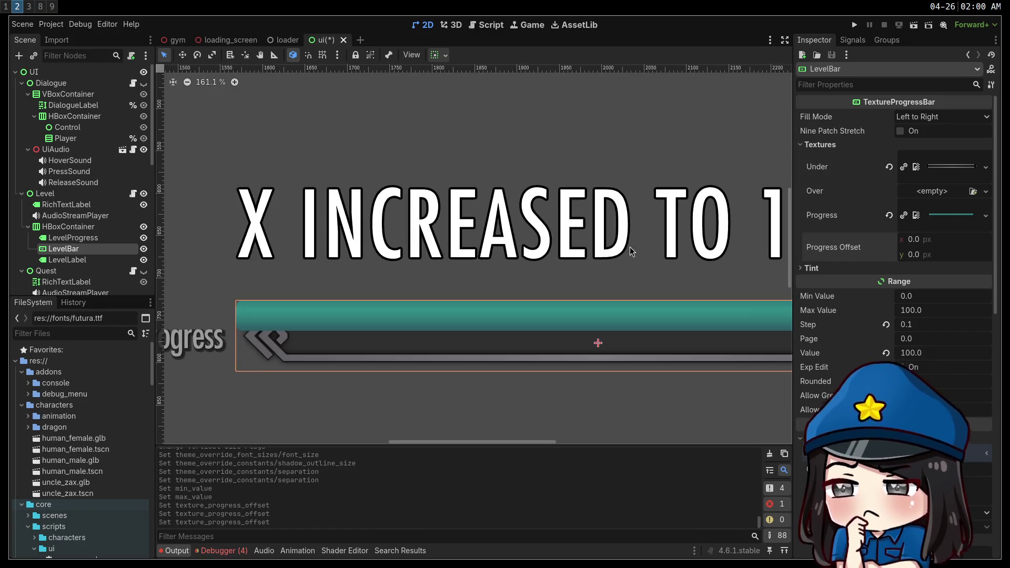
scroll(384, 210, "left", 5)
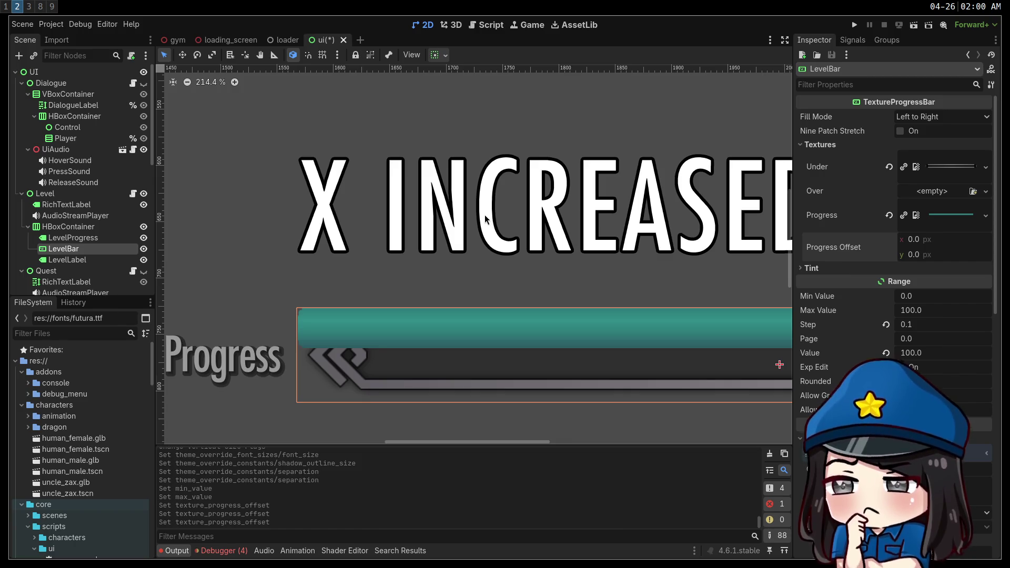
scroll(229, 92, "down", 1)
scroll(255, 126, "up", 1)
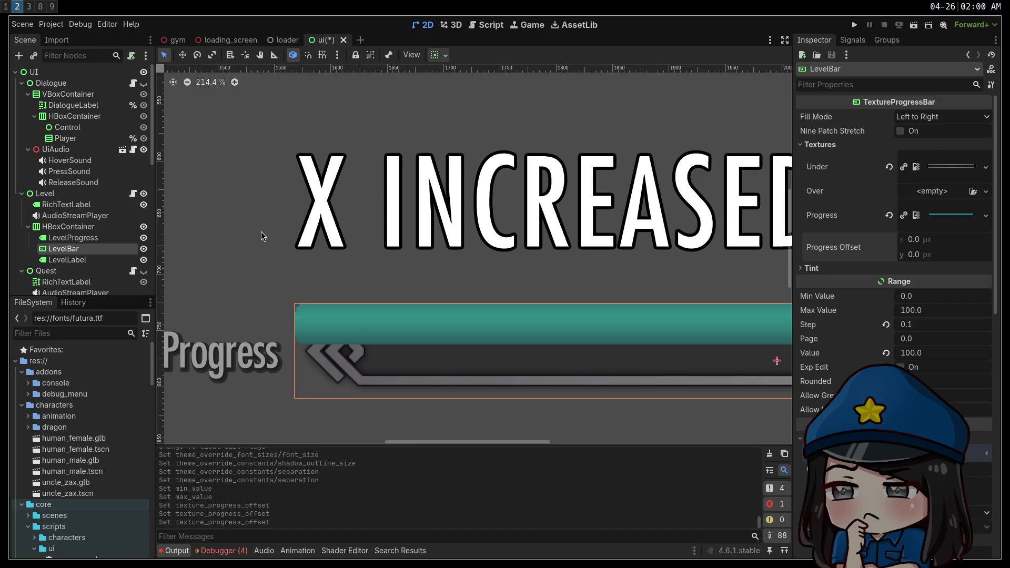
scroll(283, 225, "down", 4)
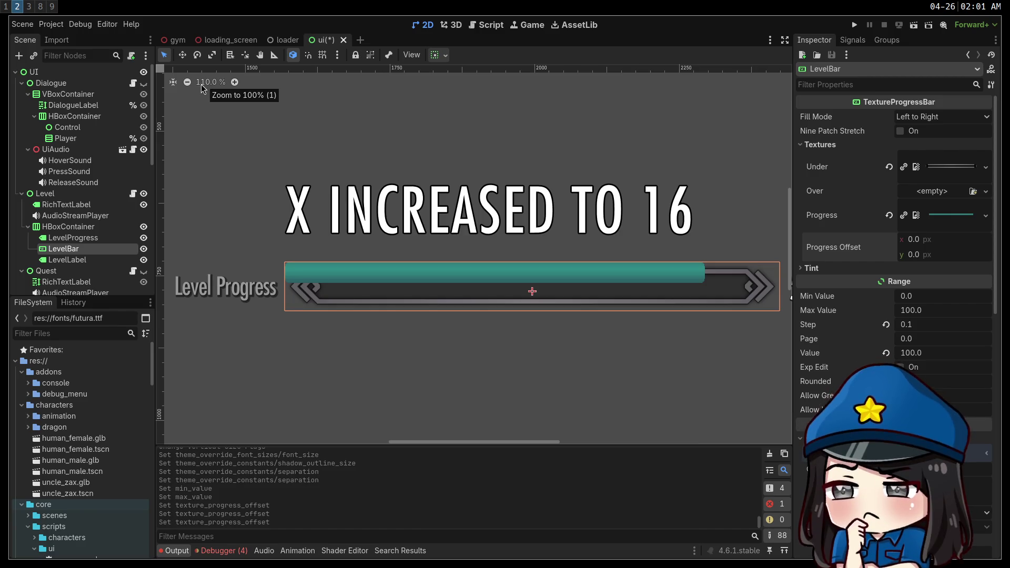
scroll(205, 87, "up", 1)
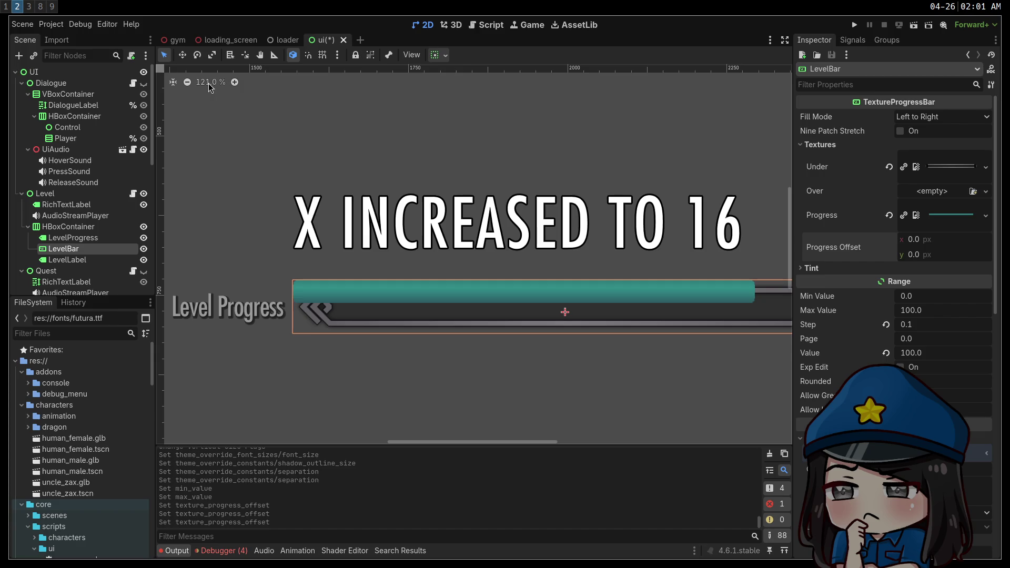
scroll(200, 91, "down", 1)
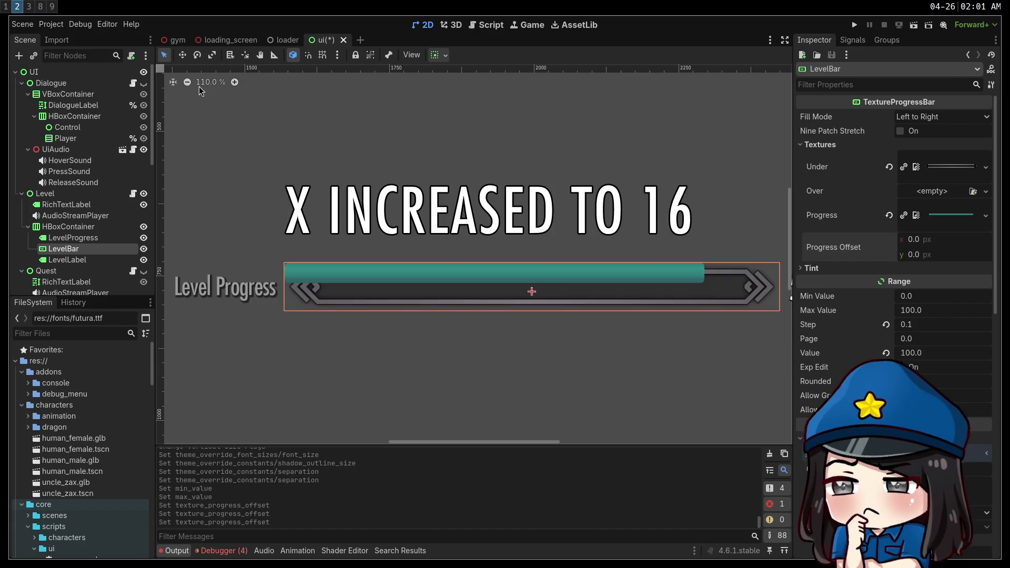
scroll(201, 86, "up", 1)
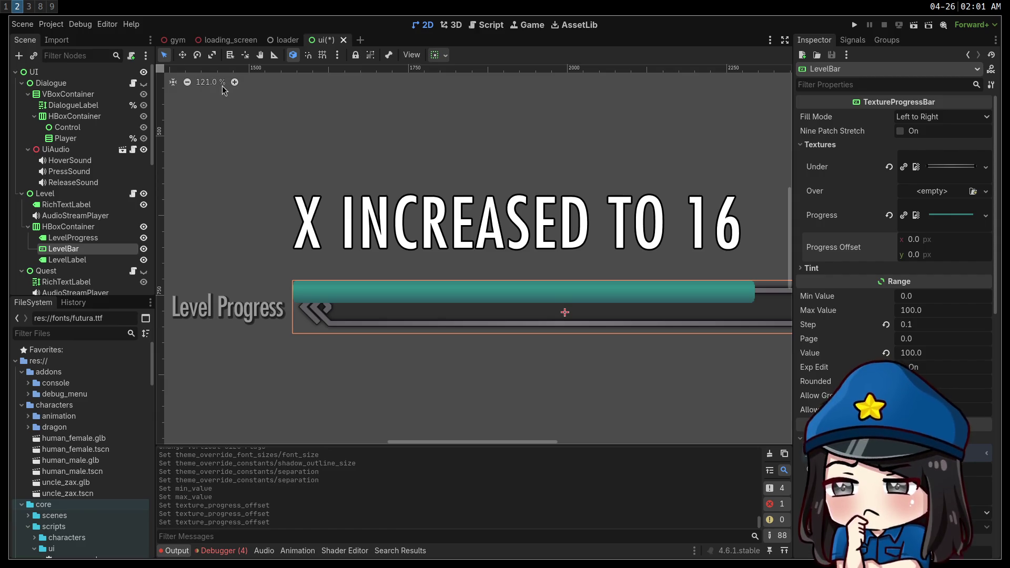
scroll(201, 86, "up", 1)
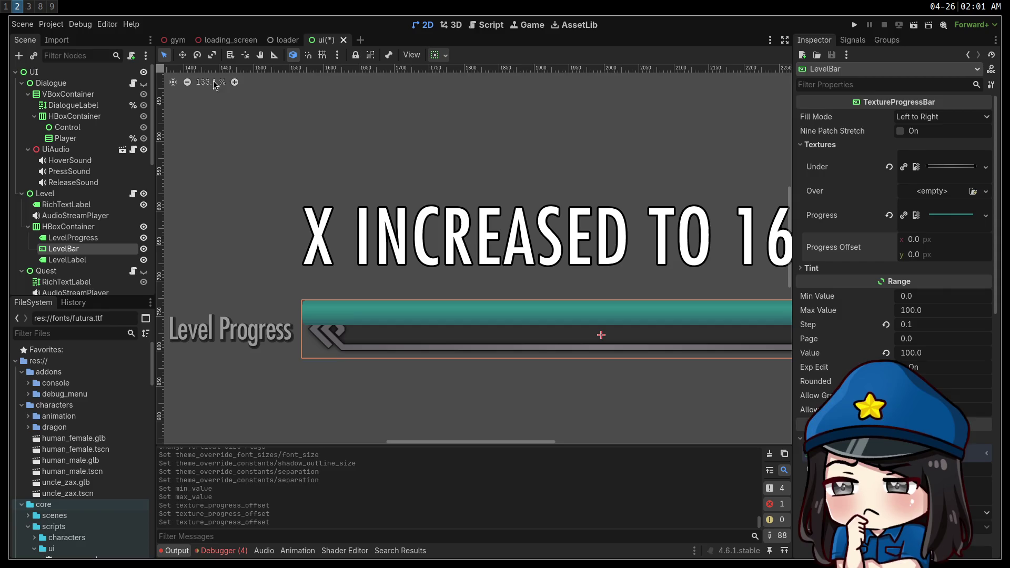
scroll(291, 163, "up", 2)
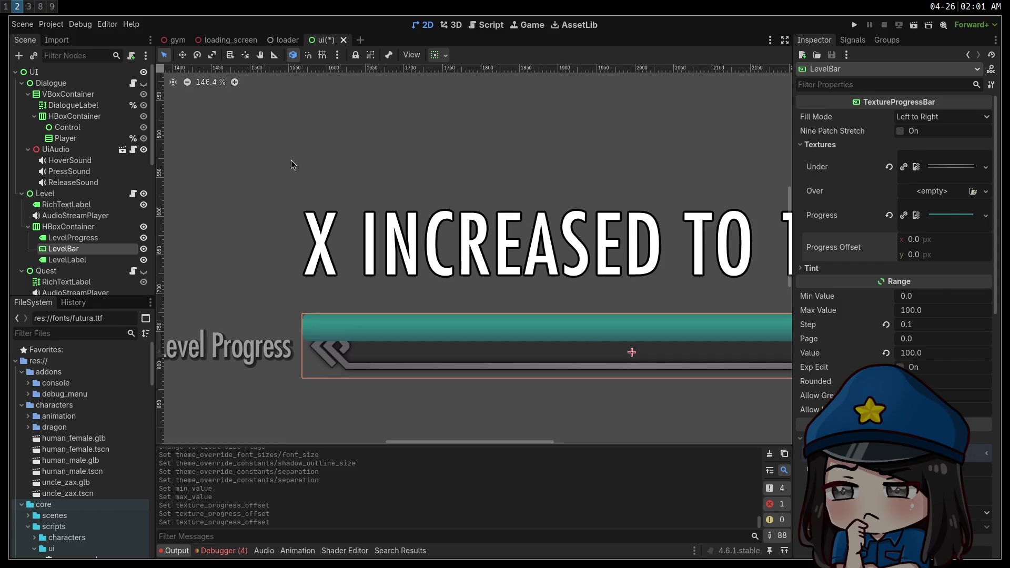
scroll(292, 167, "up", 2)
right_click(309, 183)
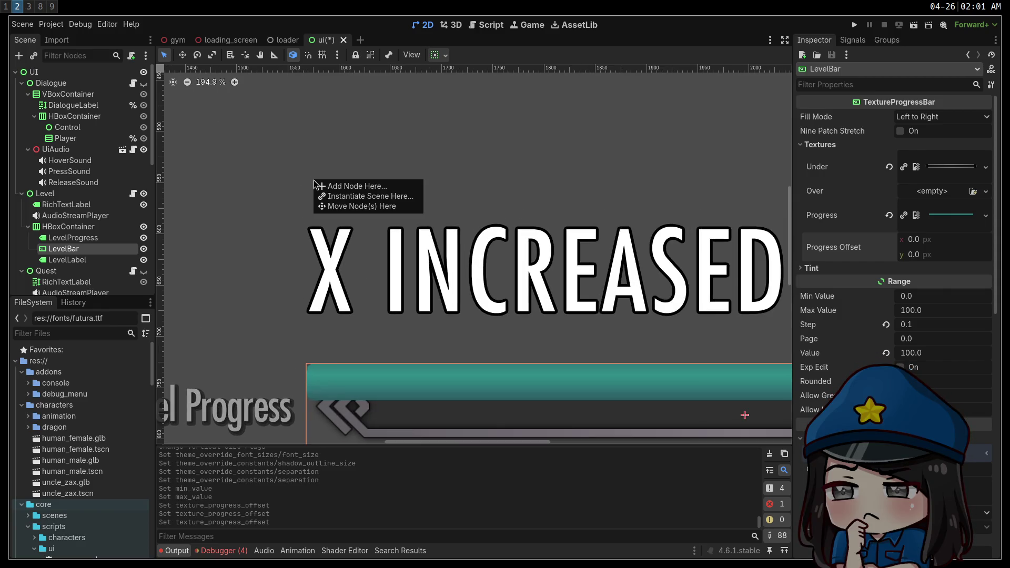
Step: Close the add-node menu, pan toward the progress bar, and switch to the Aseprite workspace
left_click(285, 198)
mouse_move(285, 197)
left_mouse_down()
mouse_move(257, 100)
mouse_move(304, 111)
left_mouse_up()
scroll(300, 145, "up", 1)
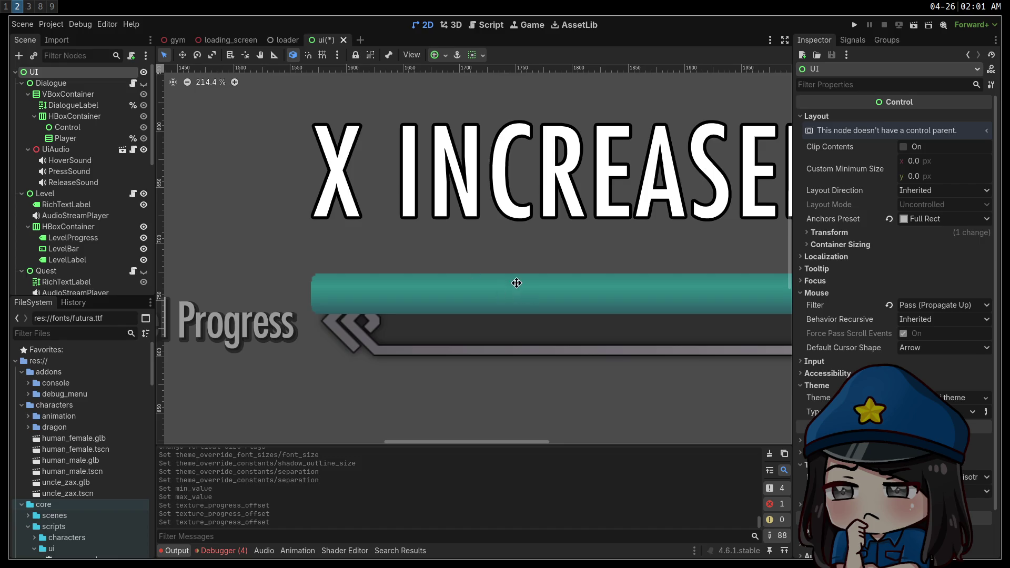
scroll(518, 285, "down", 3)
scroll(519, 285, "right", 5)
scroll(322, 293, "left", 5)
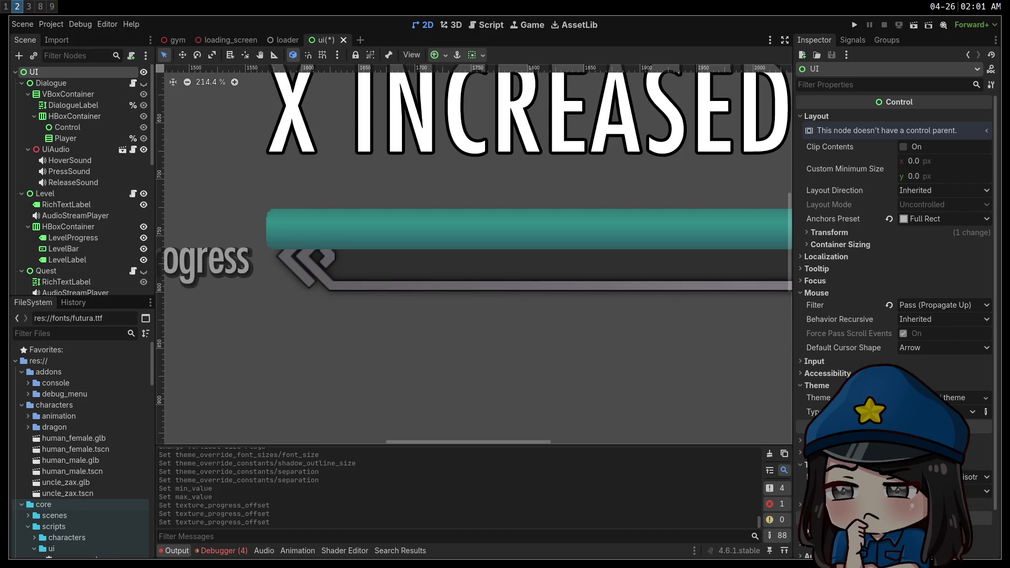
key("super+3")
key("super+8")
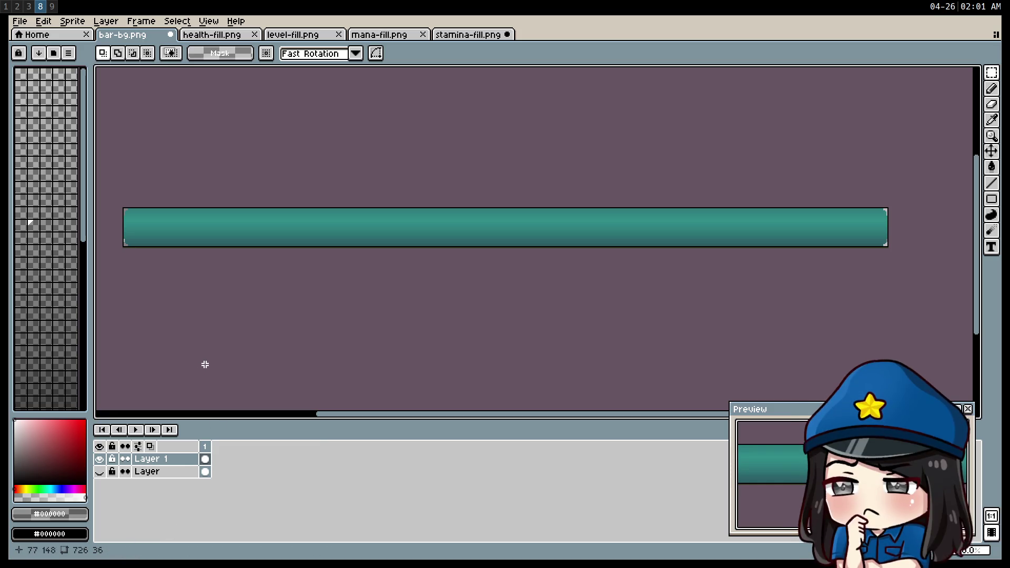
Step: Copy the teal bar into a new 726×36 transparent sprite
left_click(235, 37)
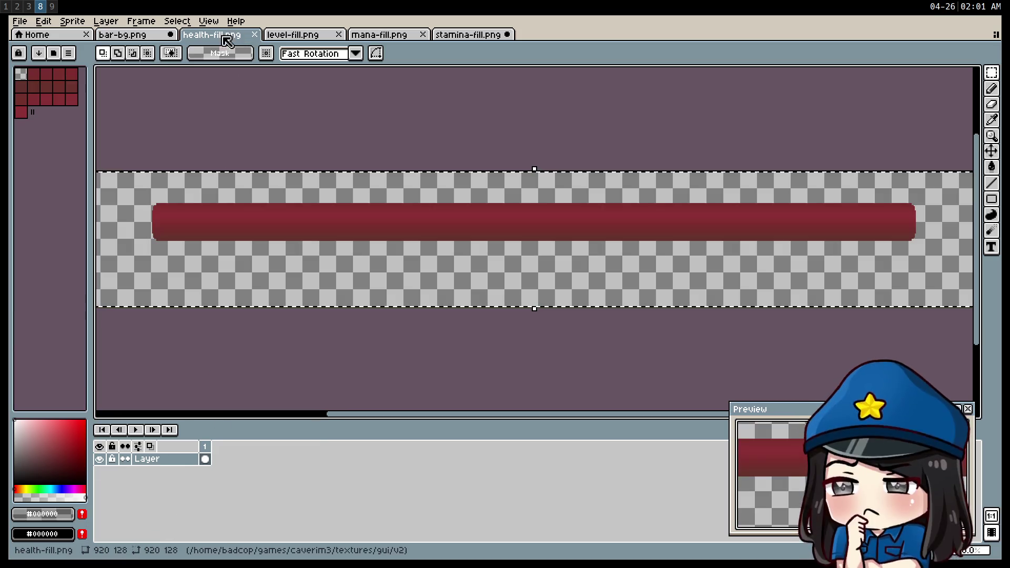
left_click(144, 36)
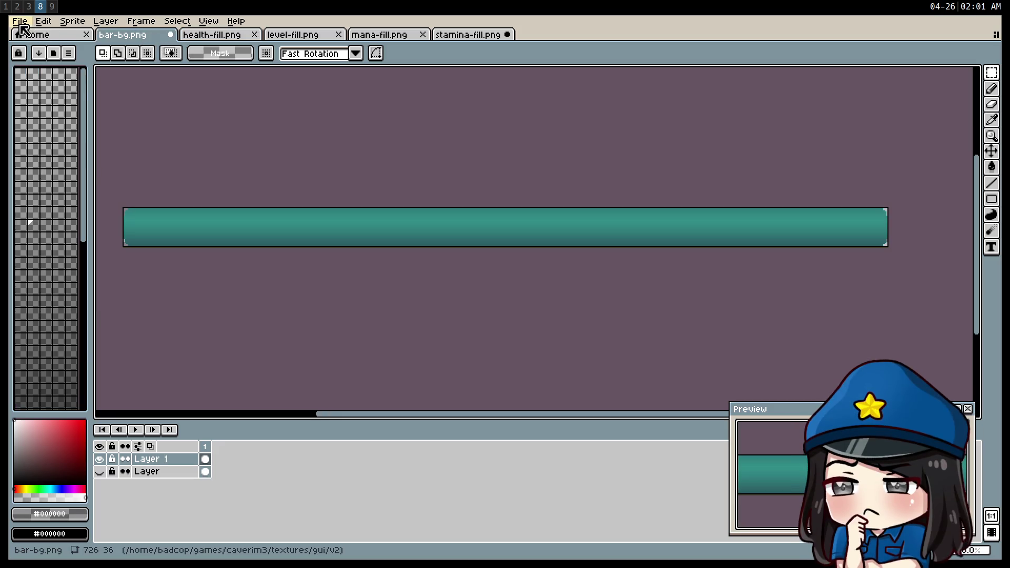
left_click(20, 21)
left_click(40, 47)
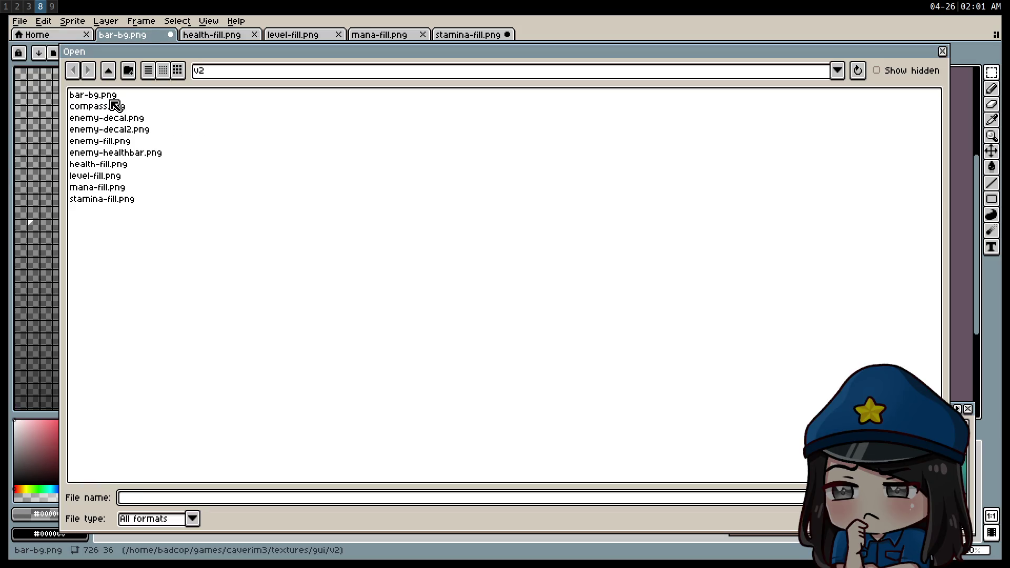
key("Escape")
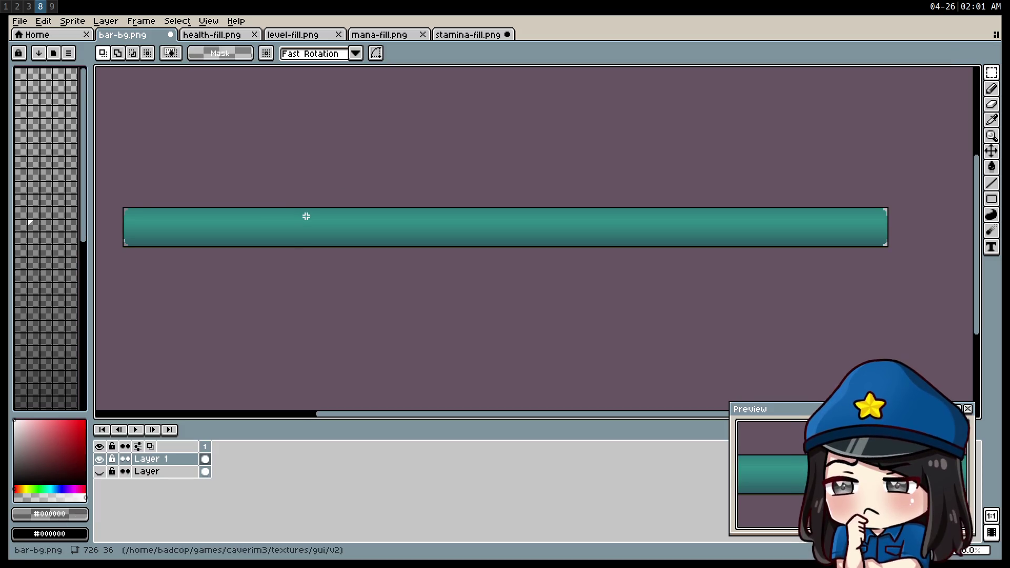
key("ctrl+a")
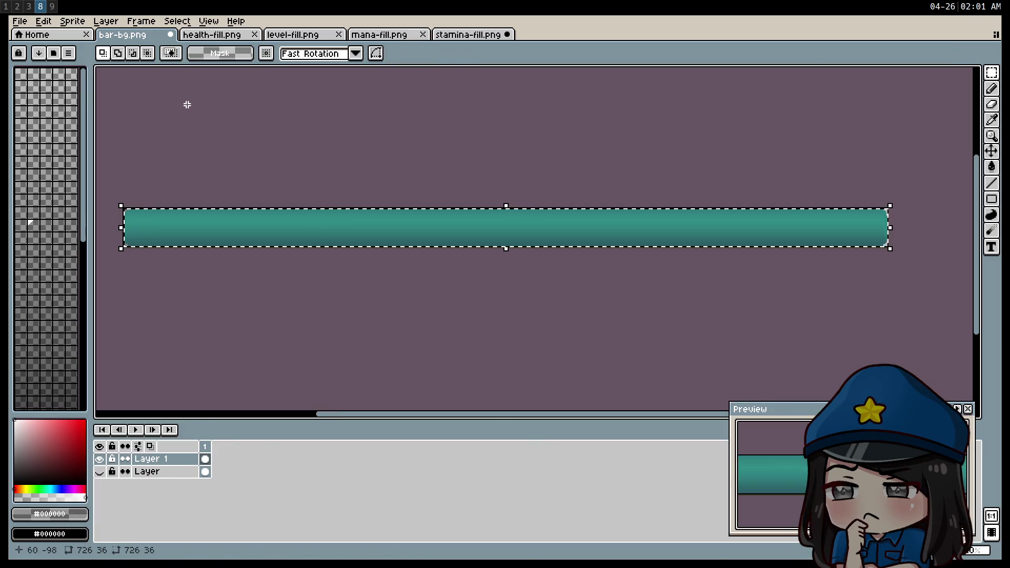
key("ctrl+n")
key("Return")
key("ctrl+v")
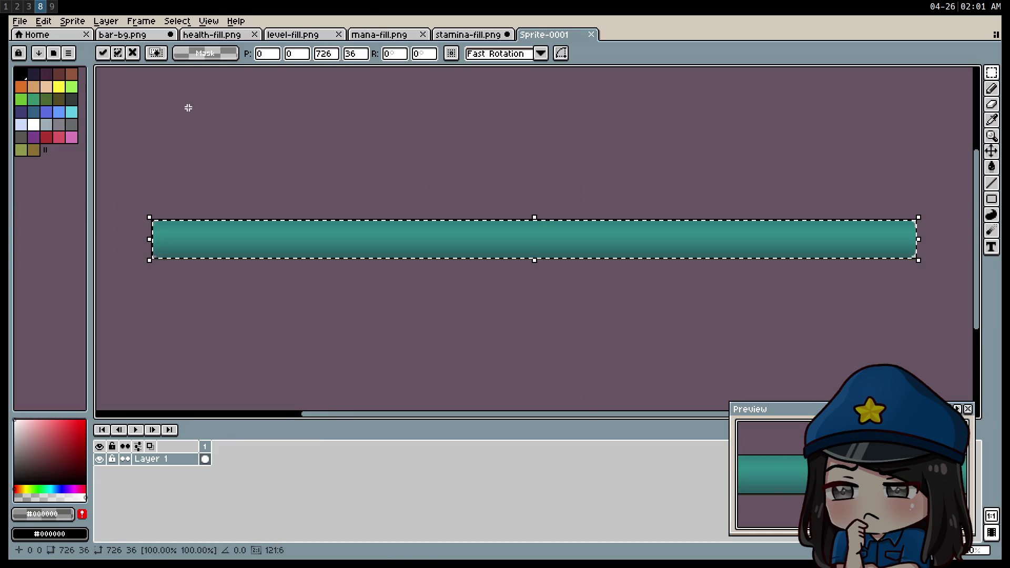
Step: Open bar-bg.png from the v2 folder and pan to the frame's left end
left_click(140, 35)
left_click(19, 20)
left_click(32, 47)
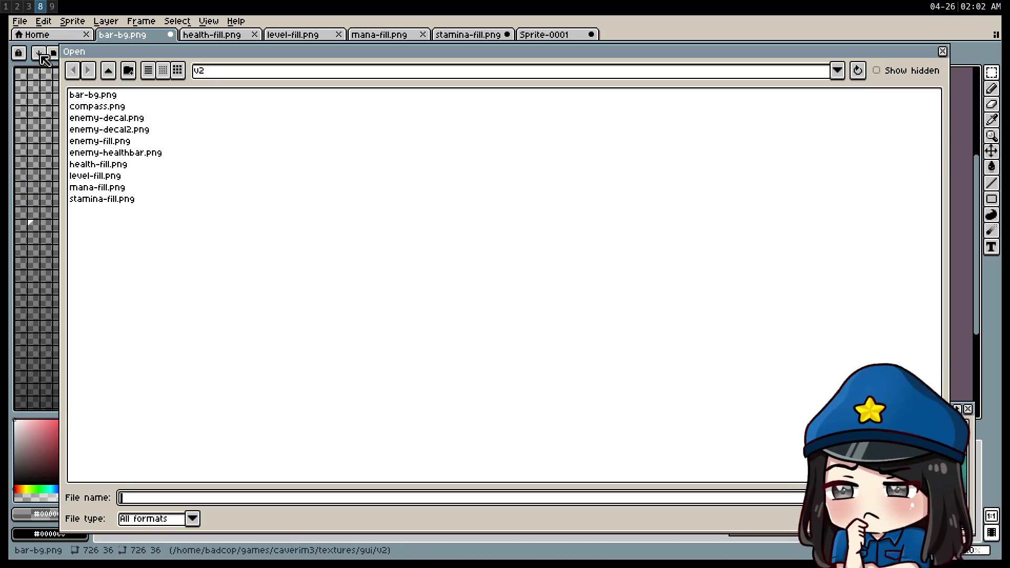
left_click(107, 96)
double_click(107, 96)
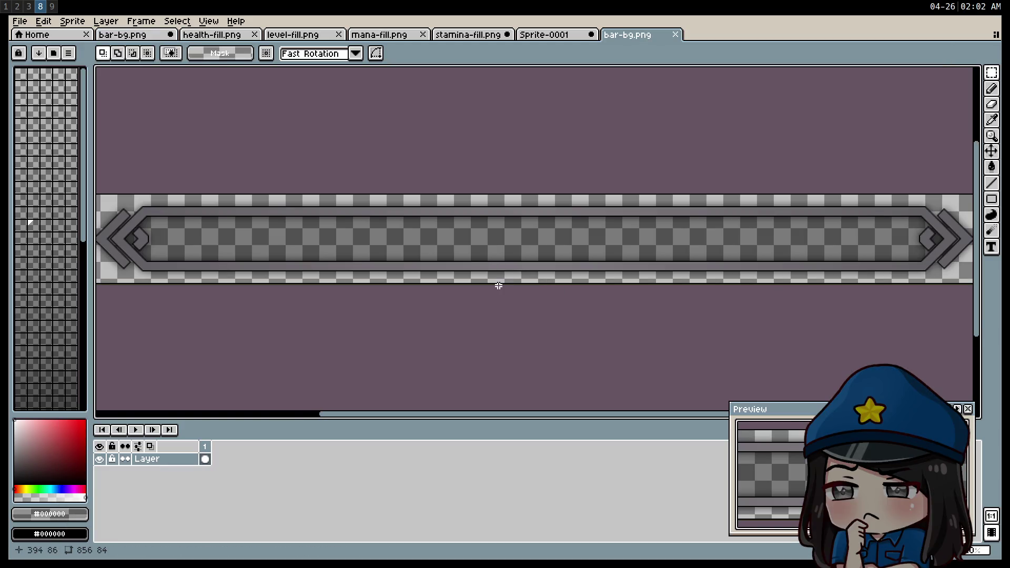
mouse_move(474, 334)
left_mouse_down()
mouse_move(564, 323)
mouse_move(528, 335)
left_mouse_up()
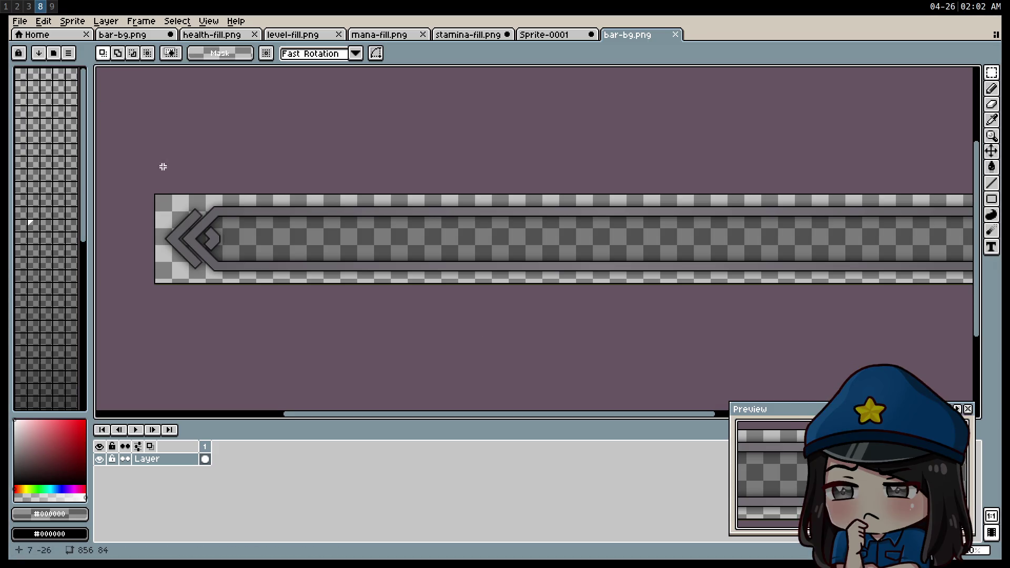
Step: Start a Node.js REPL in a new terminal and compute 84 − 36 = 48 as the height difference
key("super+Return")
type("node")
key("Return")
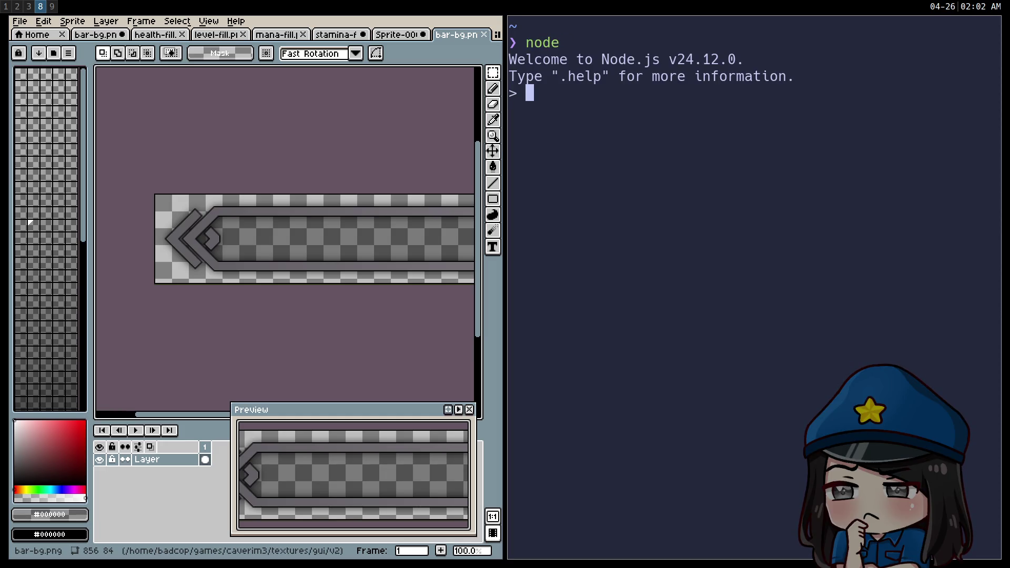
type("84-36")
key("Return")
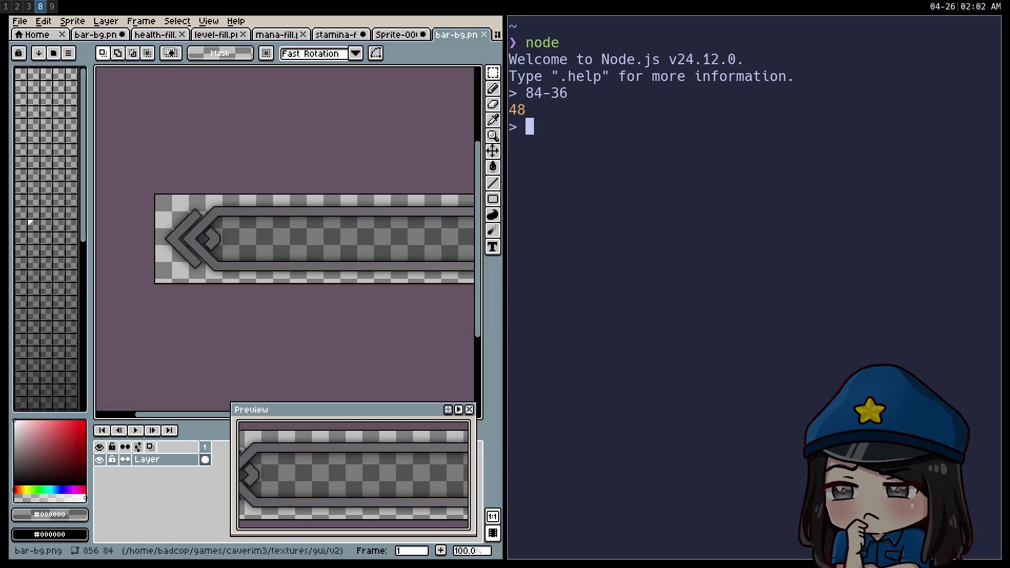
key("super+2")
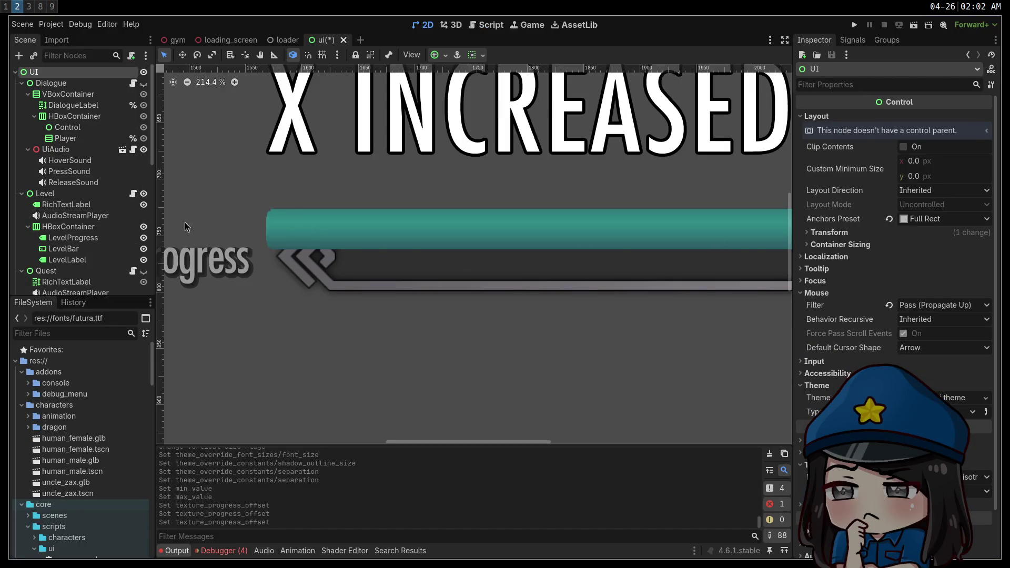
Step: Select LevelBar and set its Textures Progress Offset y to 24 px
scroll(68, 184, "down", 6)
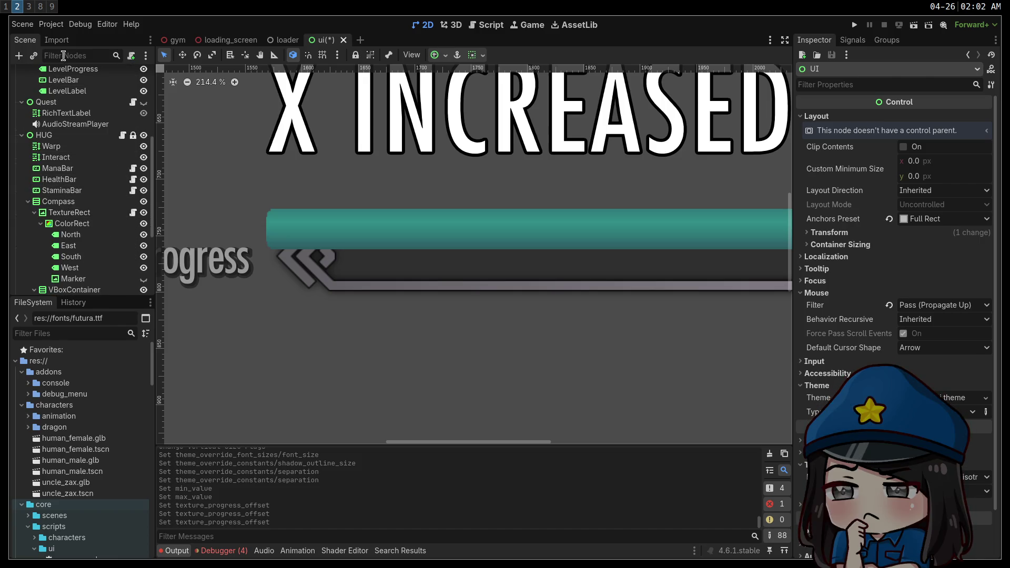
left_click(424, 237)
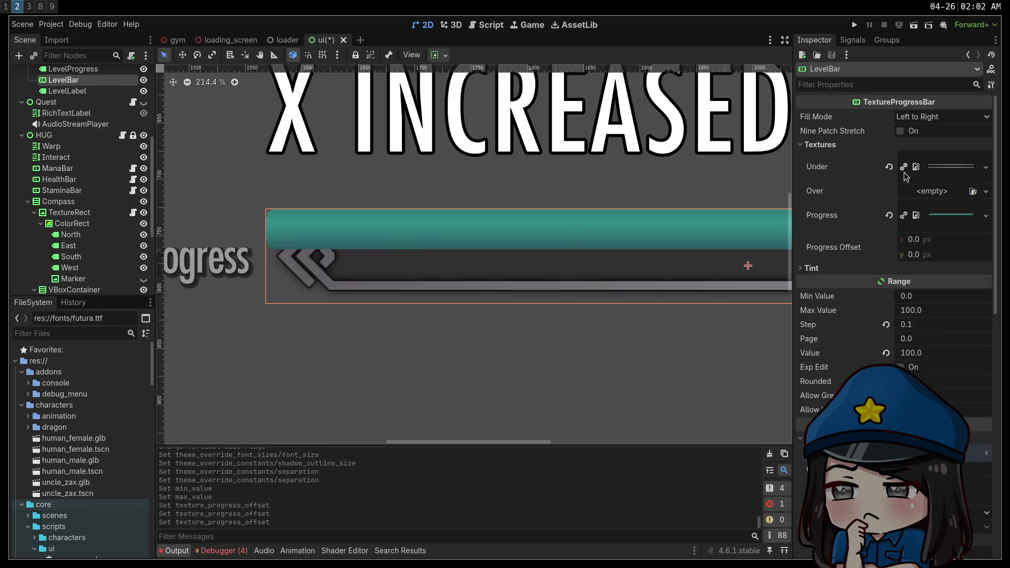
type("24")
key("Return")
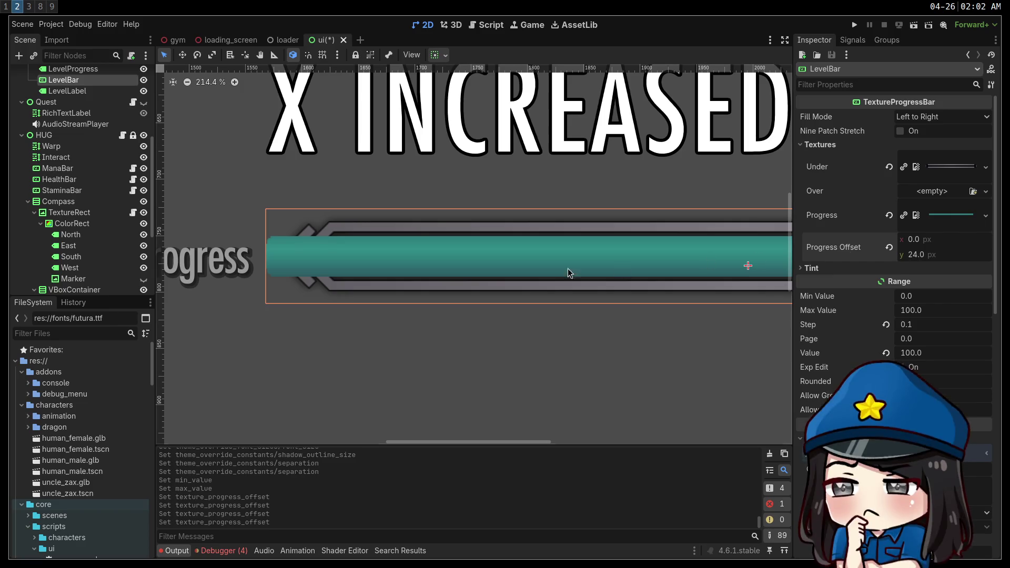
Step: Compute (856 − 726)/2 = 65 in the Node REPL beside the teal bar-bg.png sprite
key("super+8")
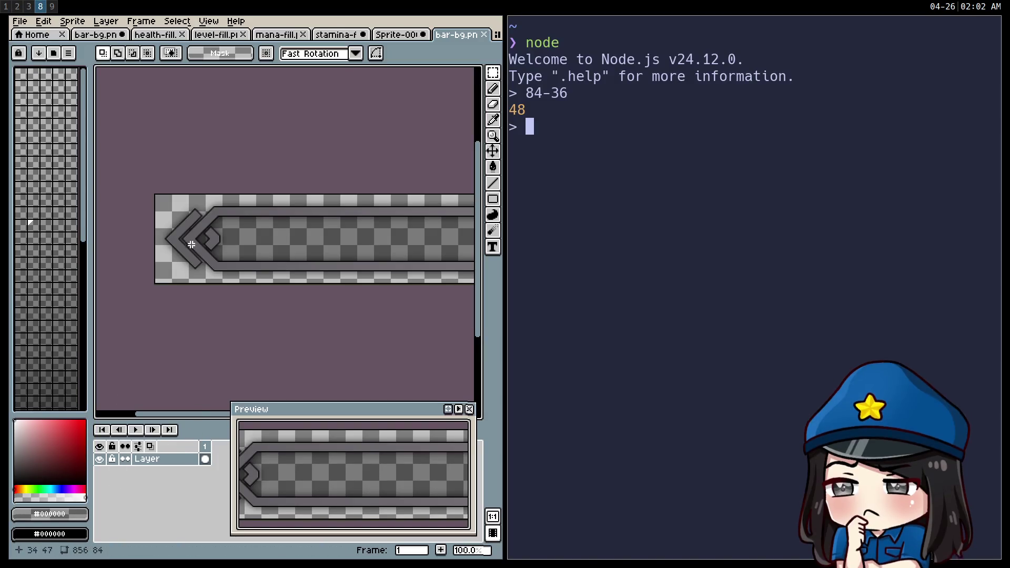
type("856-")
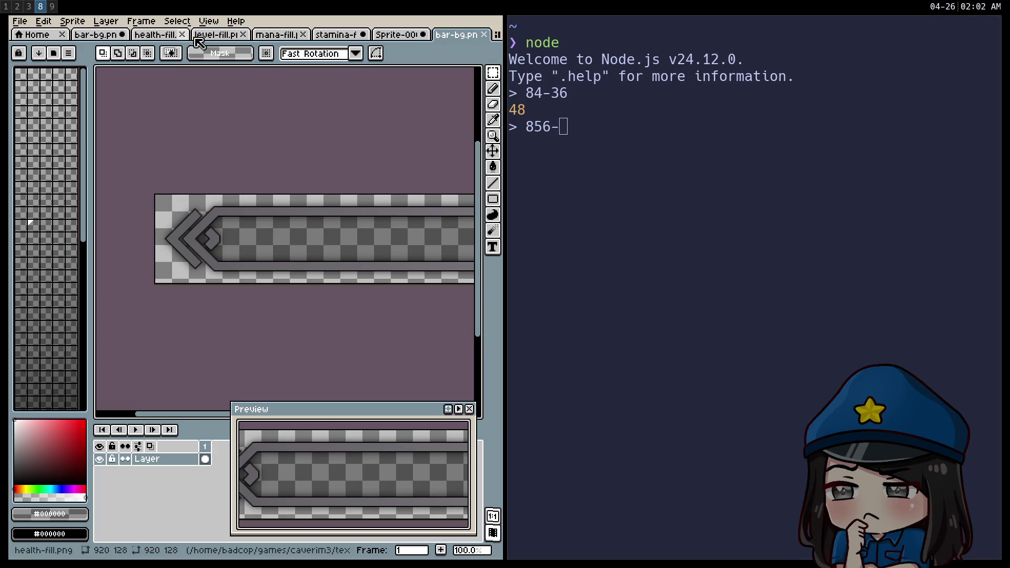
left_click(102, 37)
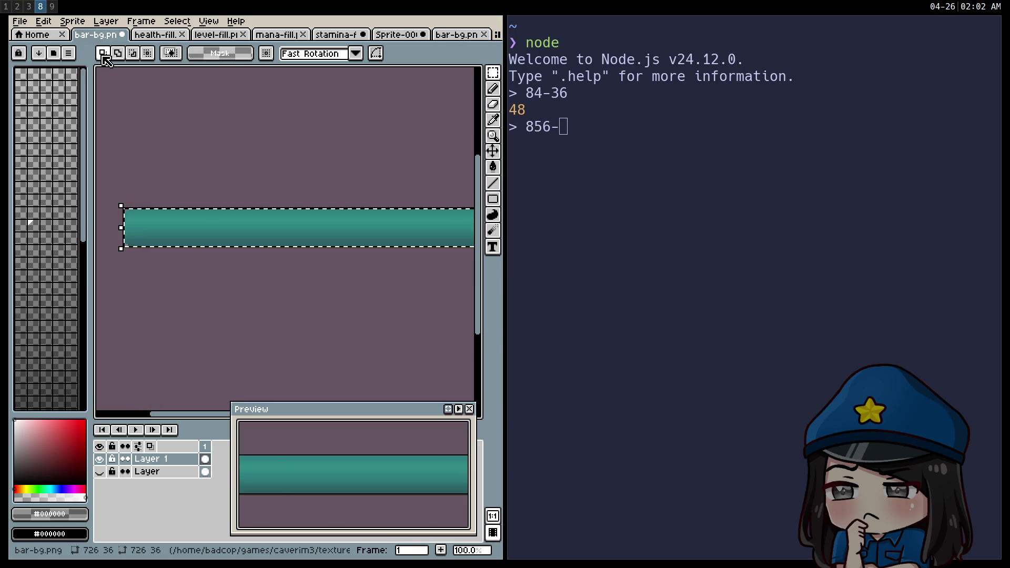
type("7")
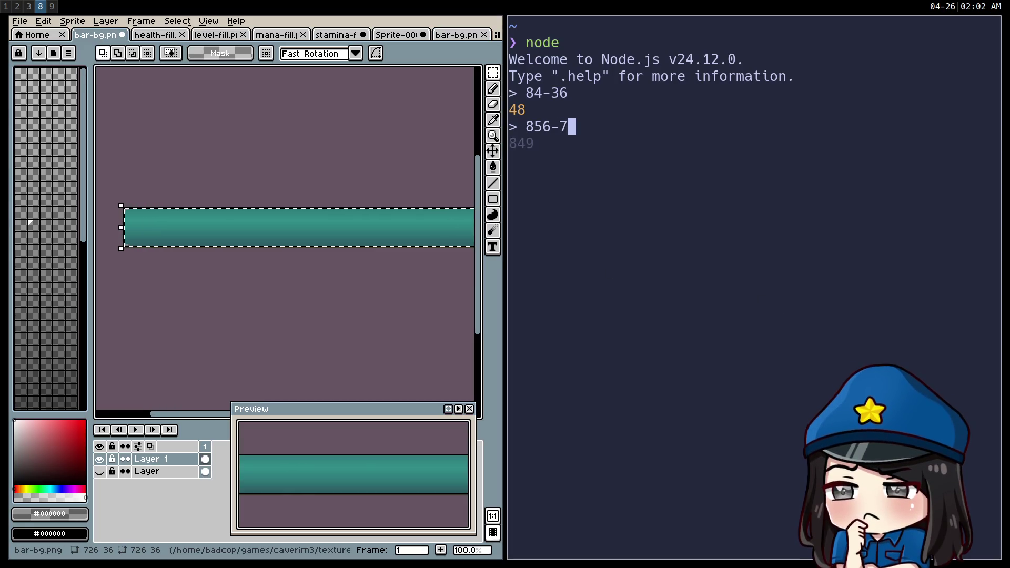
type("26)/2")
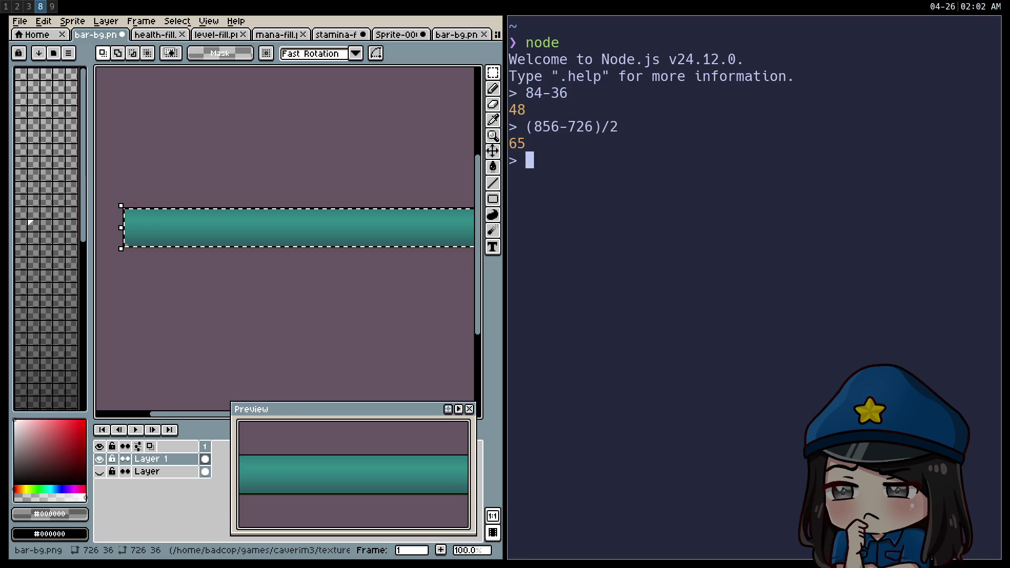
key("super+2")
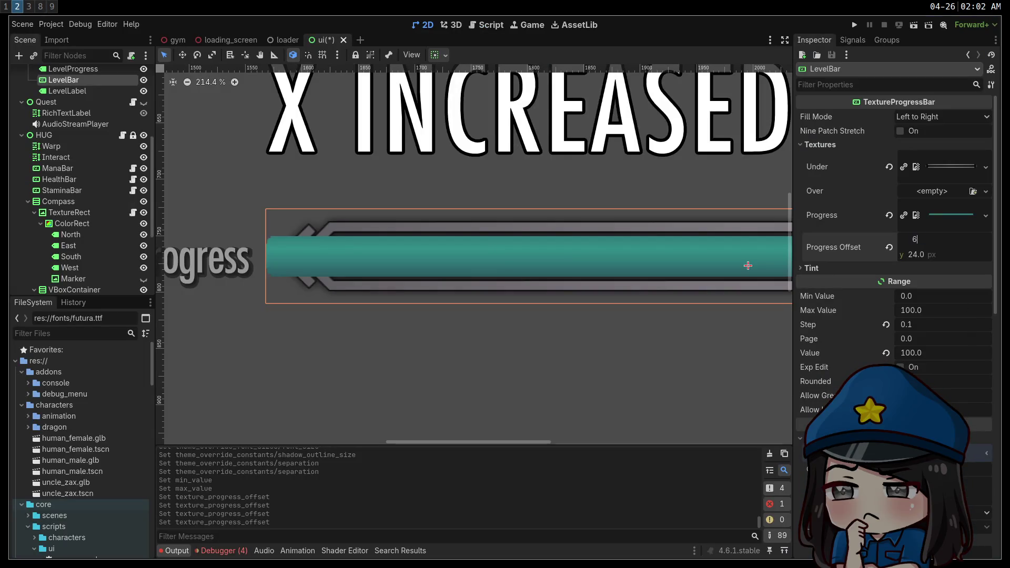
Step: Set LevelBar's Progress Offset x to 65 px
type("5")
key("Return")
scroll(381, 356, "down", 3)
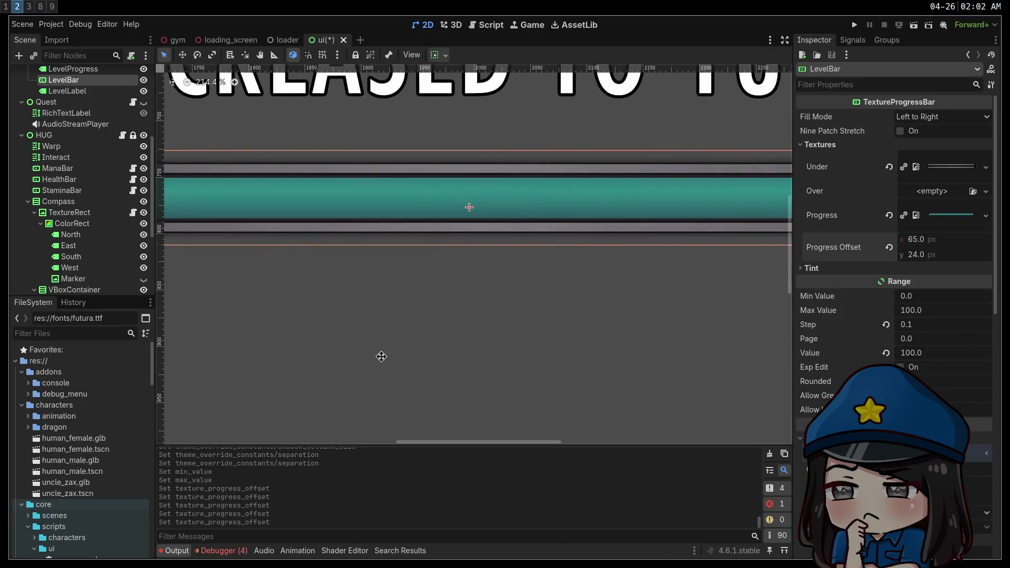
scroll(573, 291, "down", 3)
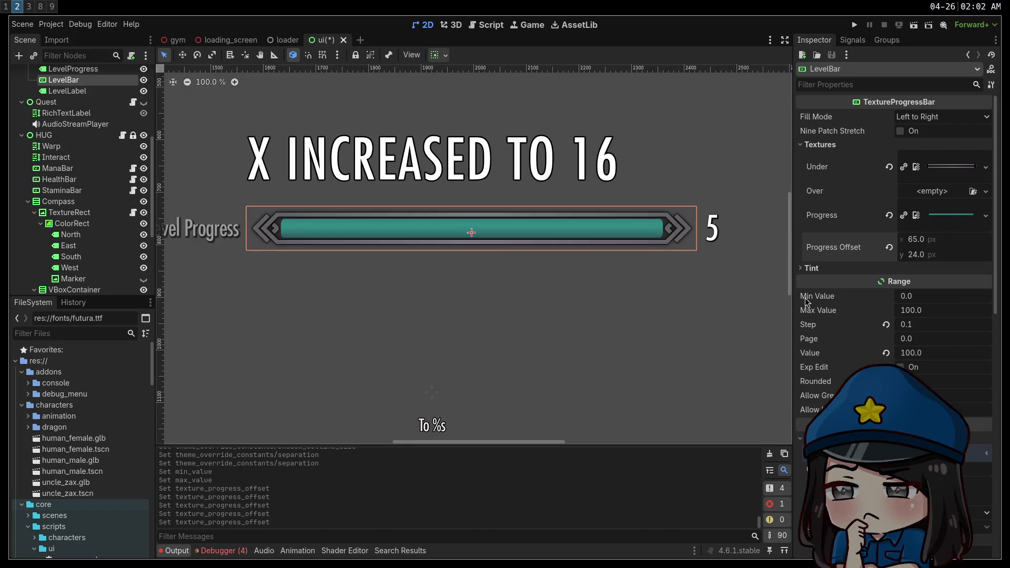
Step: Preview the fill by dragging Max Value and Value, then reset them to 100 and 0
left_click_drag(913, 314, 897, 314)
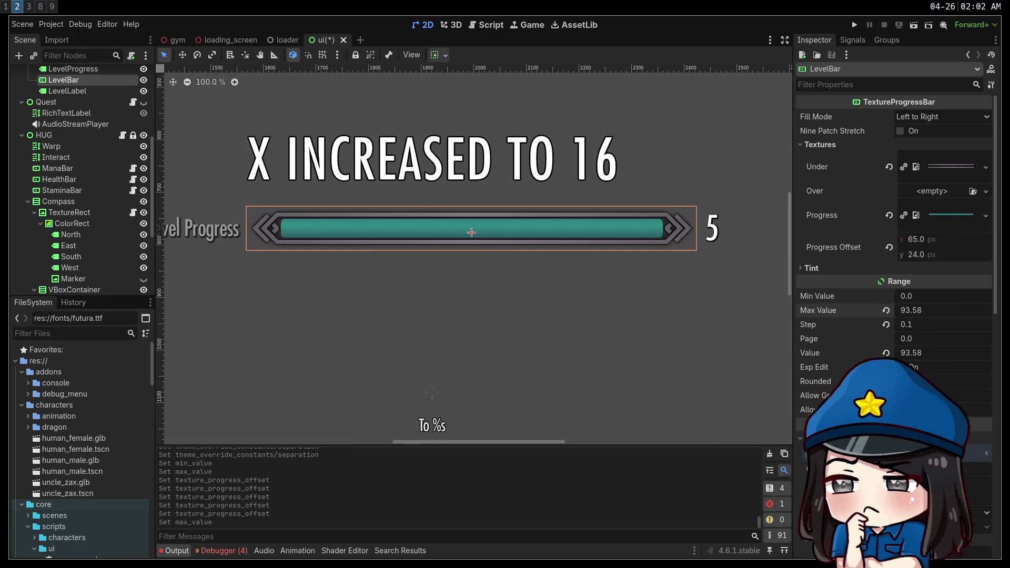
left_click(887, 311)
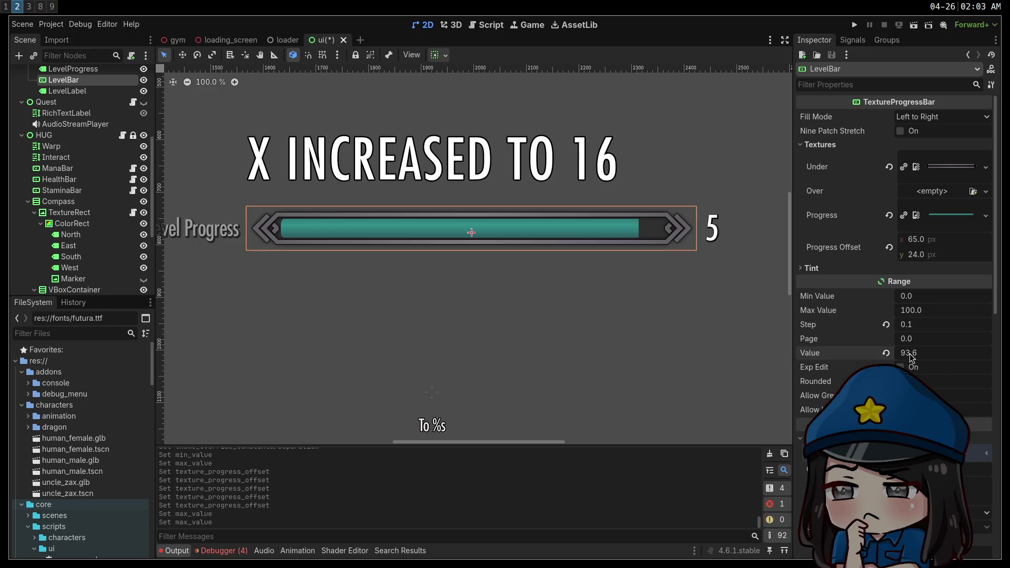
left_click_drag(915, 353, 876, 353)
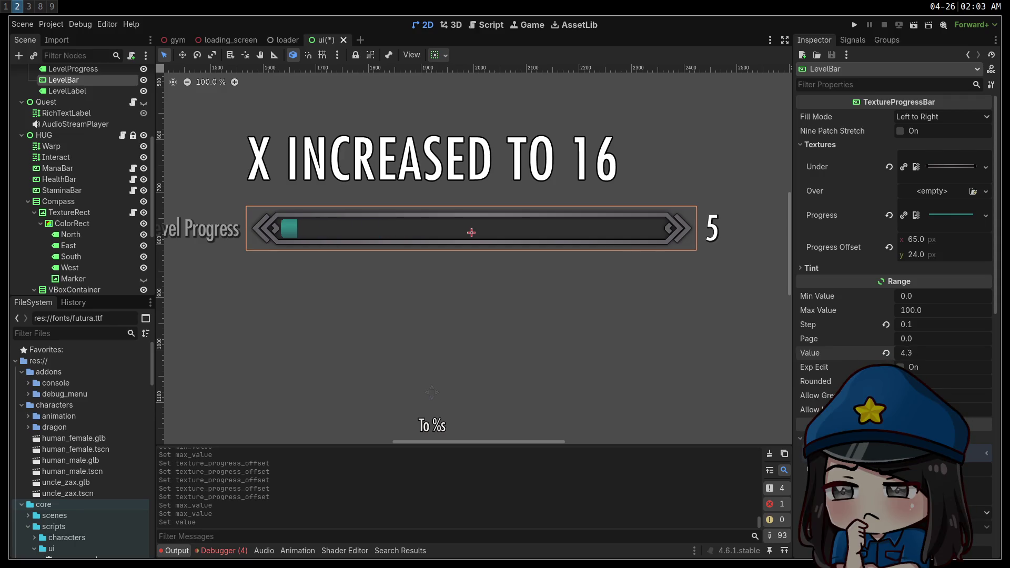
left_click(887, 354)
Step: Set LevelBar's value to 50 and try the Bilinear and Clockwise fill modes, previewing the fill
type("0")
key("Return")
left_click(912, 115)
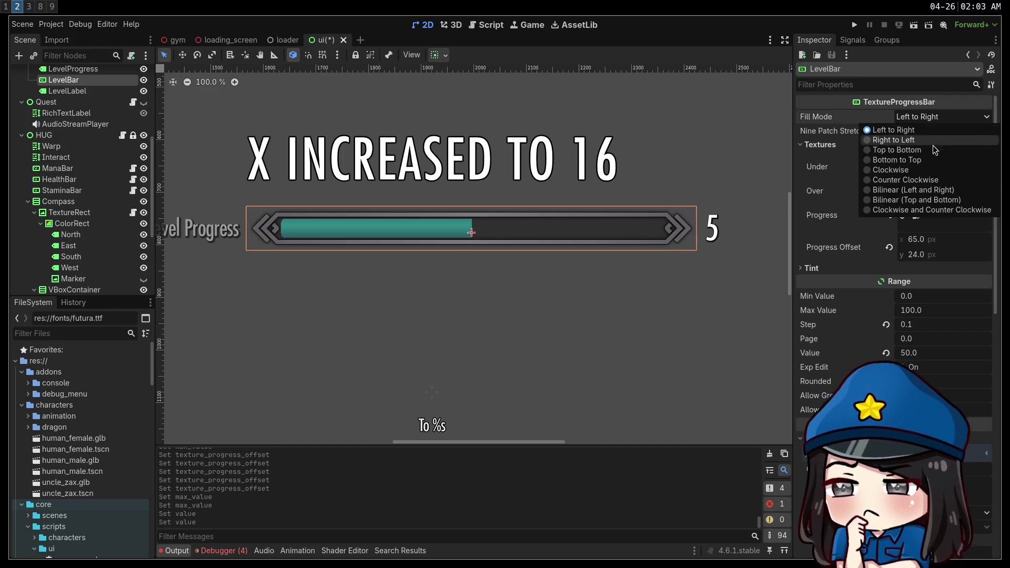
left_click(930, 198)
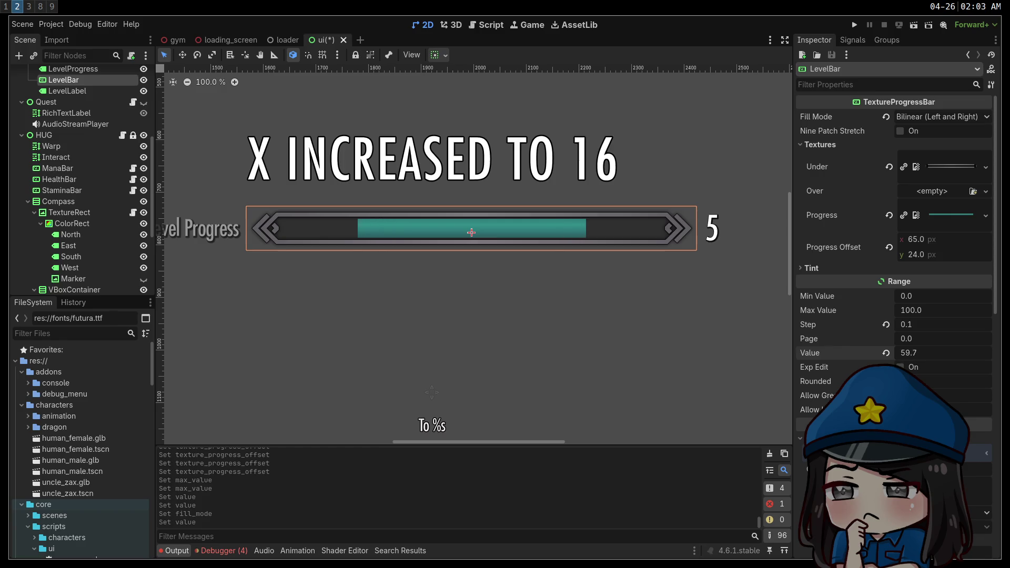
left_click(931, 120)
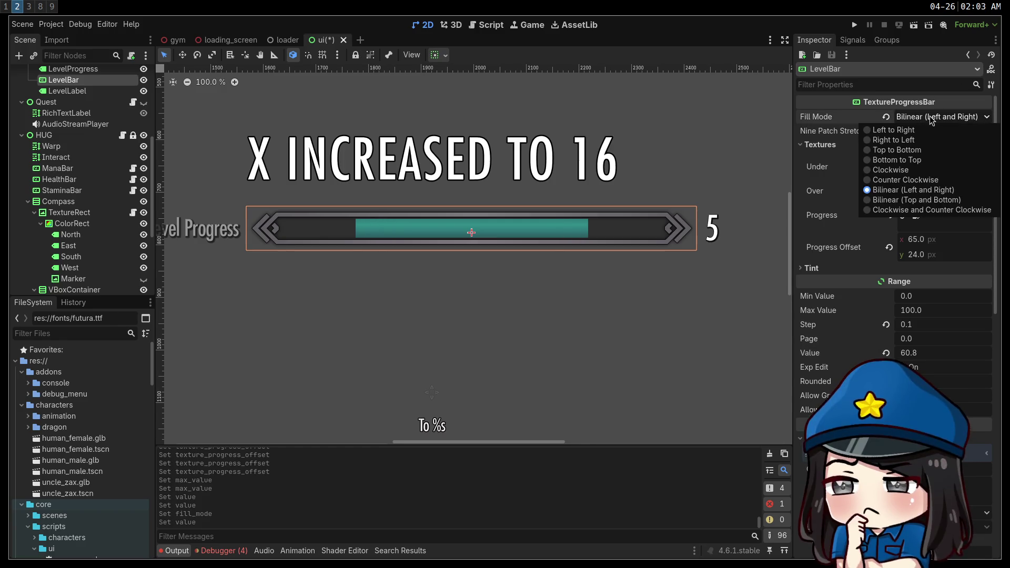
left_click(905, 170)
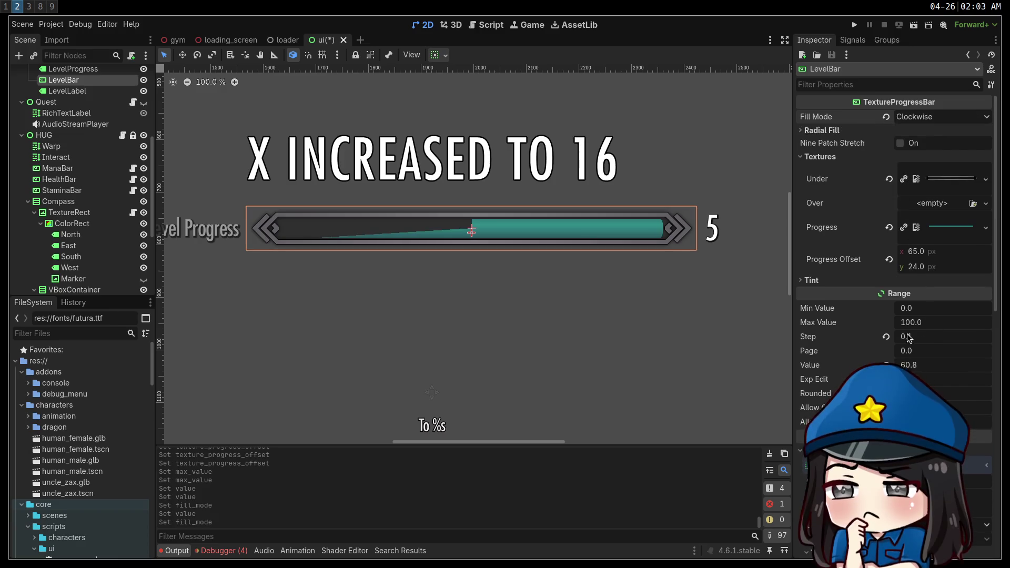
left_click_drag(916, 371, 873, 371)
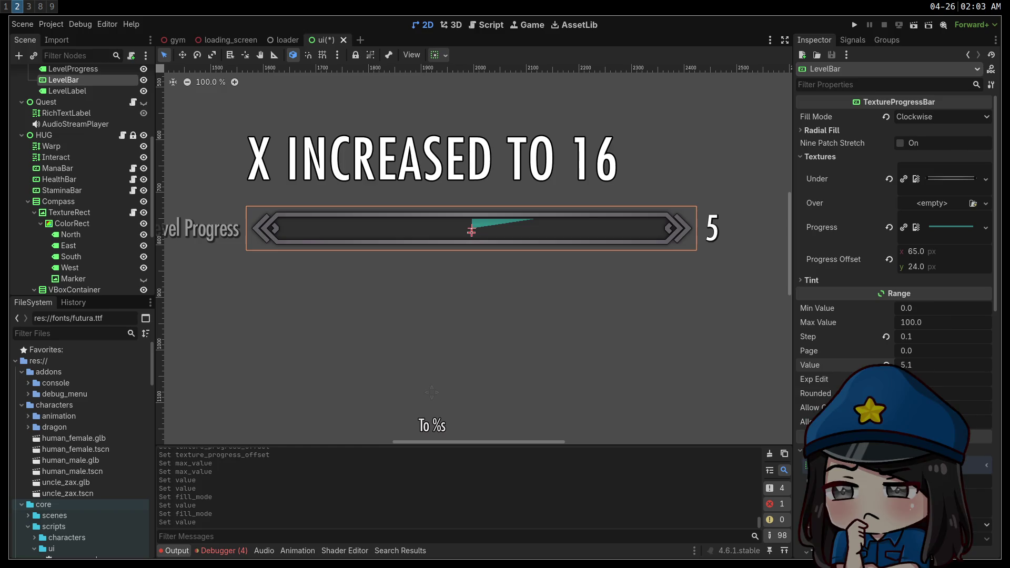
left_click(887, 365)
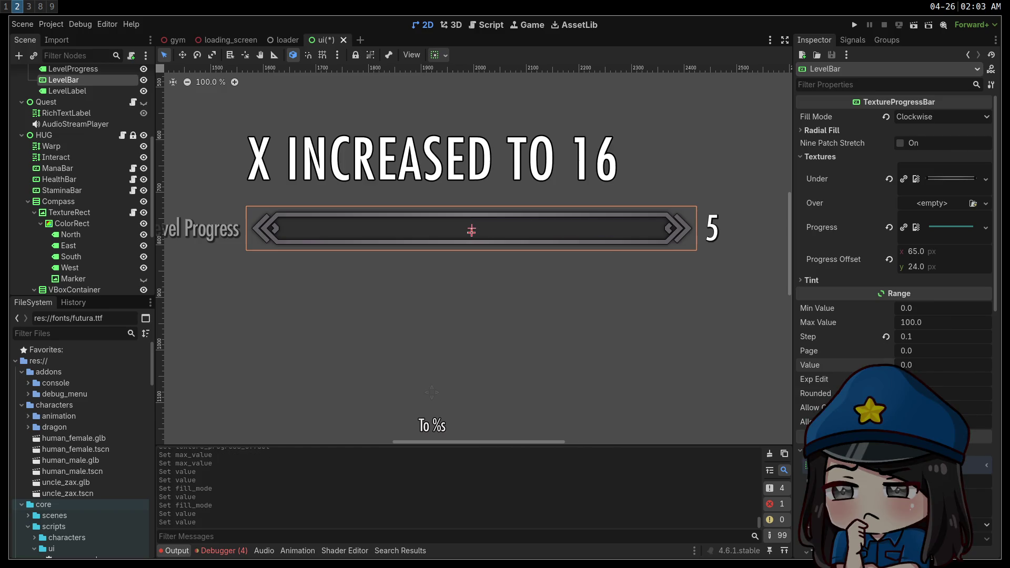
Step: Return the fill mode to Left to Right with value 50, then select the UI root
left_click(923, 117)
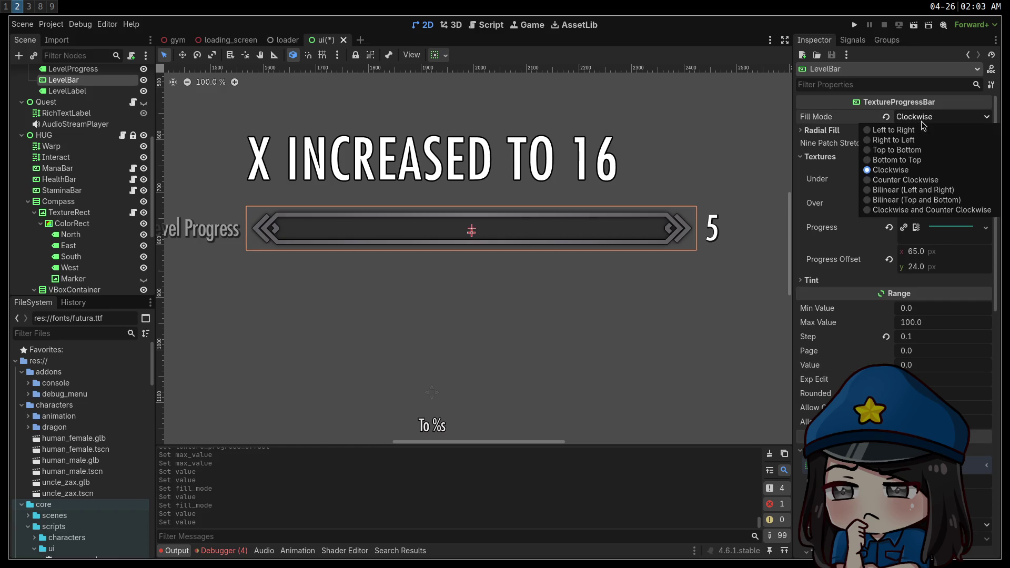
left_click(895, 131)
left_click_drag(911, 352, 911, 354)
type("0")
key("Return")
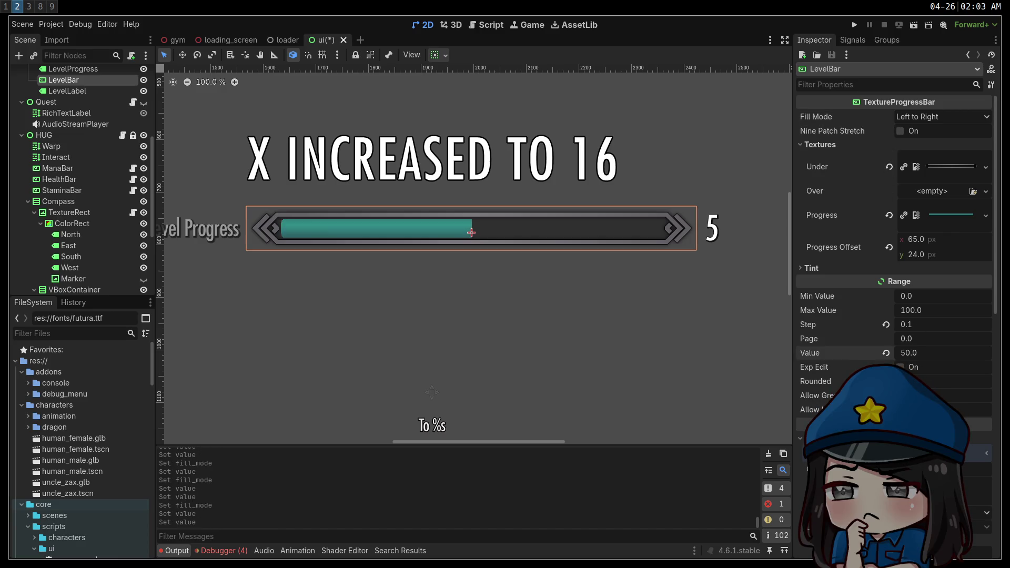
left_click(555, 311)
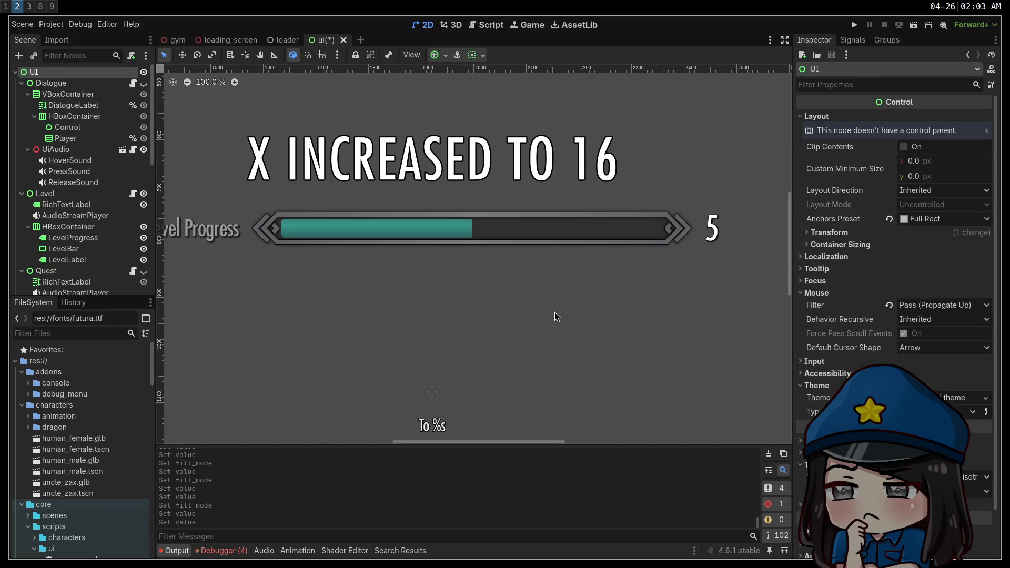
Step: Save the ui scene and bring up health-fill.png full-screen in Aseprite
key("ctrl+s")
left_click(39, 7)
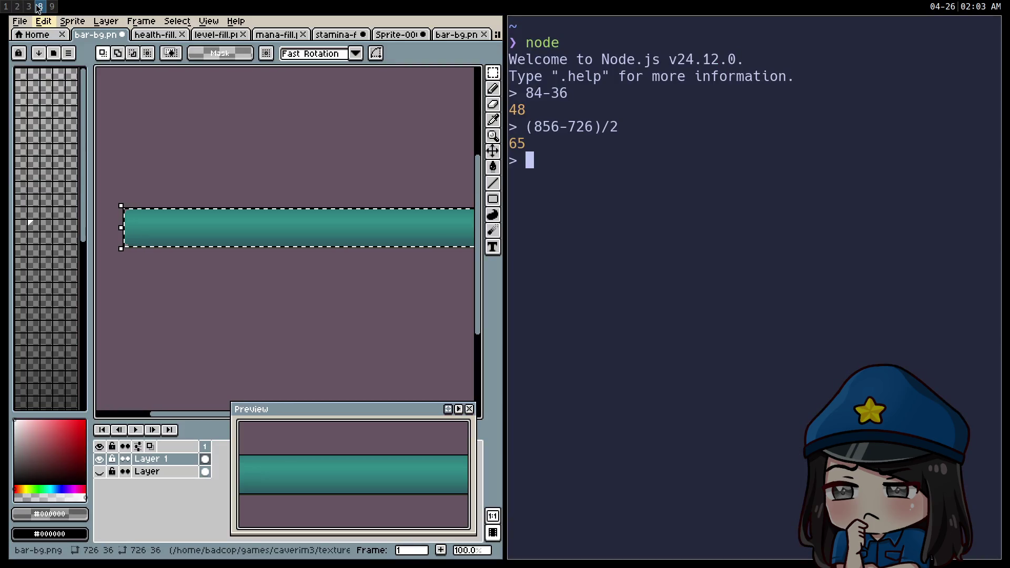
left_click(168, 35)
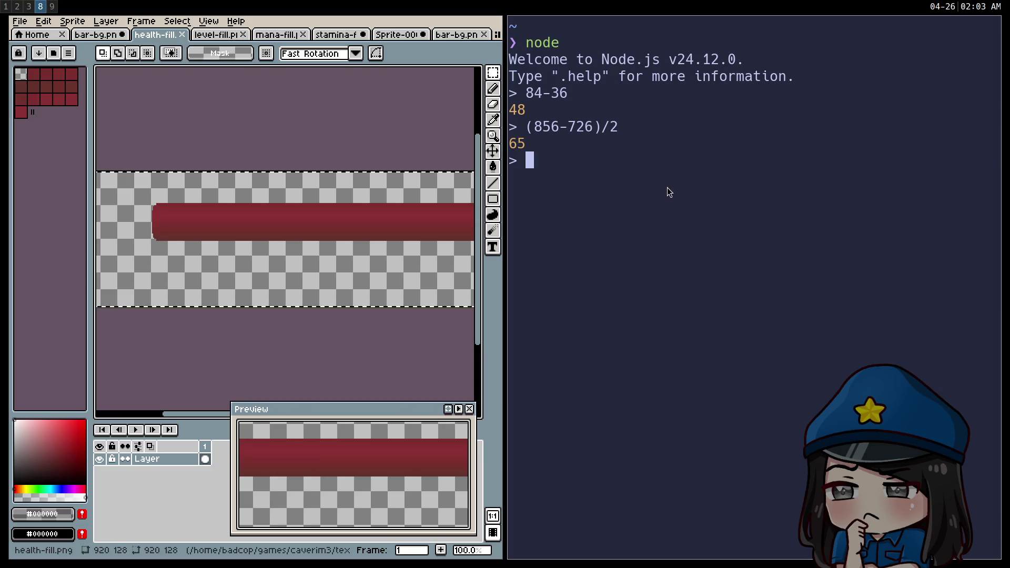
key("super+f")
Step: Trim health-fill.png down to the red bar and save it
left_click(43, 21)
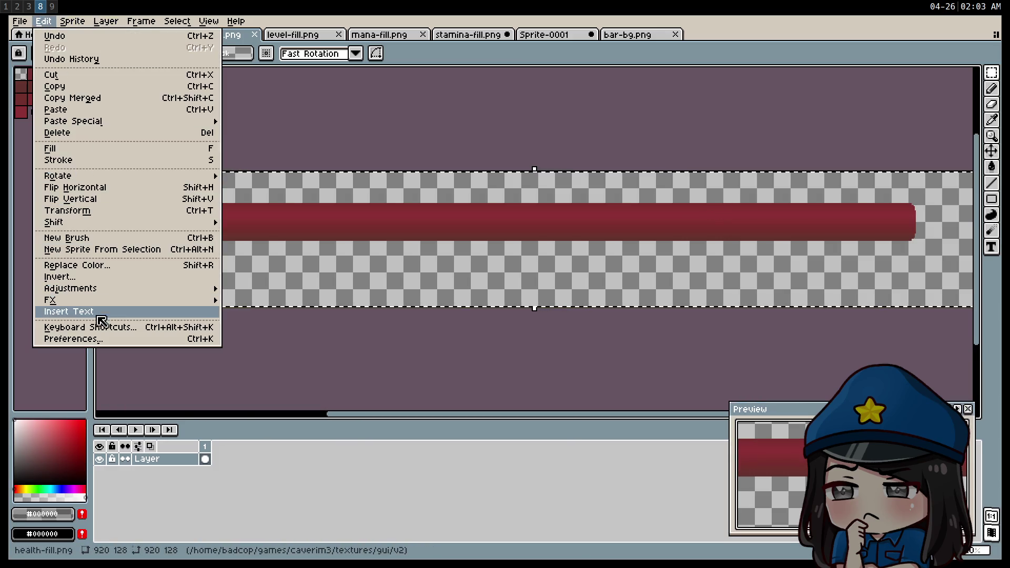
mouse_move(72, 21)
left_click(103, 126)
key("ctrl+d")
key("ctrl+s")
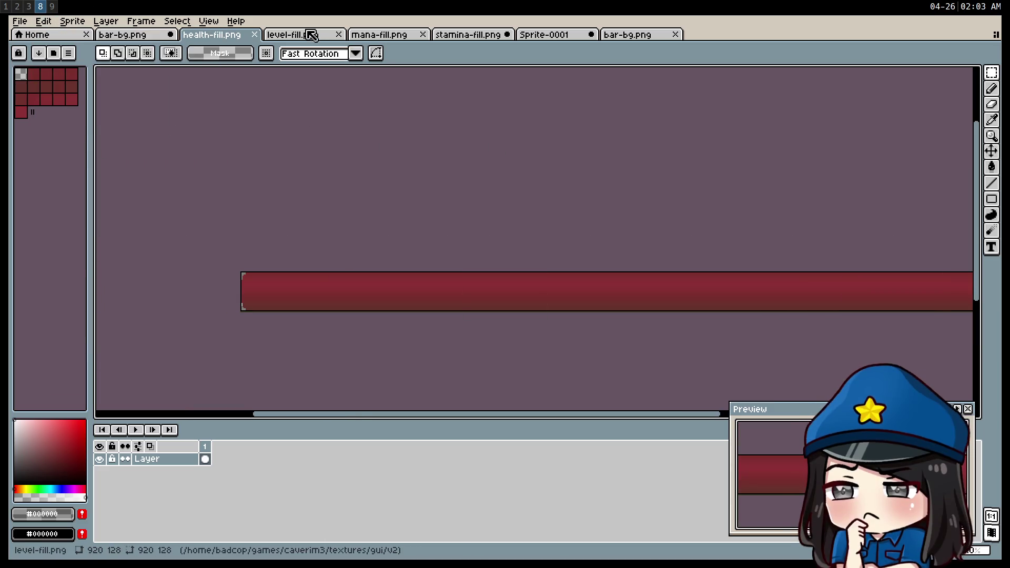
Step: Trim mana-fill.png down to the blue bar and save it
left_click(399, 35)
left_click(43, 21)
mouse_move(72, 21)
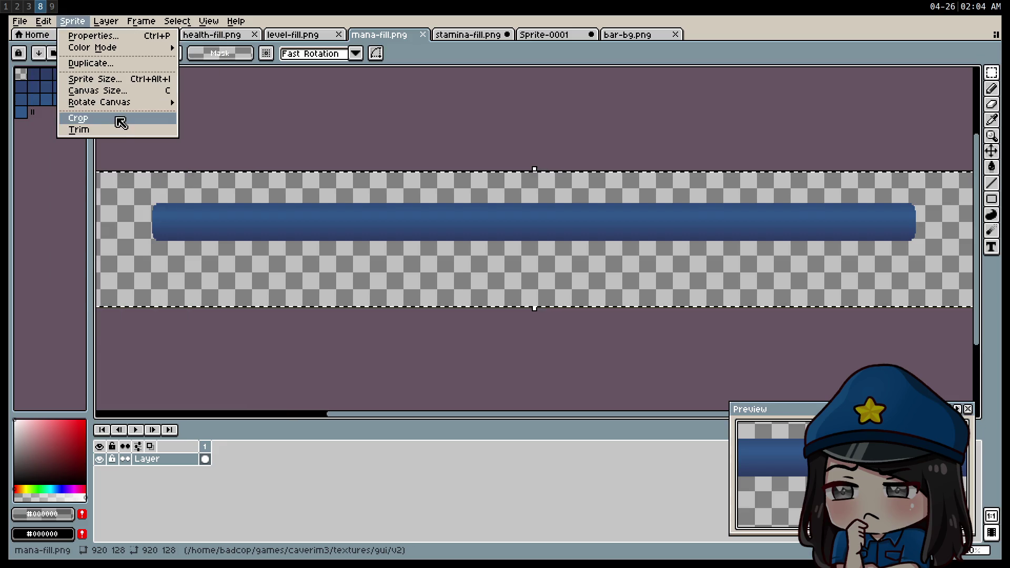
left_click(106, 129)
key("ctrl+d")
key("ctrl+s")
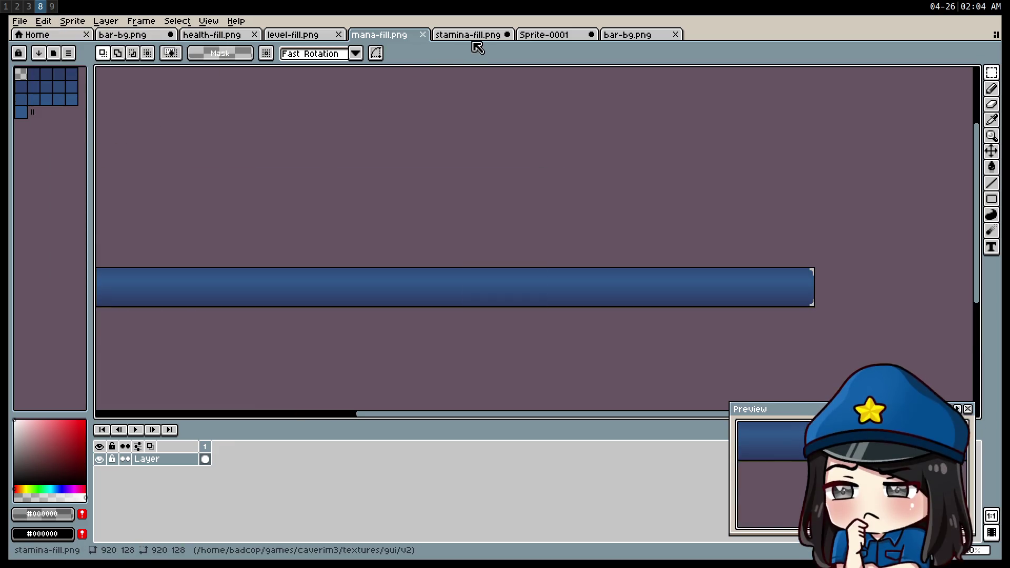
Step: Bring up stamina-fill.png, cancelling an accidental close so it stays open
left_click(468, 34)
left_click(43, 21)
left_click(509, 126)
scroll(490, 145, "down", 2)
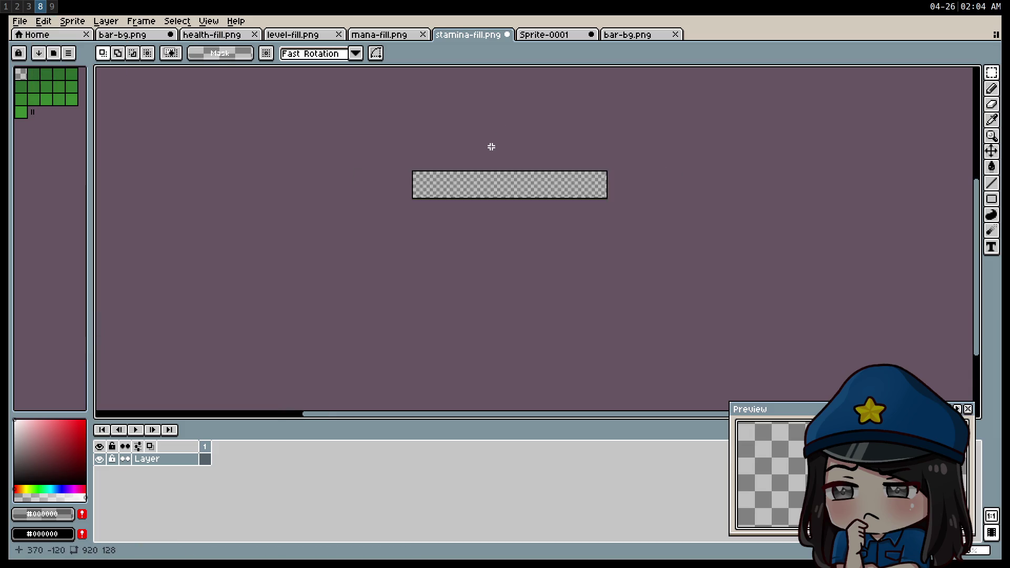
scroll(491, 146, "up", 3)
scroll(300, 76, "down", 1)
left_click(508, 35)
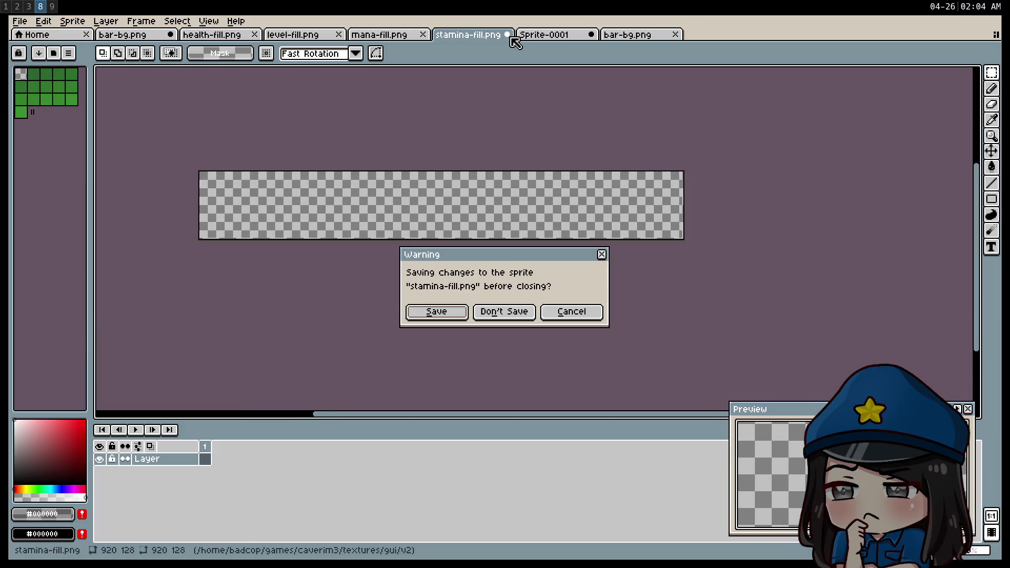
left_click(571, 312)
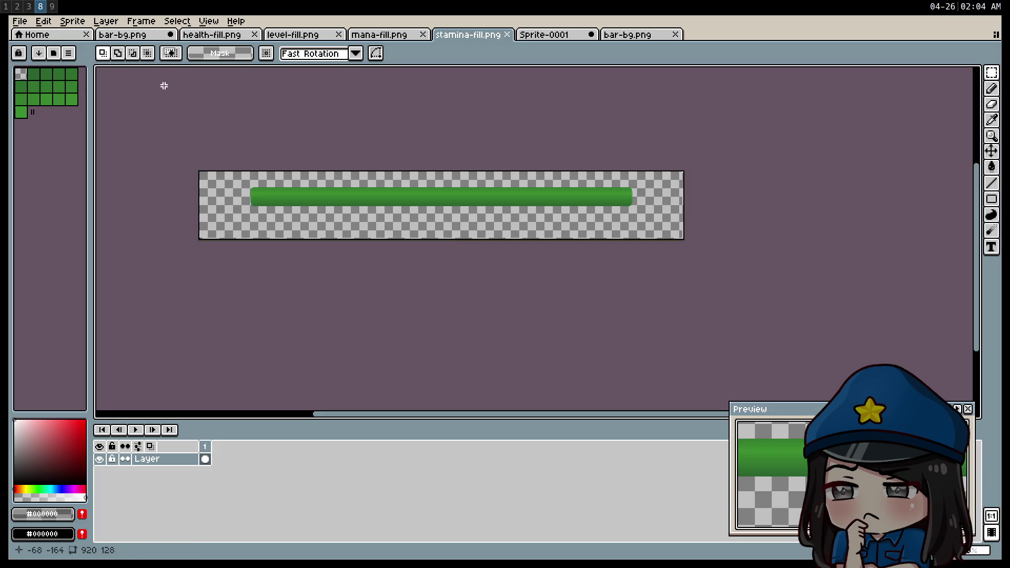
Step: Trim stamina-fill.png to the 726×36 green bar and save it
left_click(72, 21)
left_click(93, 130)
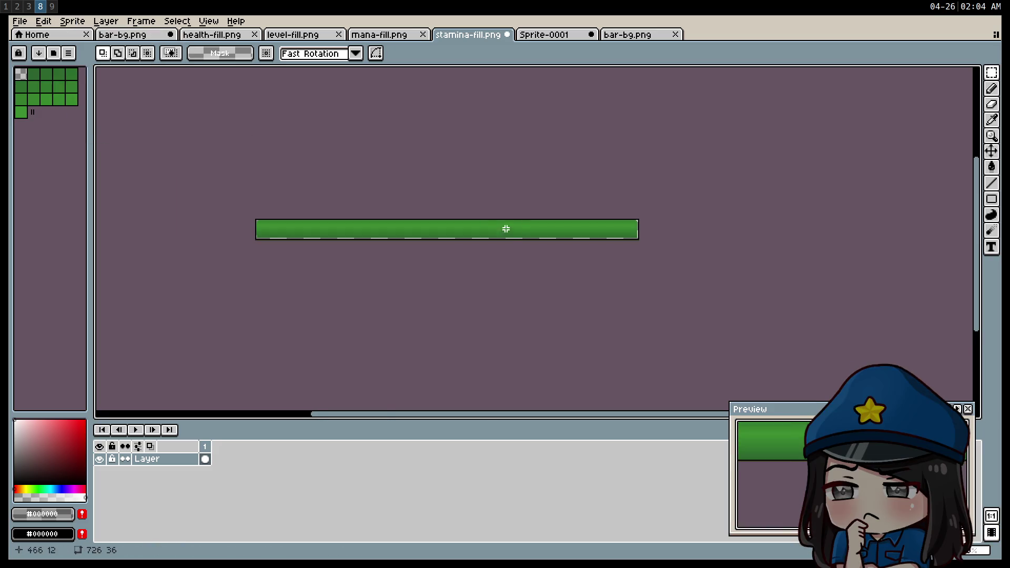
scroll(500, 223, "up", 2)
scroll(479, 235, "down", 1)
left_click_drag(478, 234, 683, 277)
key("ctrl+s")
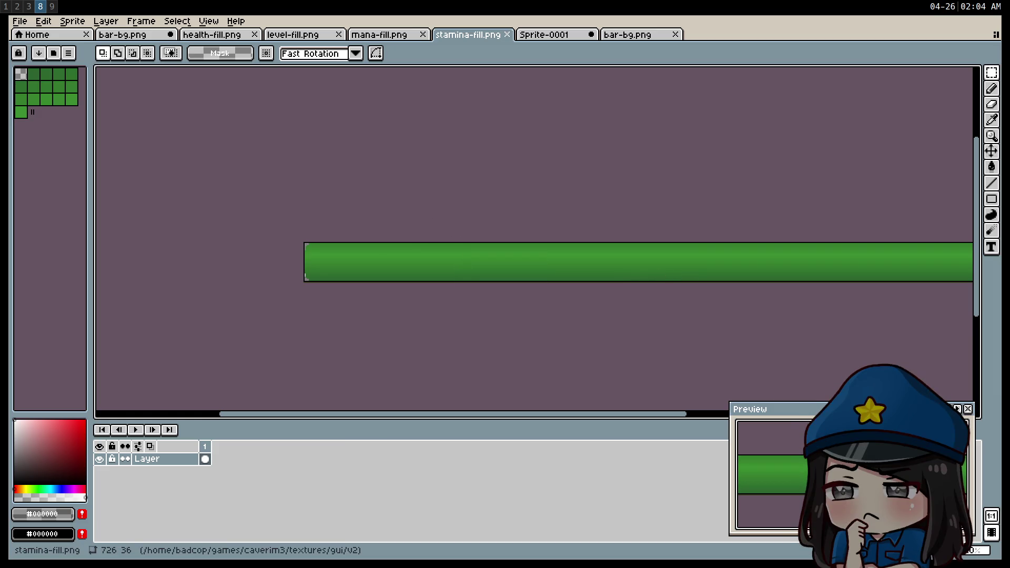
key("super+2")
scroll(572, 196, "left", 5)
scroll(553, 374, "up", 5)
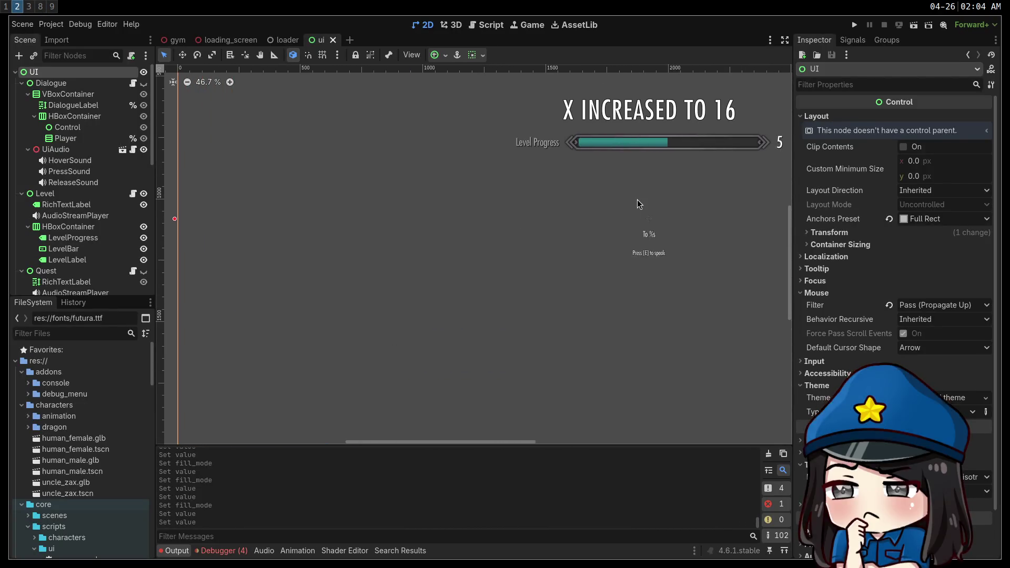
Step: Set ManaBar's Progress Offset to 65, 24
left_click(643, 144)
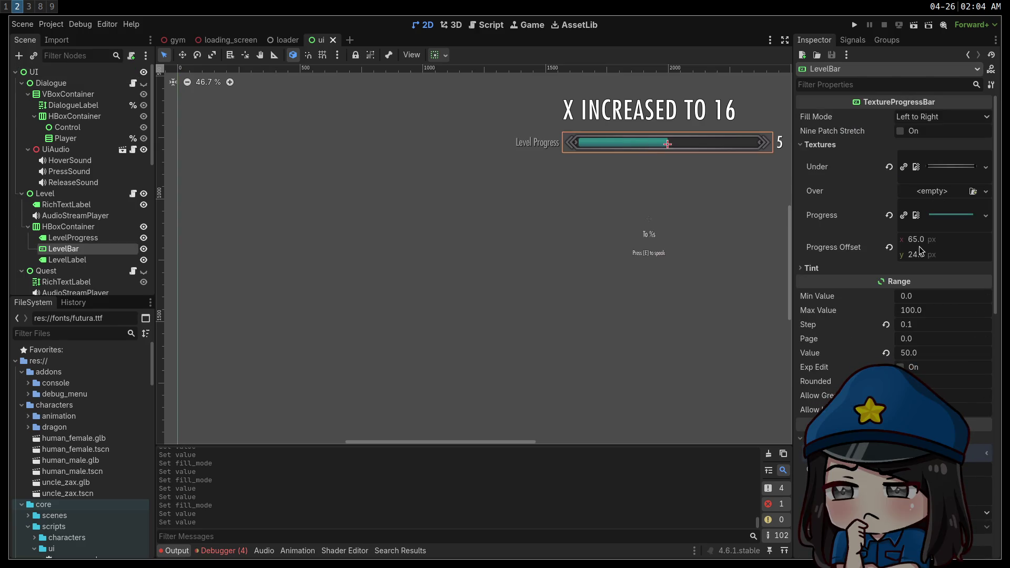
scroll(462, 236, "down", 8)
scroll(343, 260, "left", 2)
left_click(343, 259)
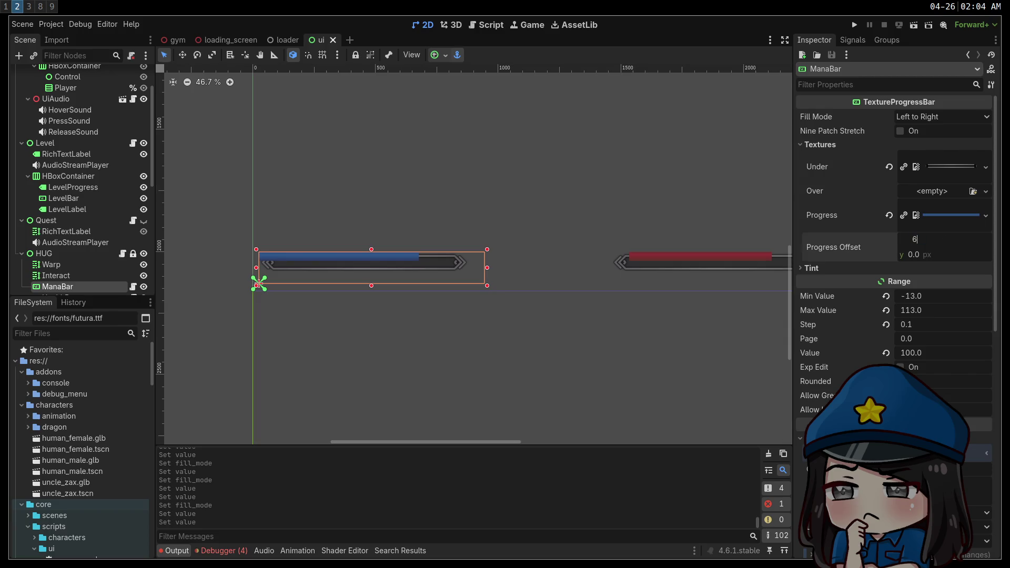
type("5")
key("Tab")
type("24")
key("Return")
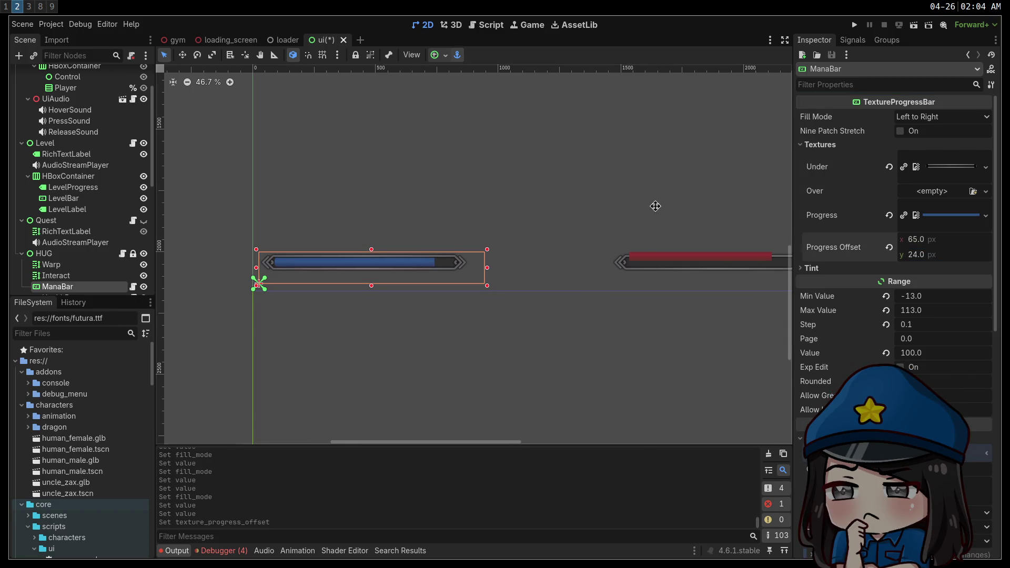
Step: Set HealthBar's Progress Offset x to 65 px
scroll(656, 206, "right", 5)
left_click(530, 288)
left_click(914, 240)
type("65")
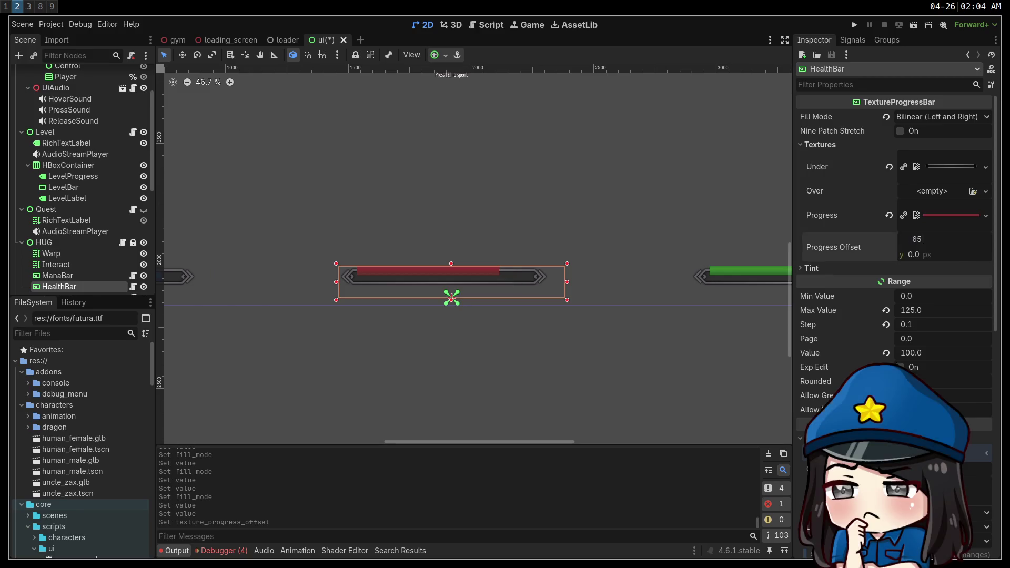
left_click(628, 198)
Step: Set StaminaBar's Progress Offset to 65, 24
scroll(628, 198, "right", 5)
left_click(589, 283)
left_click(920, 239)
type("65")
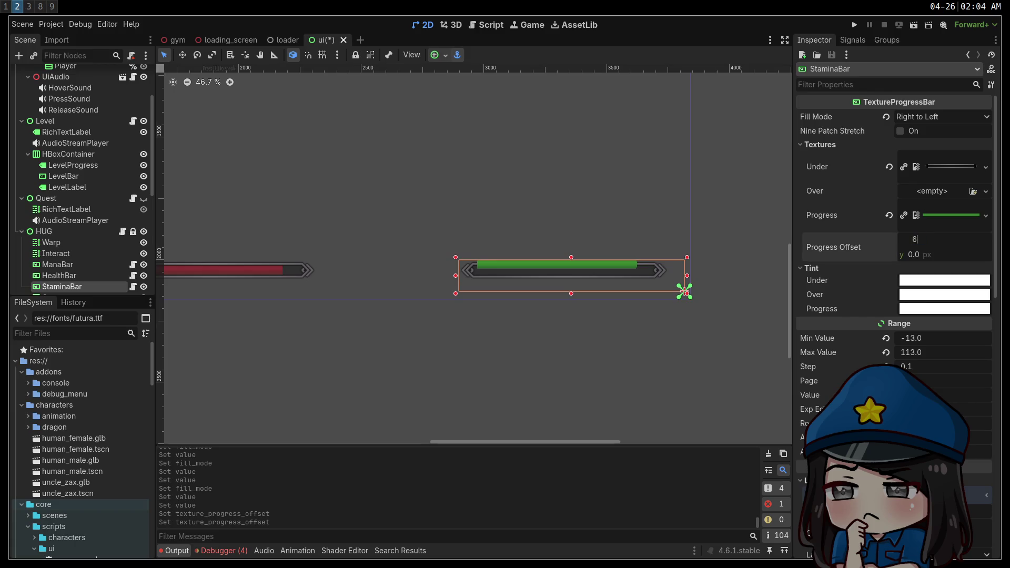
key("Tab")
type("24")
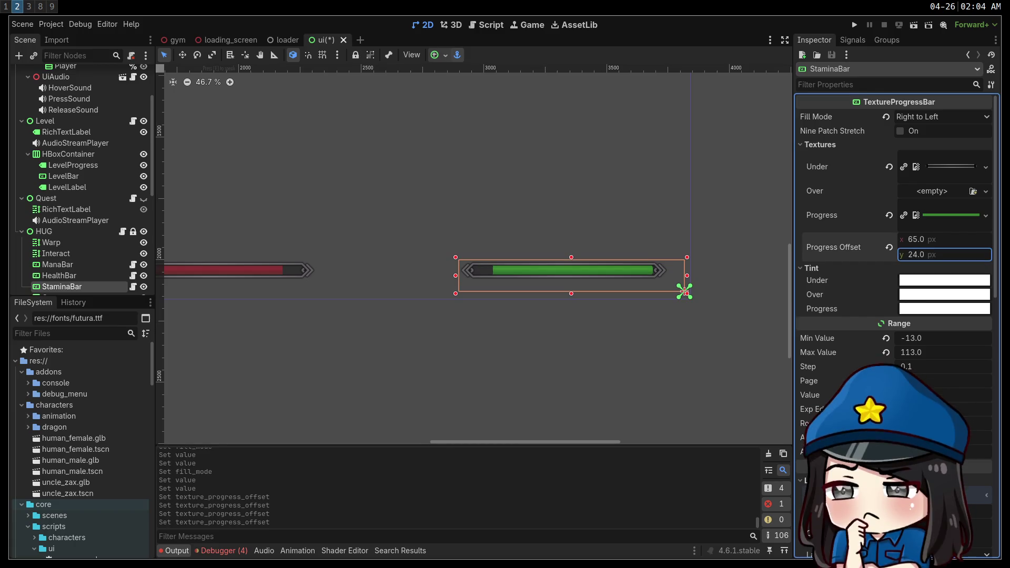
key("Return")
left_click(499, 293)
Step: Select the enemy health bar node before heading to Aseprite
scroll(691, 247, "left", 5)
scroll(691, 248, "up", 1)
scroll(691, 248, "up", 6)
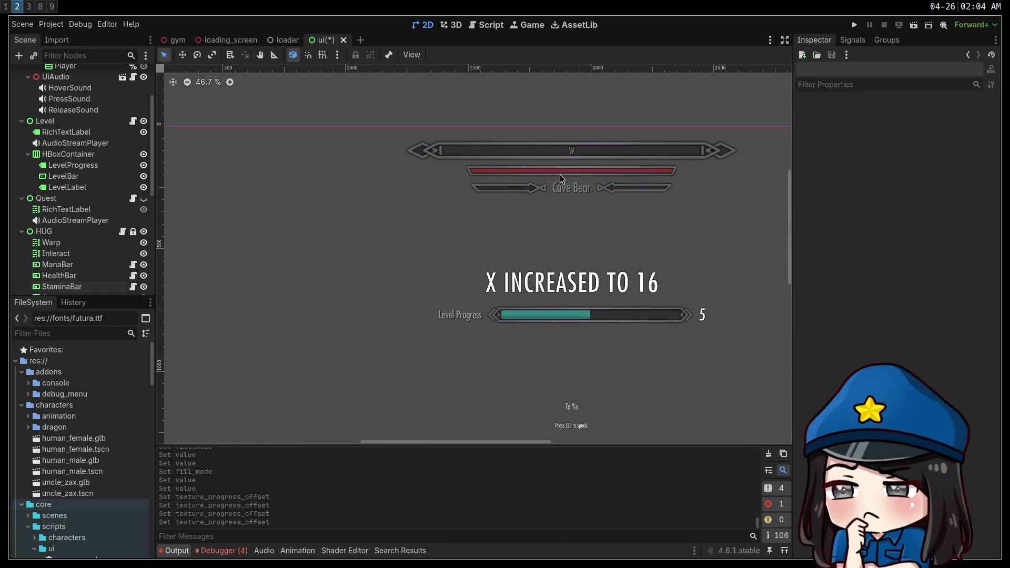
left_click(559, 178)
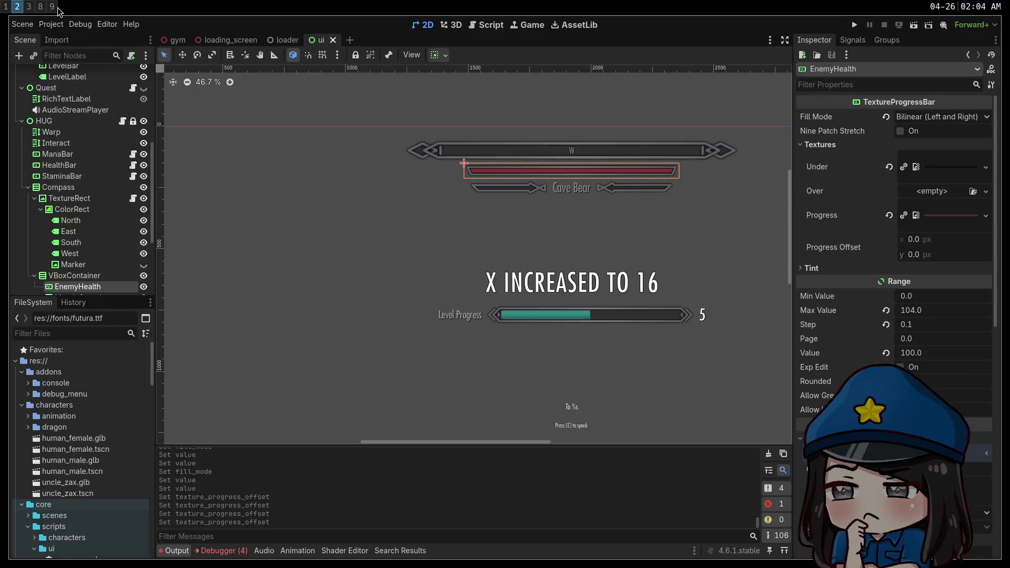
left_click(40, 7)
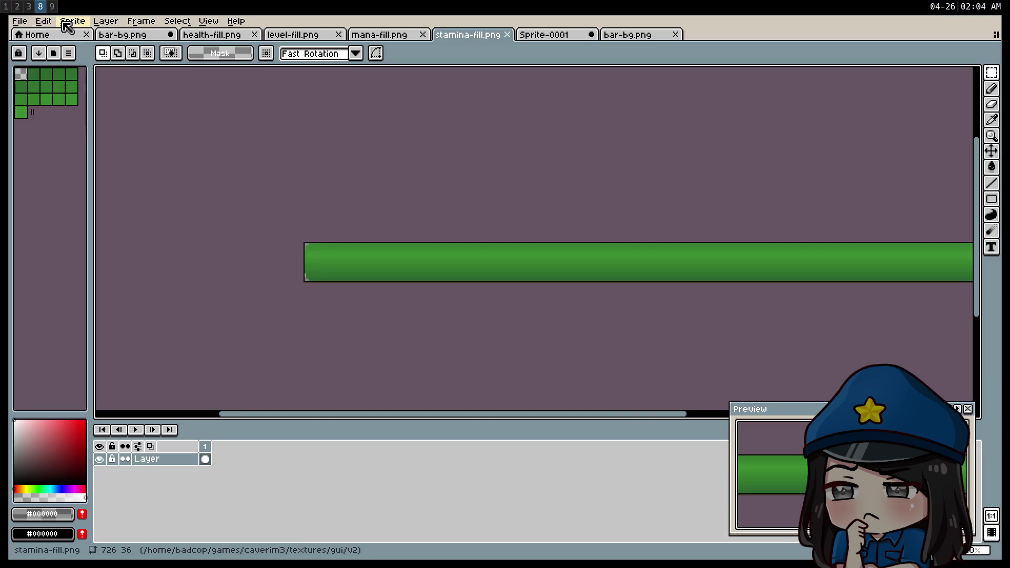
Step: Open enemy-fill.png and enemy-healthbar.png in Aseprite with a terminal tiled alongside
left_click(19, 21)
left_click(47, 47)
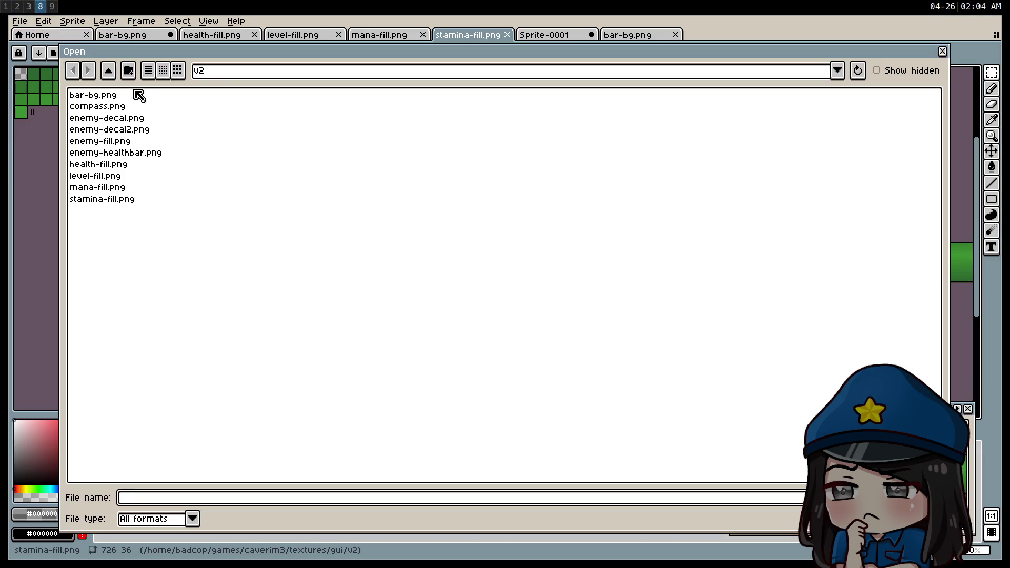
double_click(125, 142)
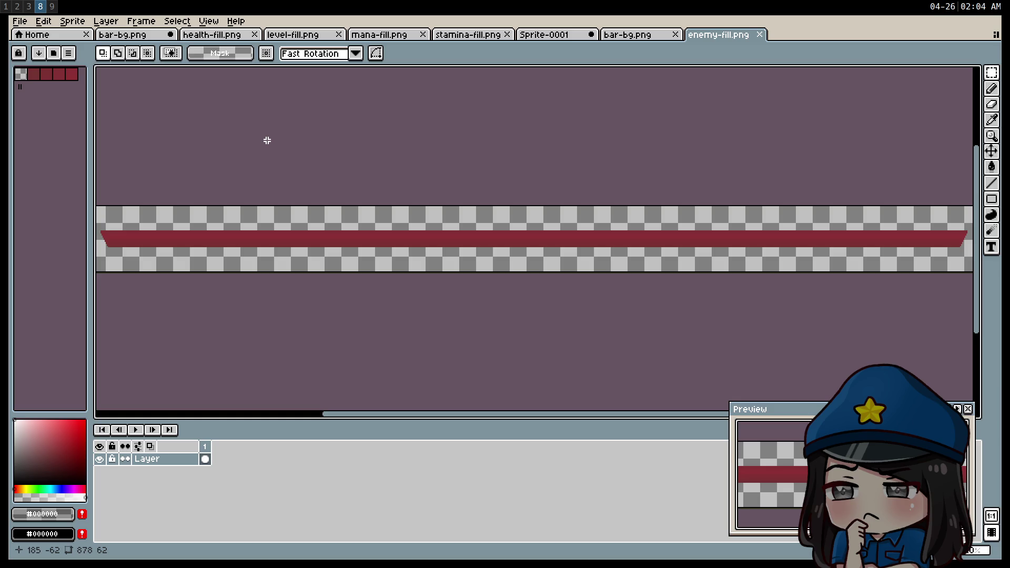
key("super+Return")
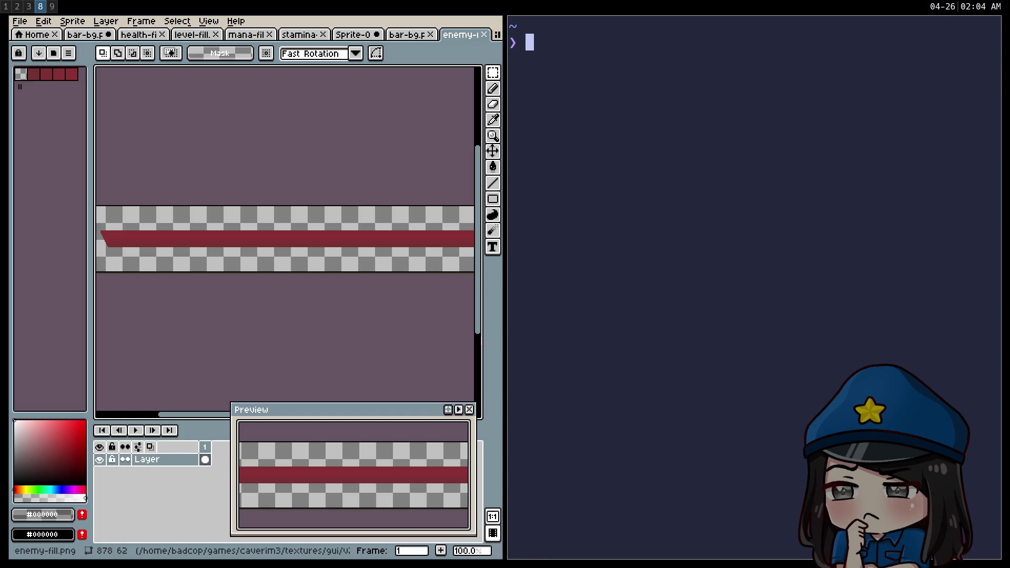
left_click(20, 21)
left_click(25, 42)
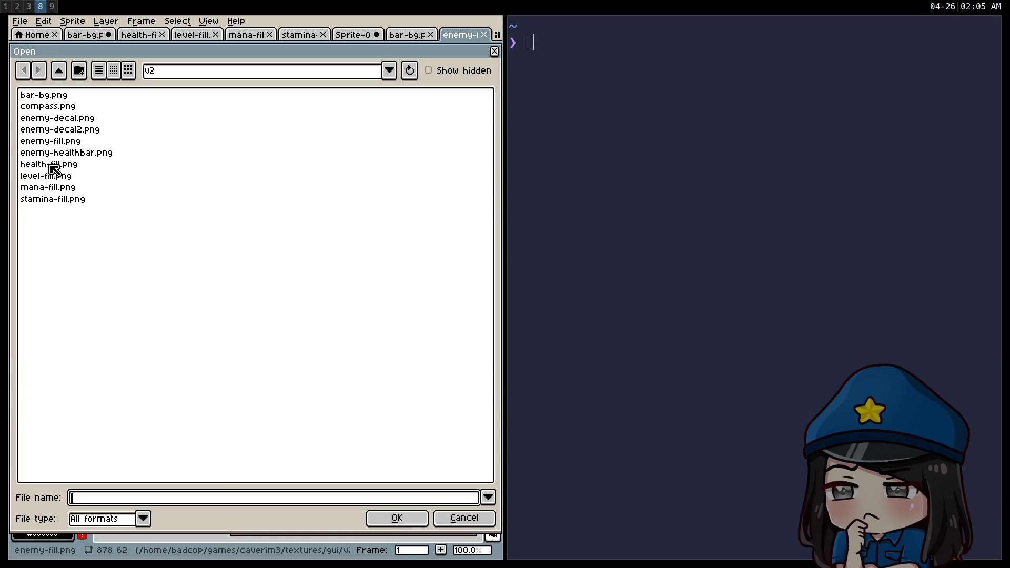
double_click(63, 152)
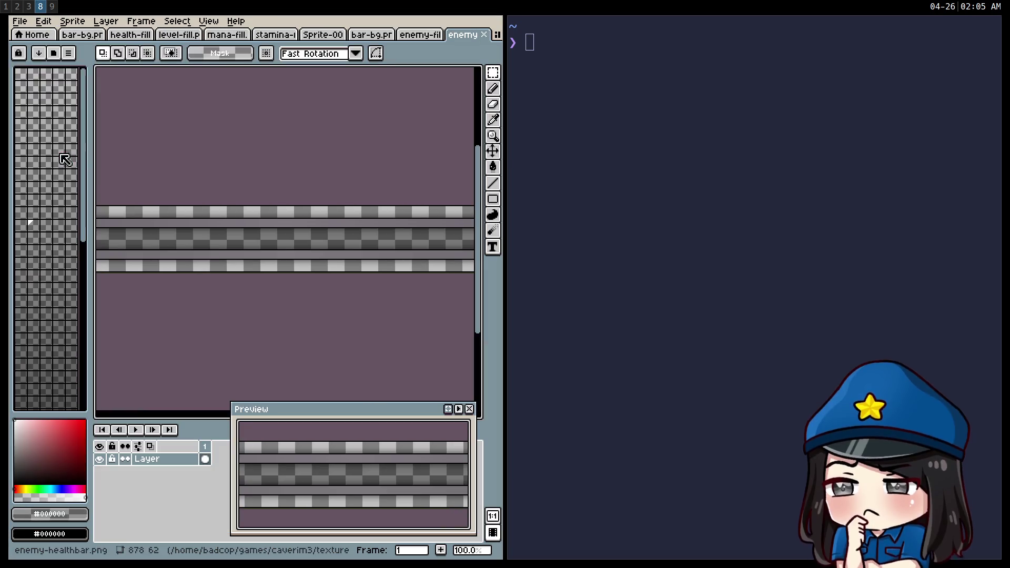
Step: Start the Node.js REPL and trim enemy-fill.png down to its red bar
type("node")
key("Return")
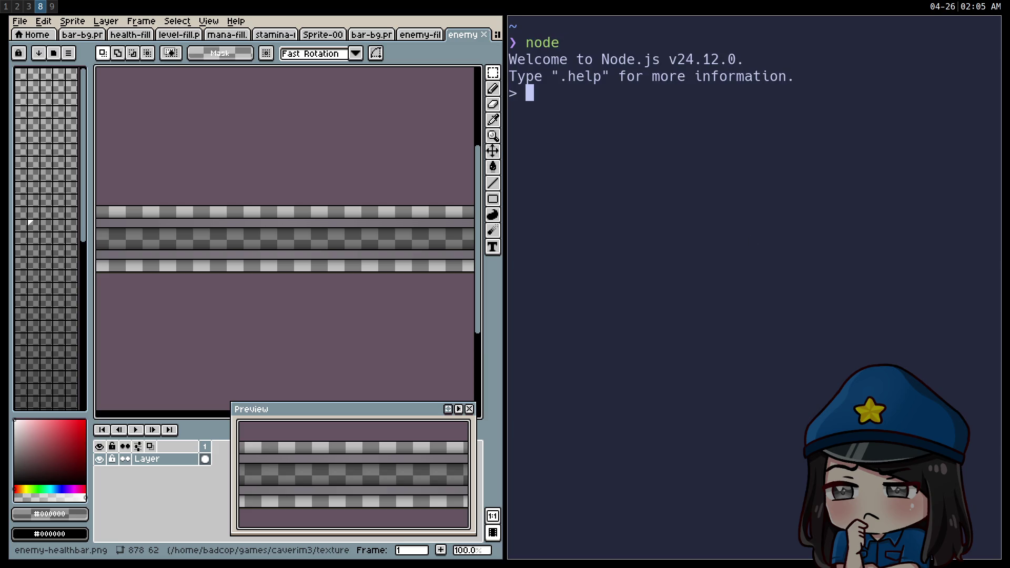
left_click(419, 35)
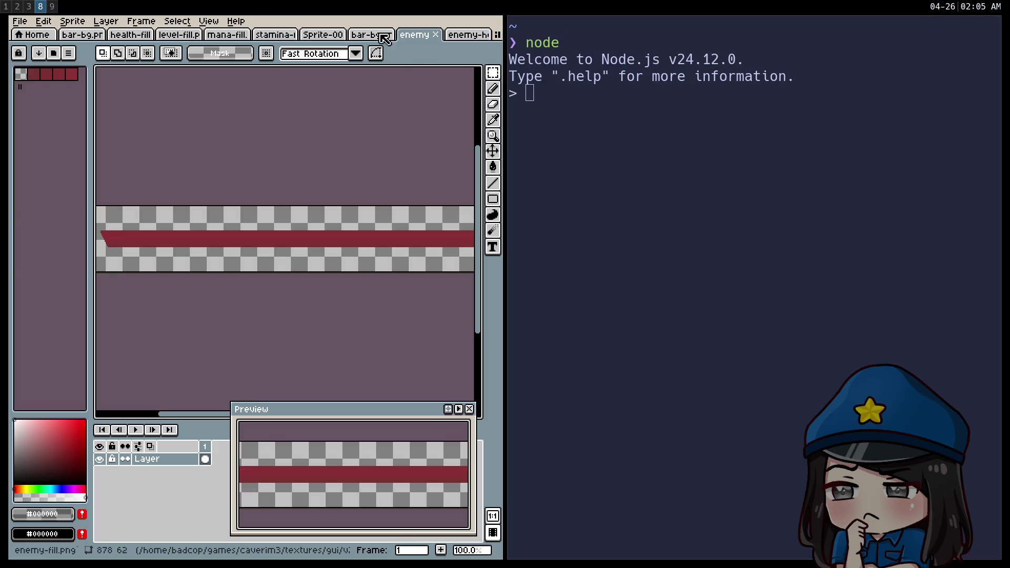
left_click(73, 21)
left_click(80, 129)
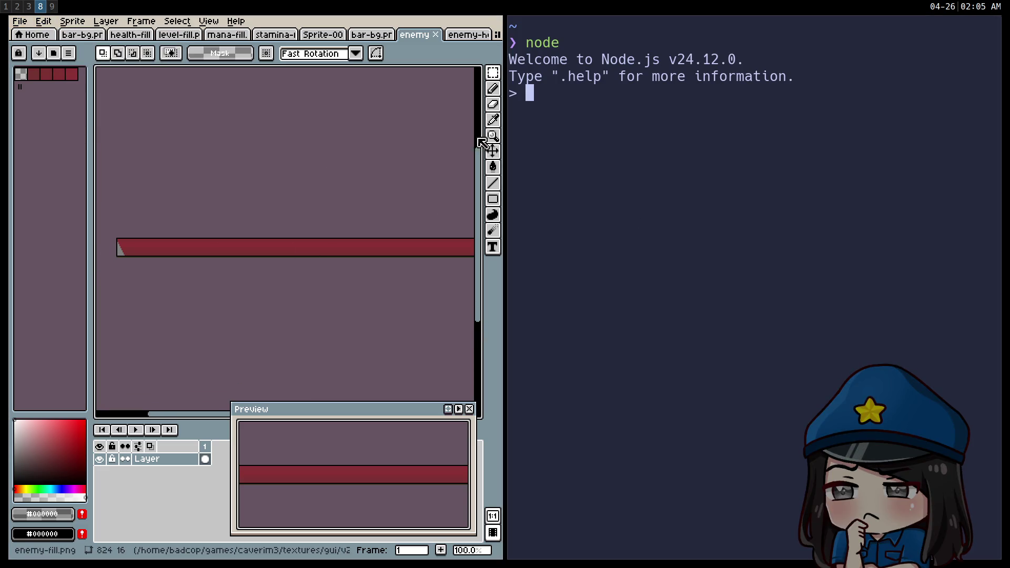
Step: Compute the horizontal centring offset (878 − 824)/2 = 27
left_click(473, 41)
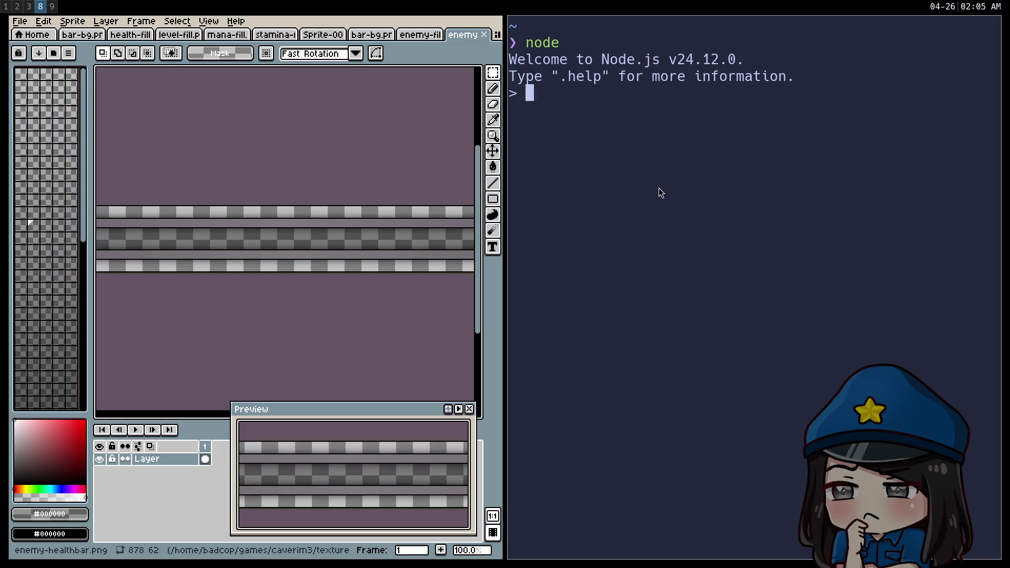
type("(878-")
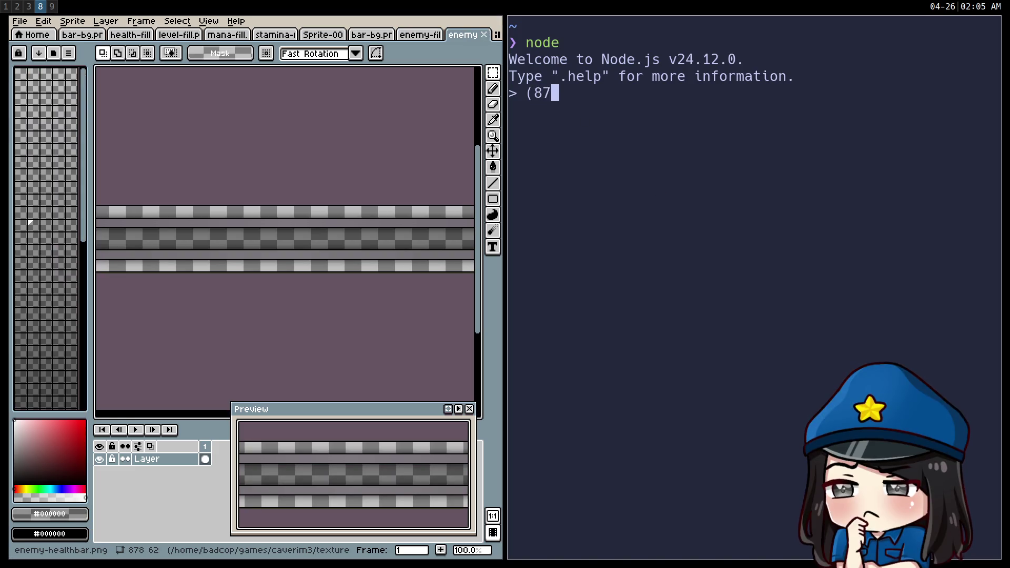
left_click(418, 34)
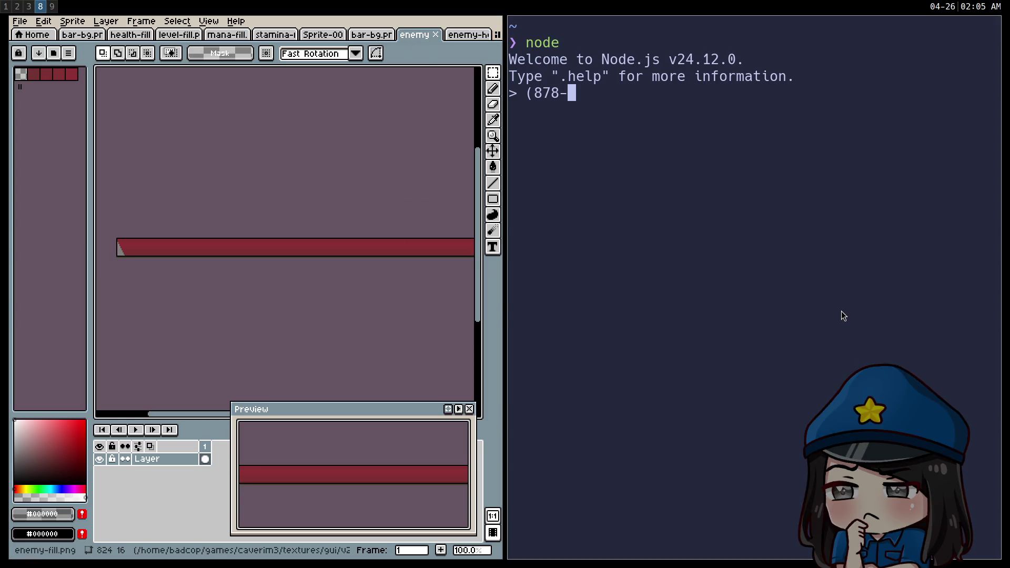
type("824)/2")
key("Return")
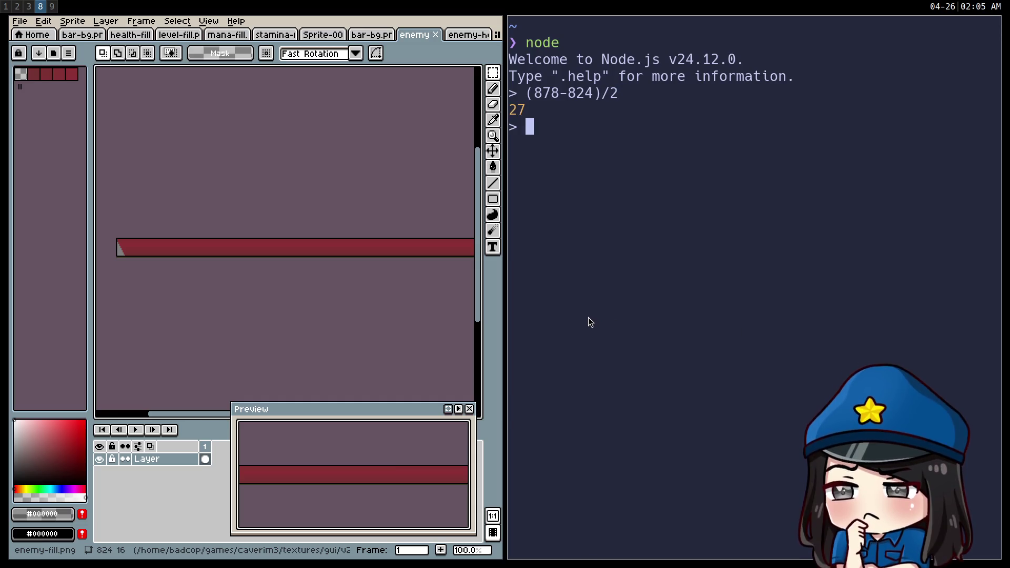
Step: Compute the vertical centring offset (62 − 16)/2 = 23, comparing both enemy sprites
left_click(446, 37)
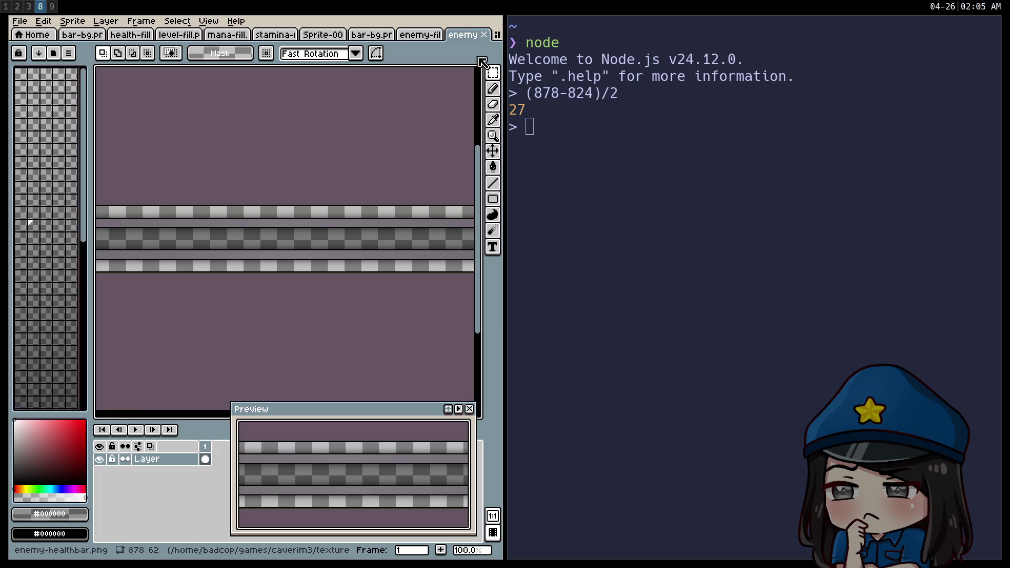
type("62")
key("Home")
type("(")
key("End")
type("-1")
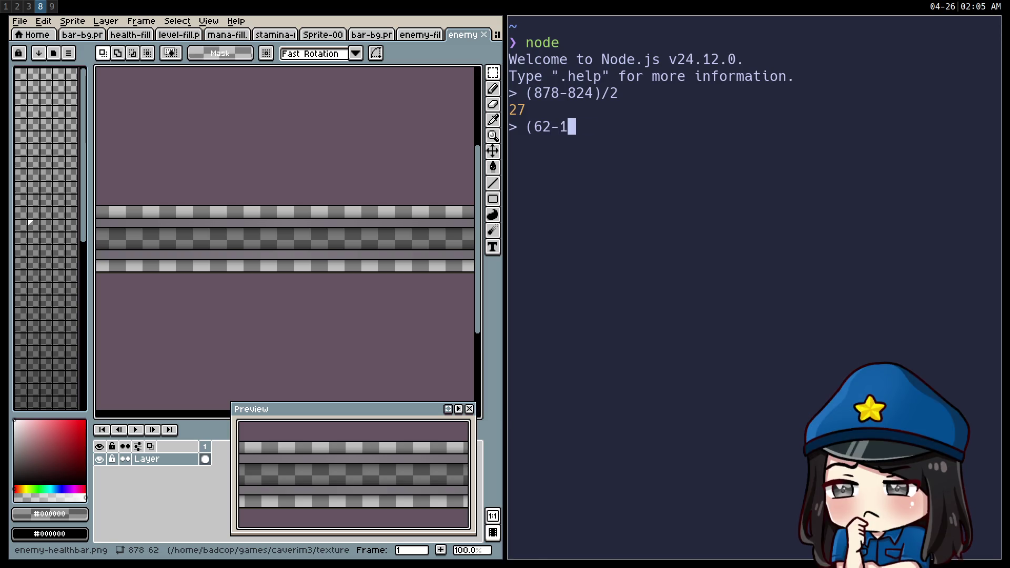
type("6)/2")
key("Return")
left_click(420, 35)
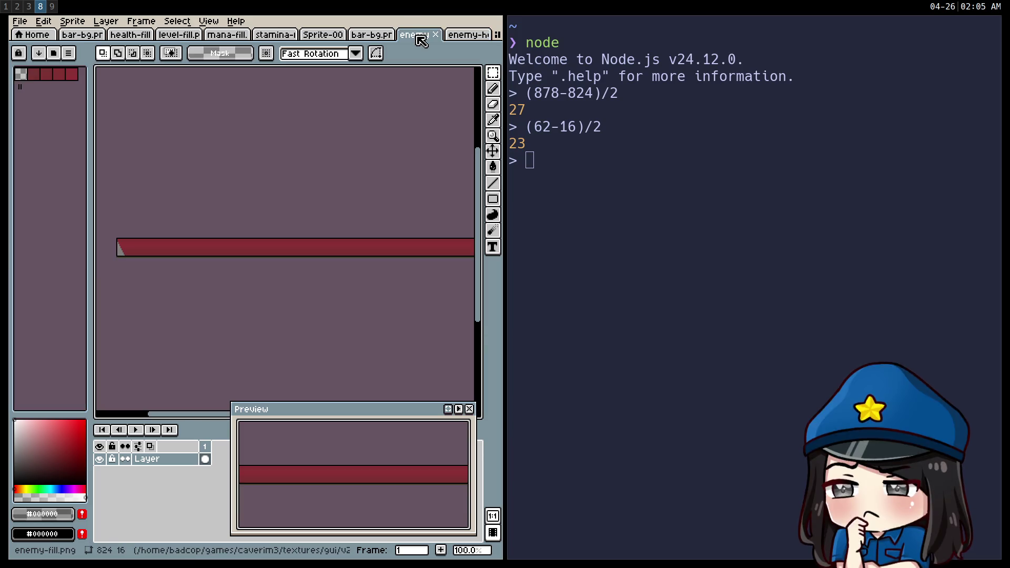
left_click(462, 41)
left_click(416, 40)
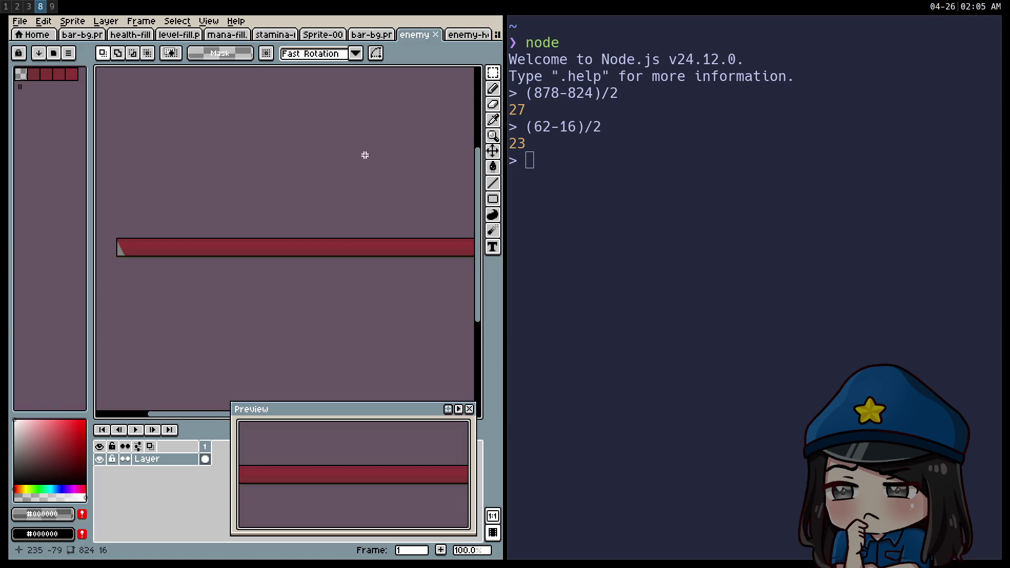
key("super+2")
Step: Give the EnemyHealth fill a progress offset of 27, 23 and a Max Value of 100
left_click(940, 239)
type("27")
key("Tab")
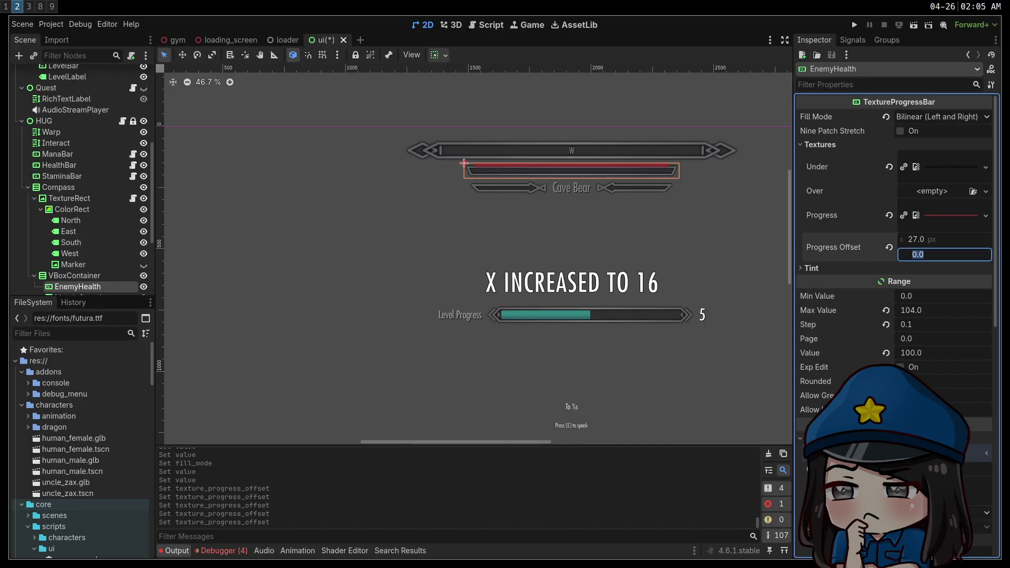
type("23")
key("Return")
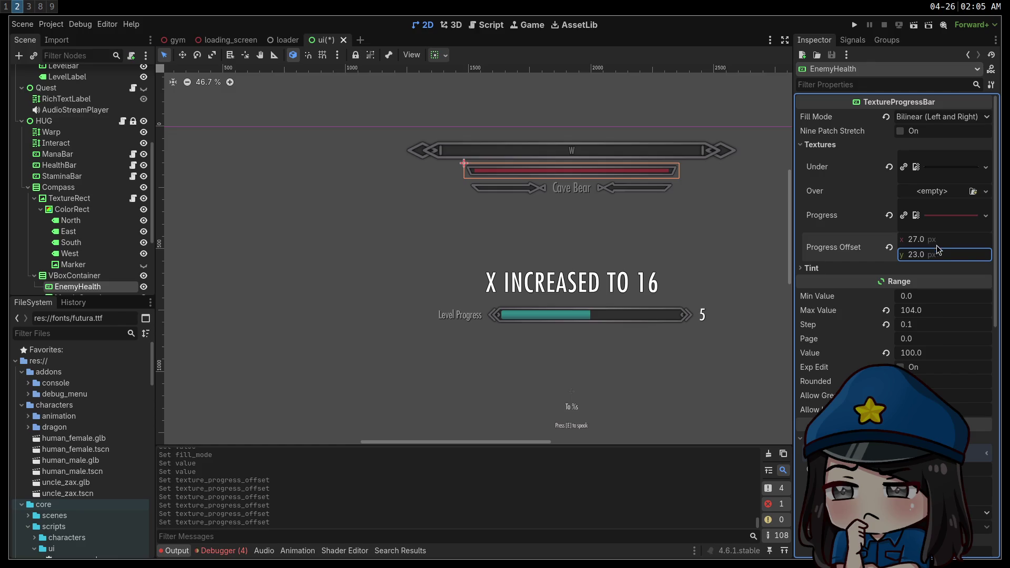
left_click(932, 311)
type("100")
key("Return")
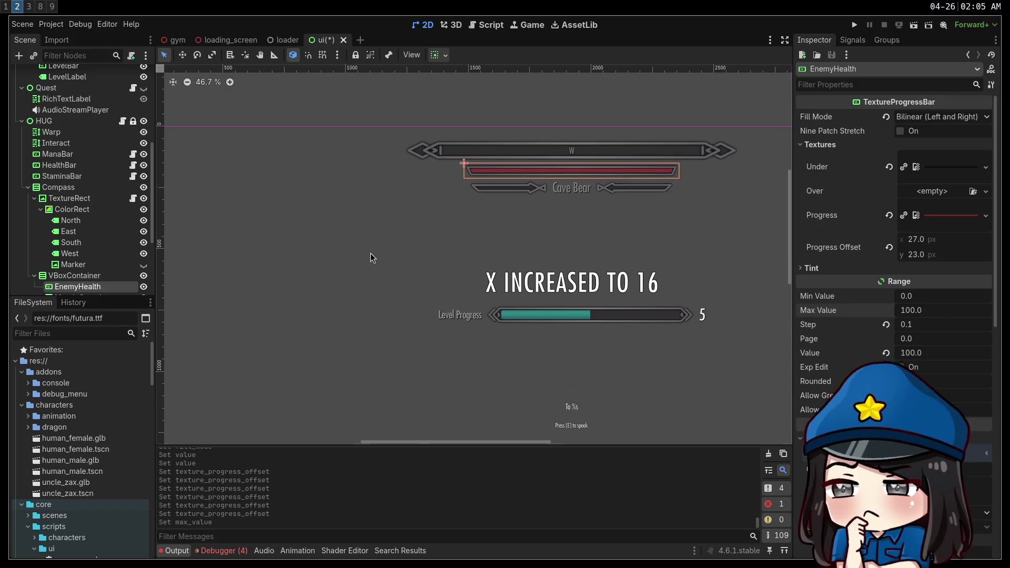
Step: Deselect the bar, review the whole UI layout, and save the ui scene
left_click(376, 257)
scroll(482, 179, "up", 5)
scroll(484, 179, "down", 6)
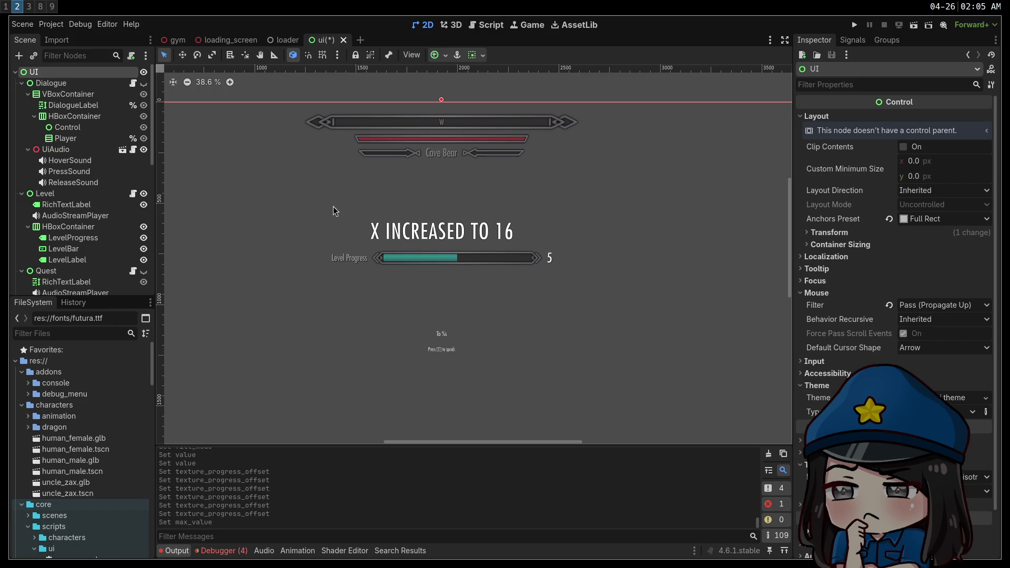
left_click(204, 82)
scroll(250, 127, "down", 5)
scroll(395, 196, "down", 1)
left_click_drag(248, 195, 425, 213)
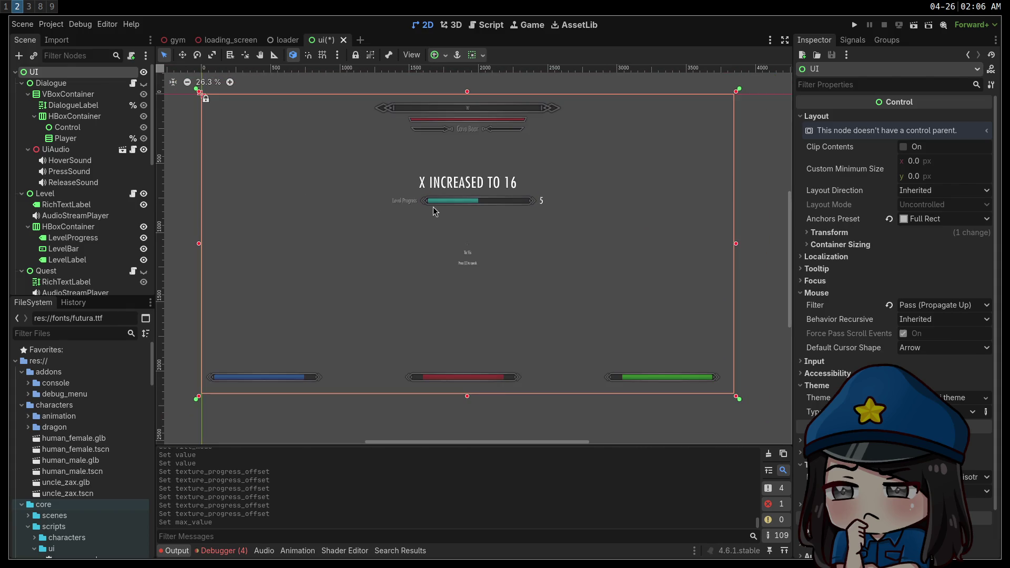
scroll(434, 211, "down", 1)
key("ctrl+s")
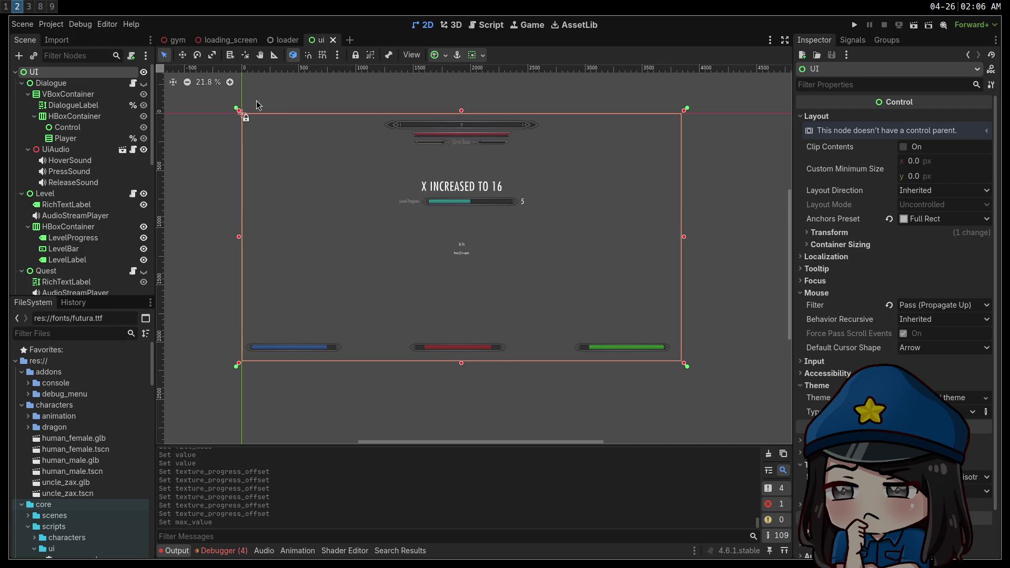
Step: View the canvas at full size, framing the level-up text and progress bar
left_click(208, 83)
left_click_drag(379, 214, 626, 417)
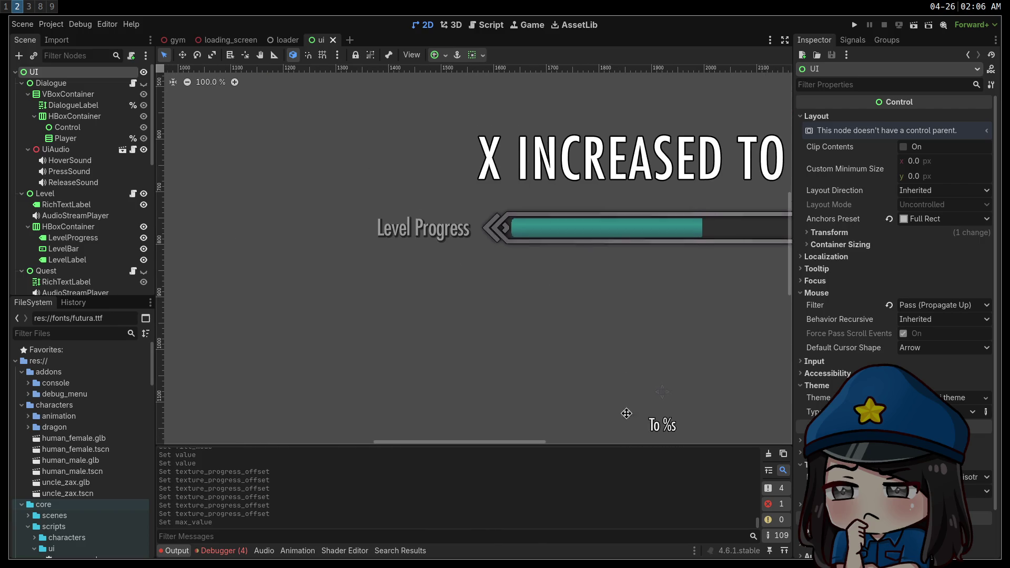
left_click_drag(662, 311, 446, 252)
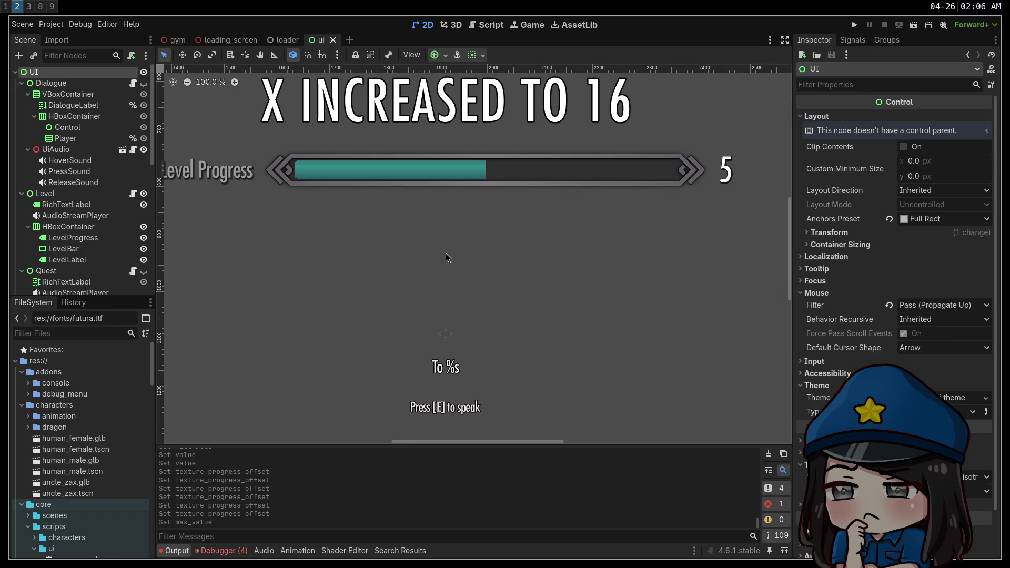
left_click(453, 336)
scroll(112, 254, "down", 3)
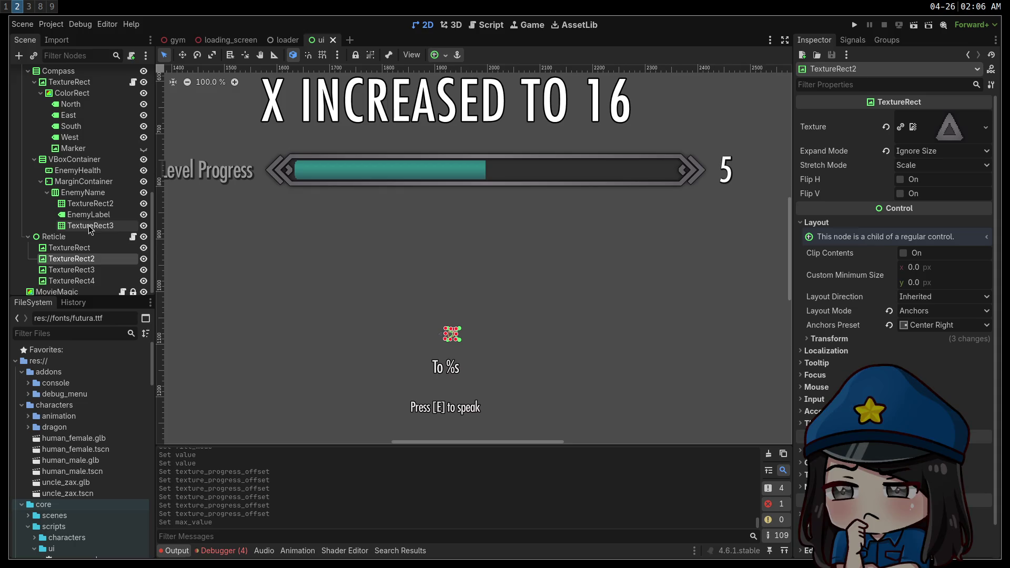
left_click(112, 254)
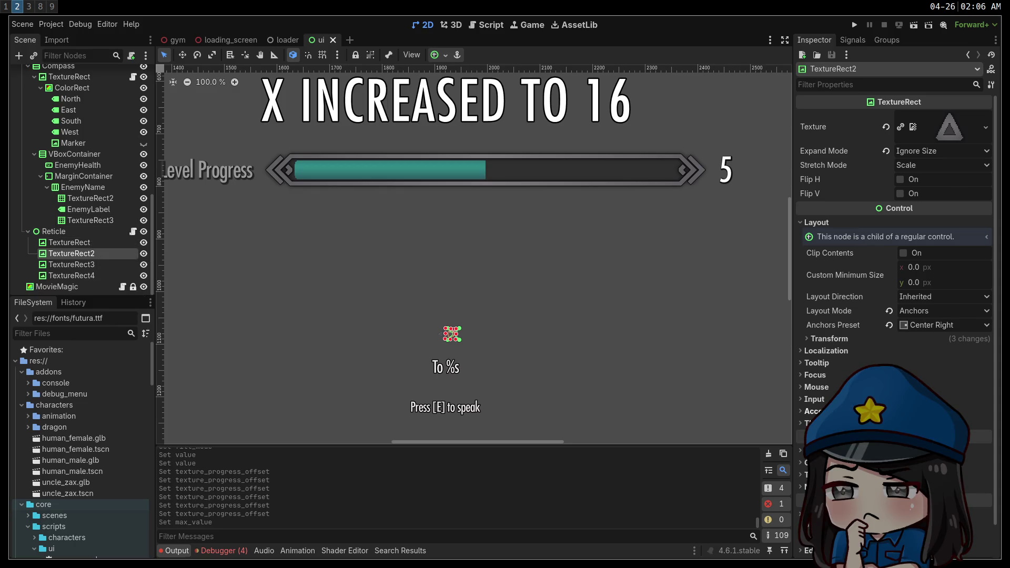
left_click(829, 339)
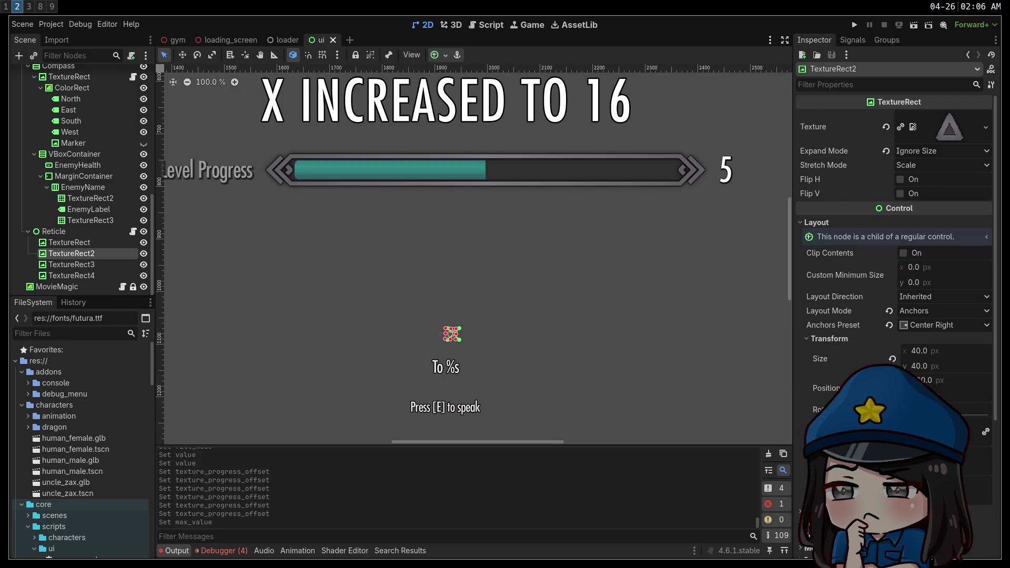
left_click_drag(449, 333, 453, 329)
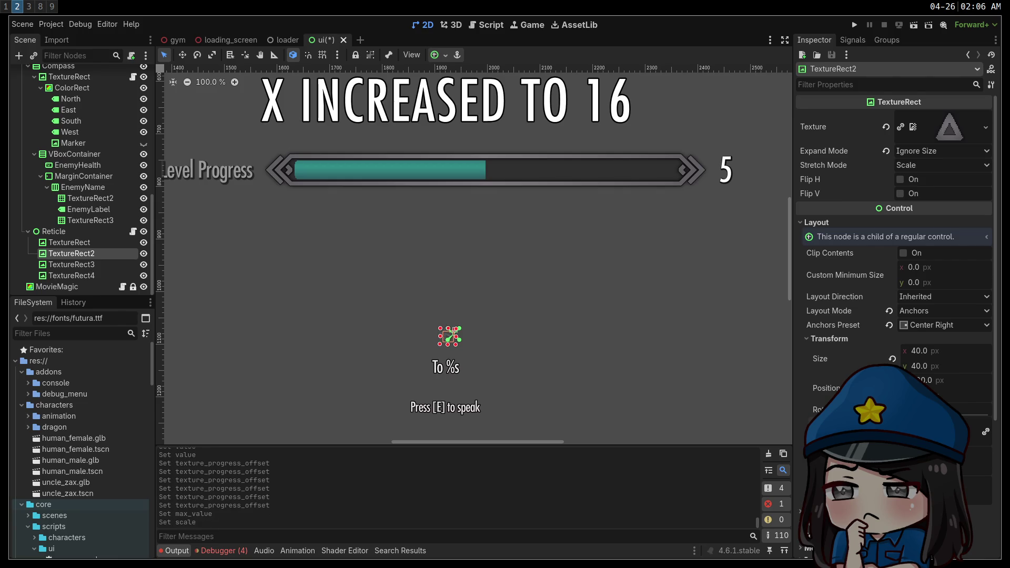
left_click(70, 243)
left_click(829, 339)
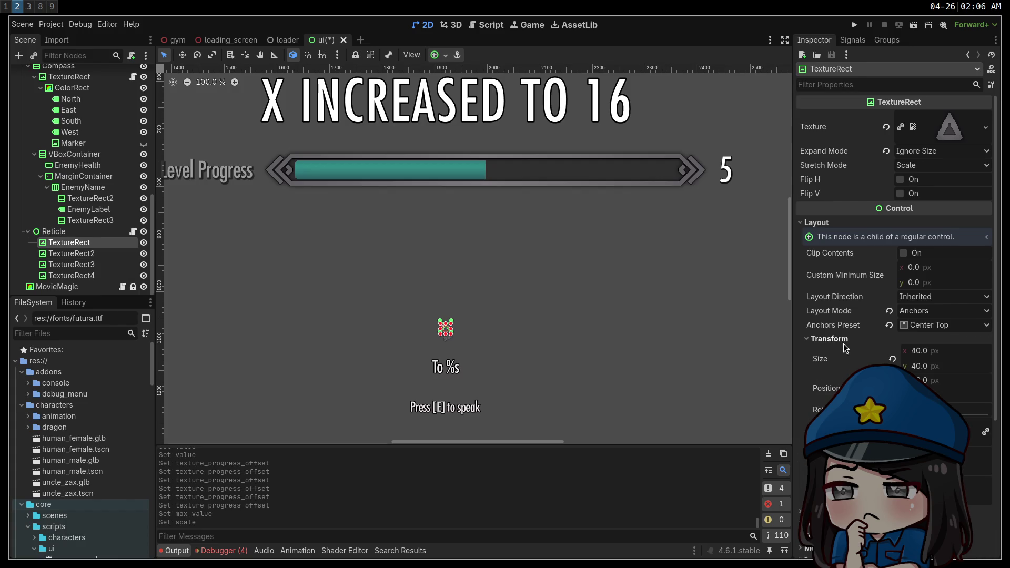
left_click_drag(445, 330, 450, 335)
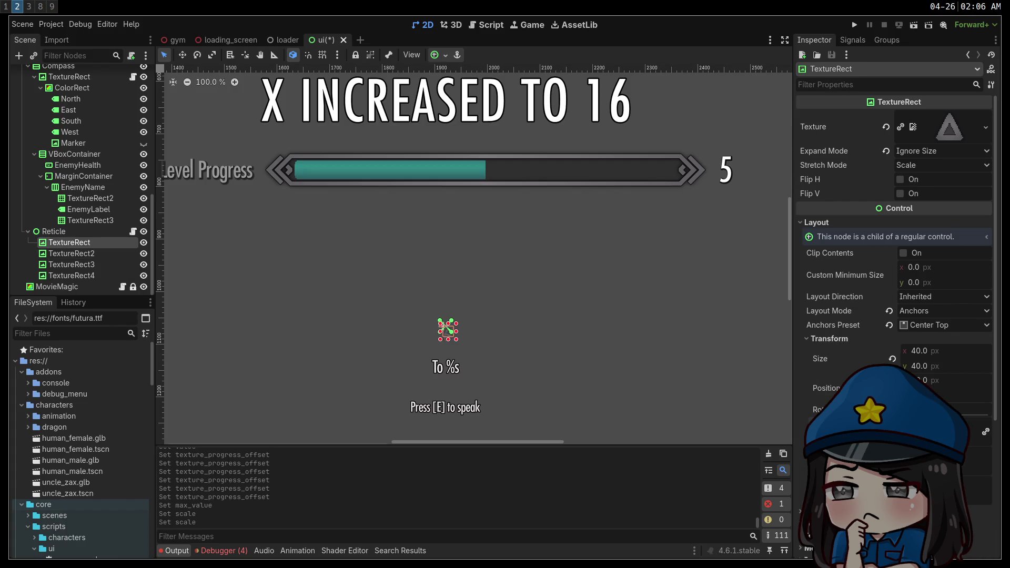
left_click(72, 265)
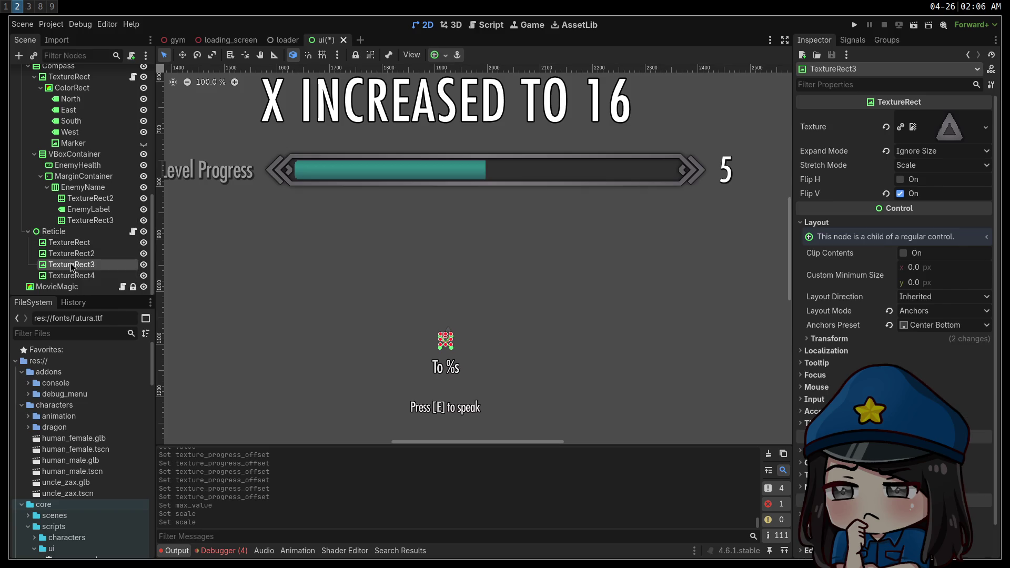
left_click(829, 339)
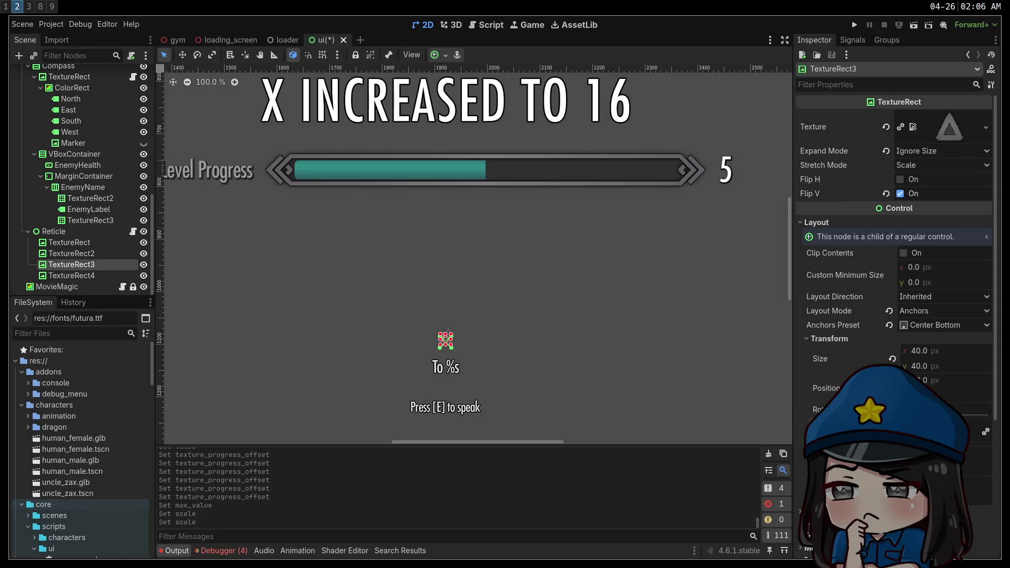
left_click(71, 276)
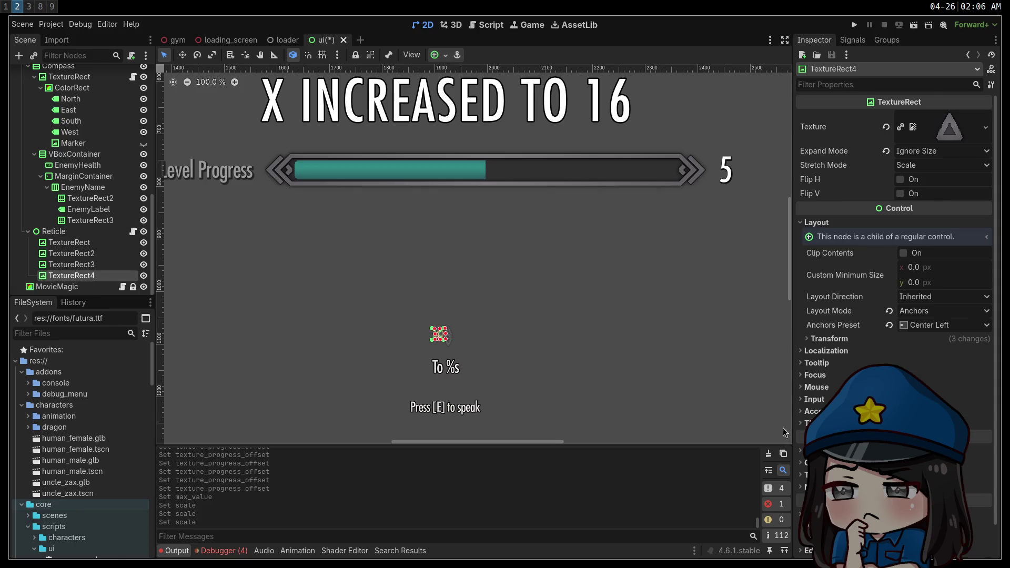
left_click(829, 338)
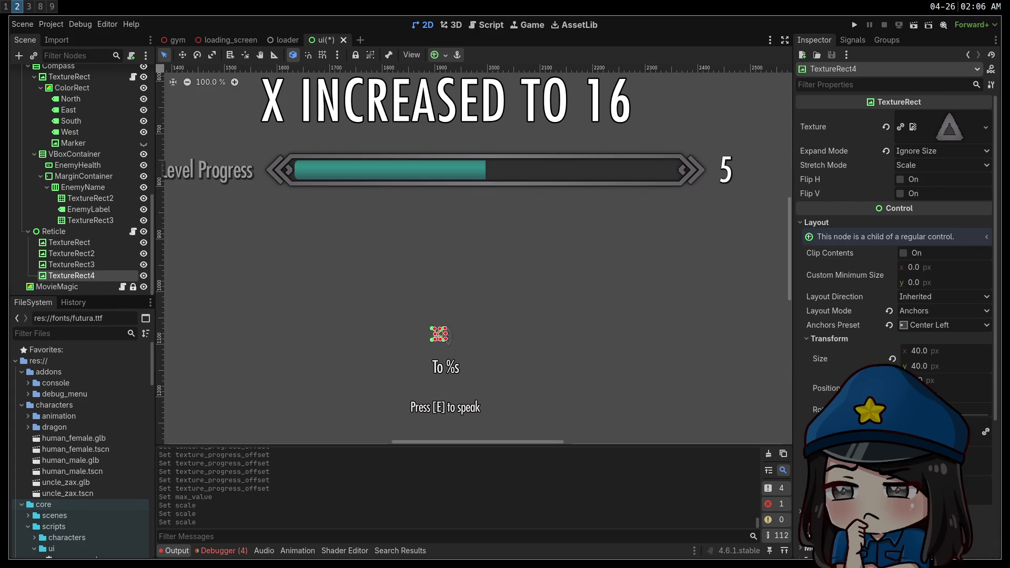
key("Return")
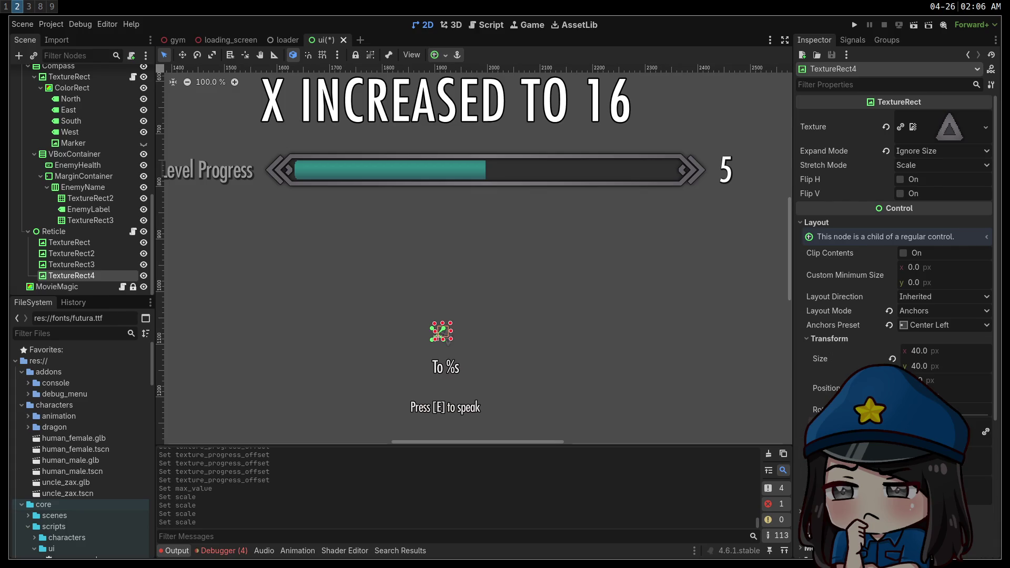
left_click(338, 317)
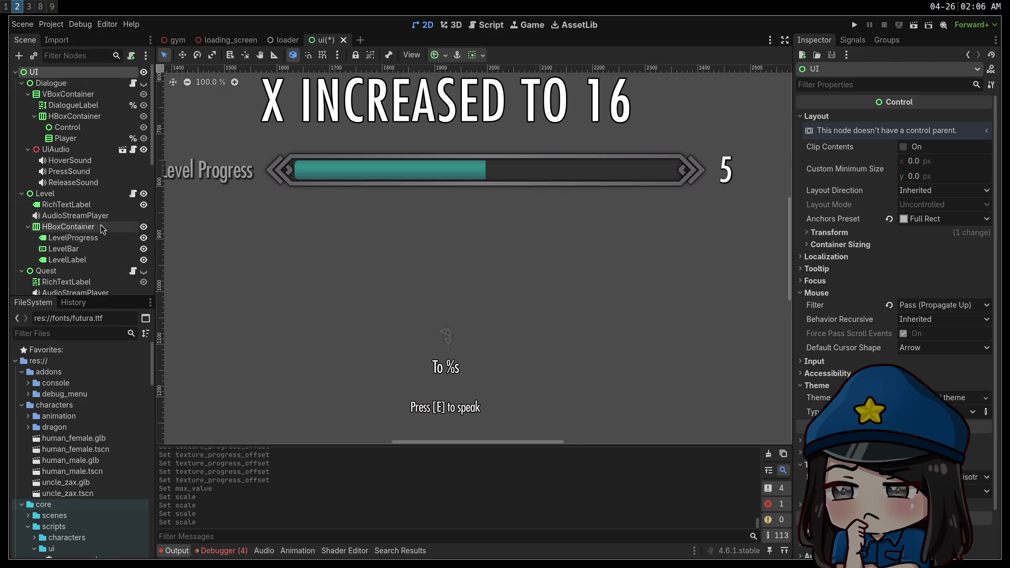
scroll(111, 241, "down", 8)
scroll(105, 242, "down", 5)
left_click(92, 246)
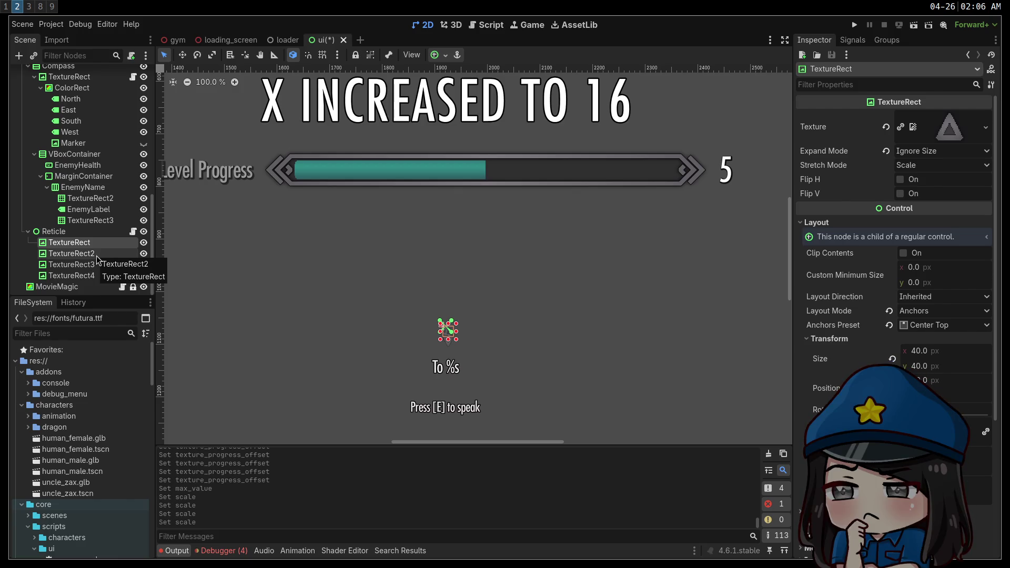
left_click(98, 255)
left_click(100, 264)
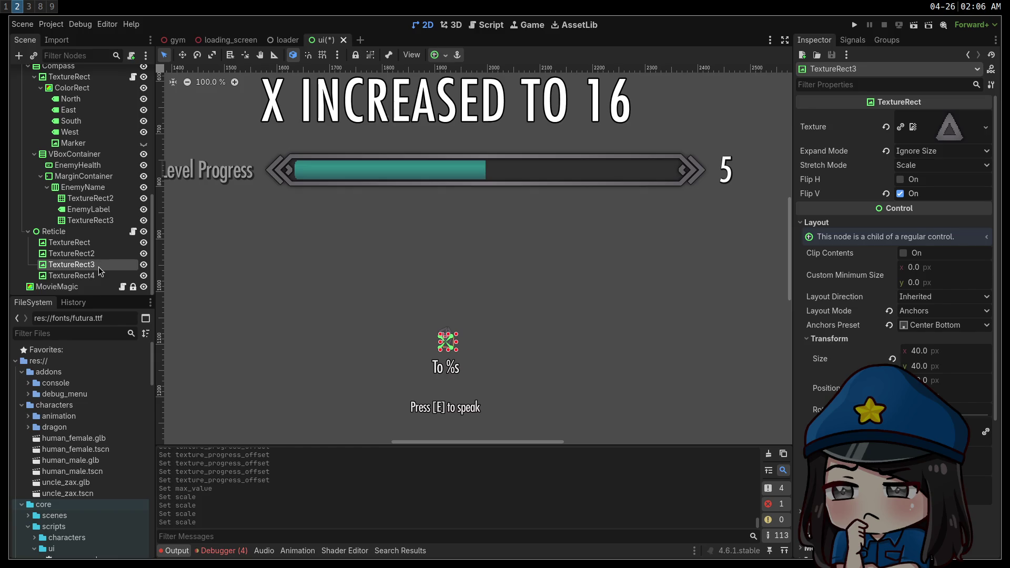
left_click(103, 276)
left_click(367, 301)
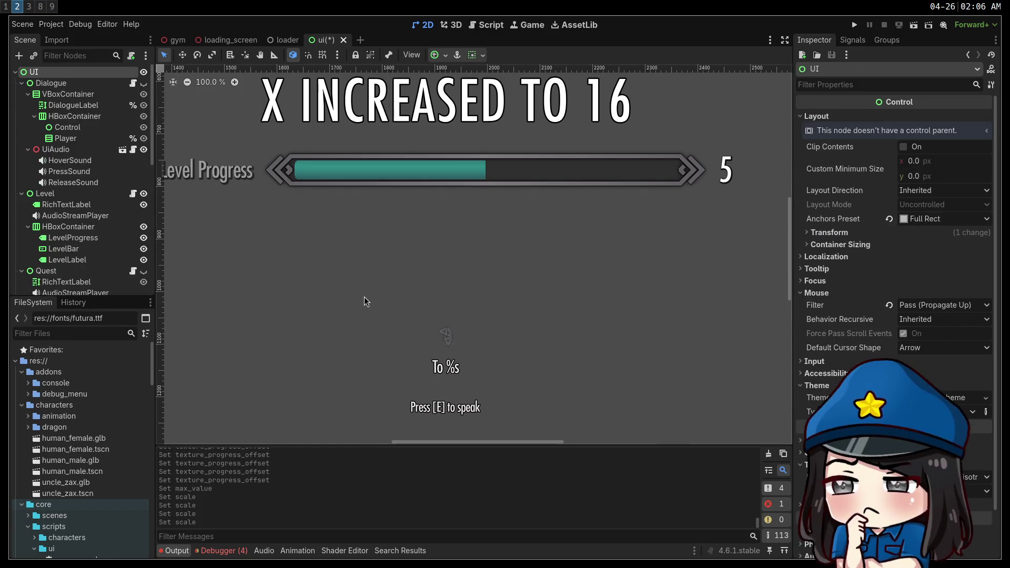
key("ctrl+z")
key("ctrl+z")
key("ctrl+z")
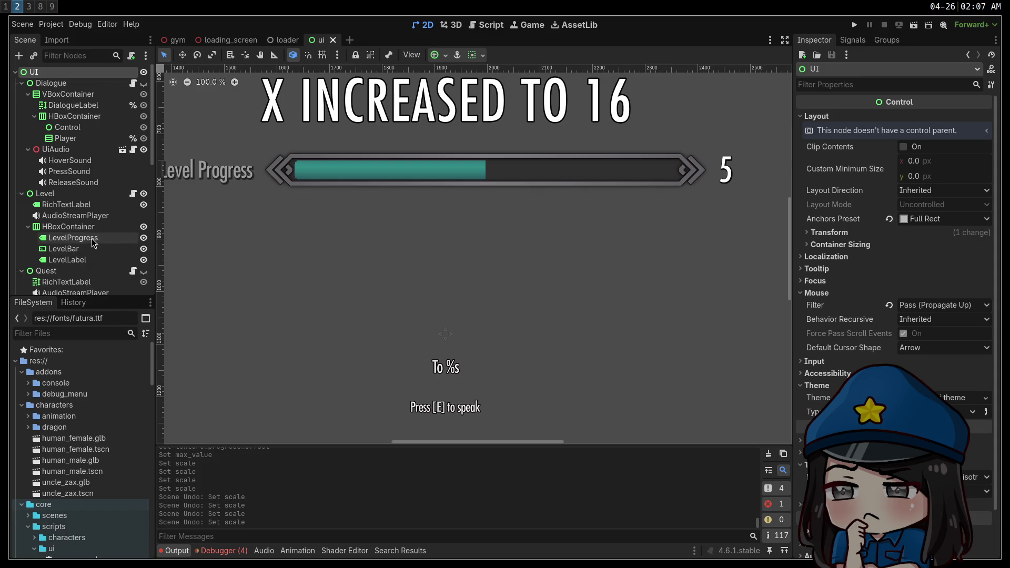
Step: Move the top reticle arrow's (TextureRect) pivot to its bottom centre
scroll(458, 244, "up", 7)
scroll(522, 250, "up", 5)
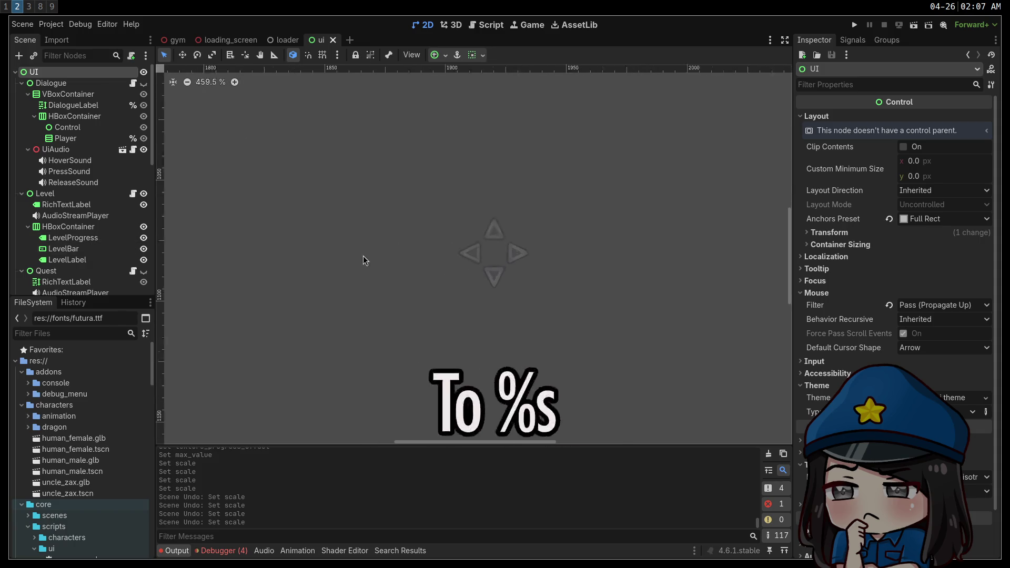
scroll(89, 158, "down", 6)
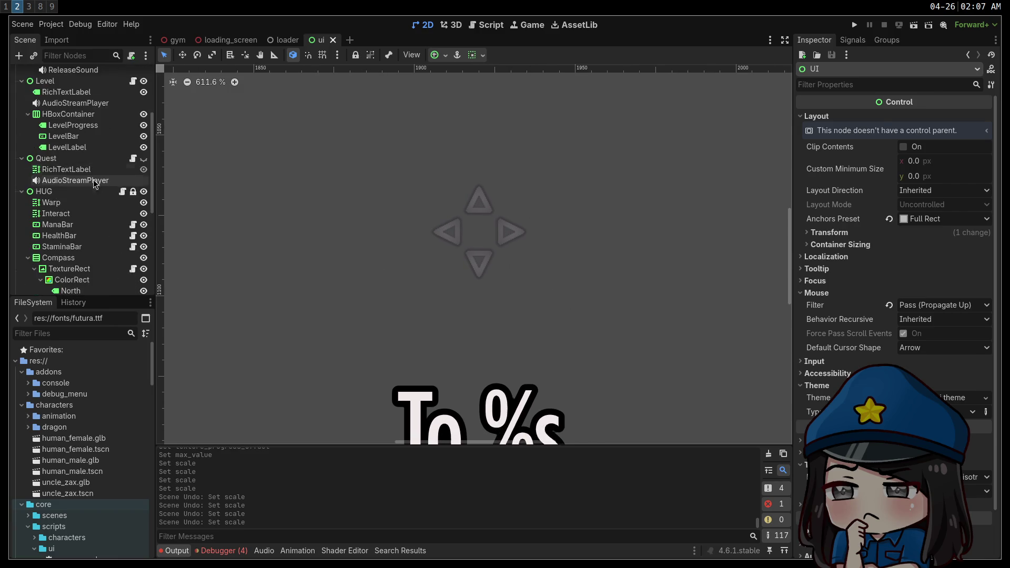
scroll(84, 235, "down", 5)
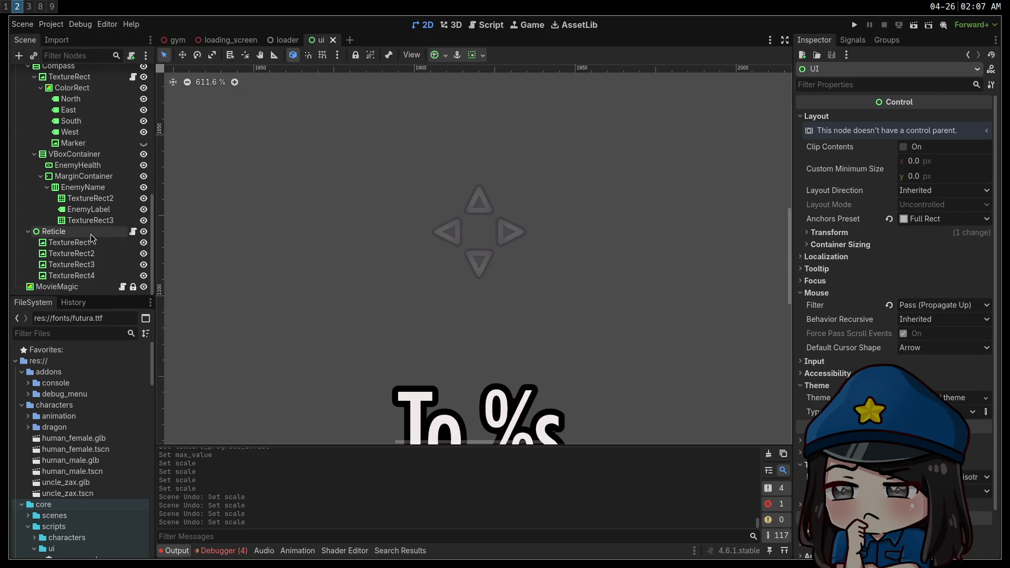
left_click(79, 242)
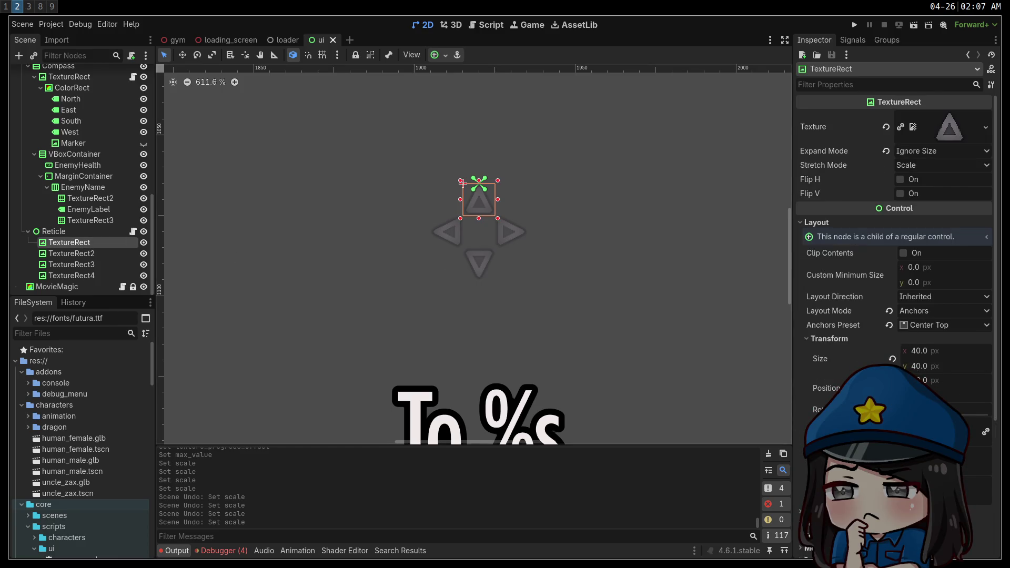
left_click_drag(463, 183, 463, 216)
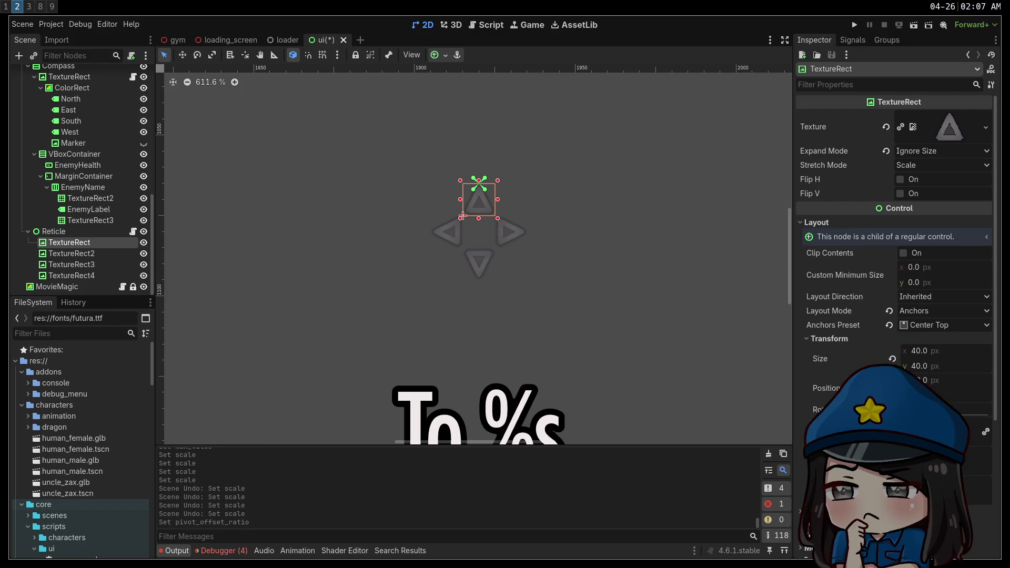
mouse_move(463, 215)
left_mouse_down()
mouse_move(479, 215)
mouse_move(494, 184)
left_mouse_up()
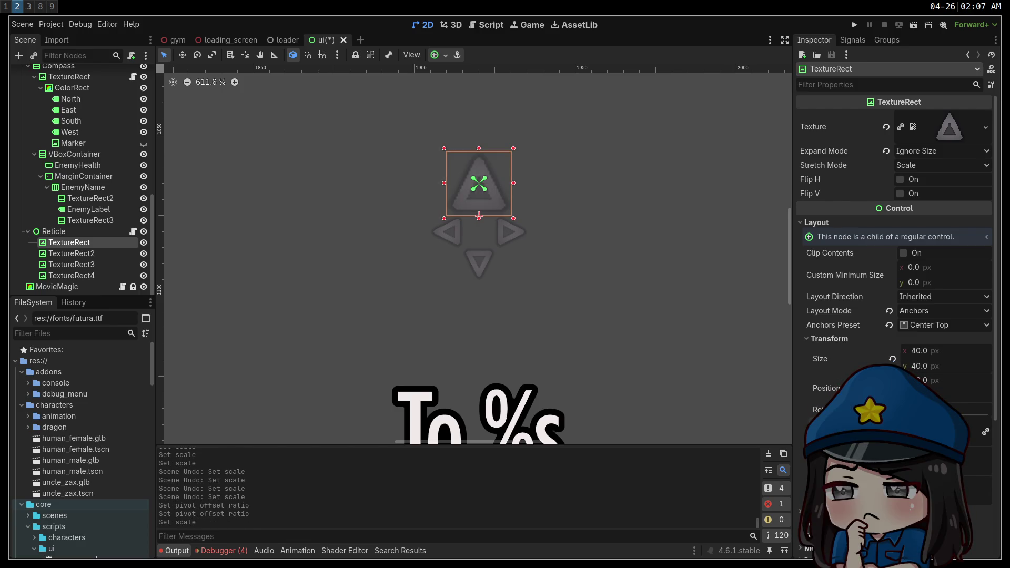
Step: Undo the pivot changes on the right reticle arrow (TextureRect2), restoring its original position
left_click(71, 253)
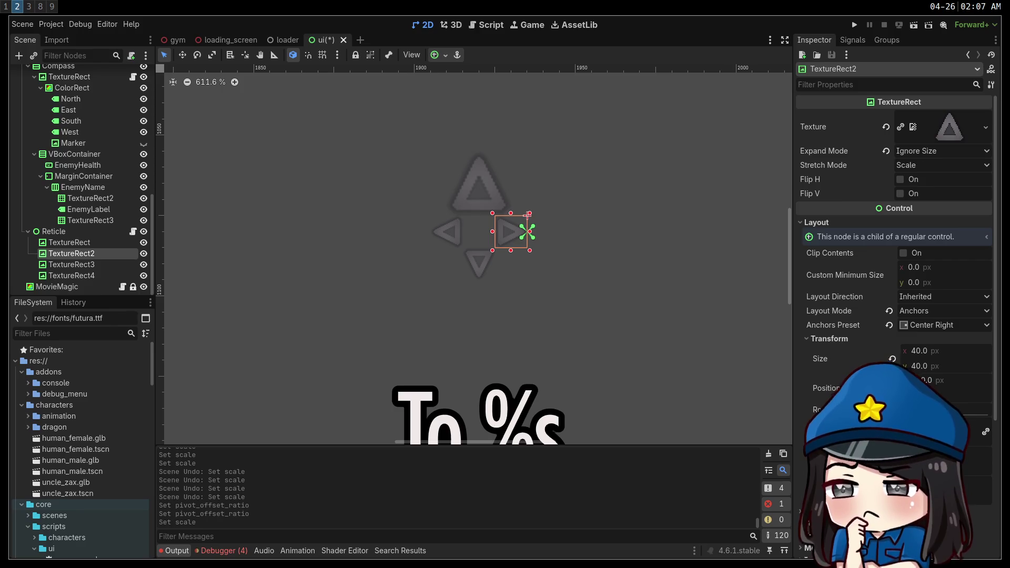
key("v")
key("ctrl+z")
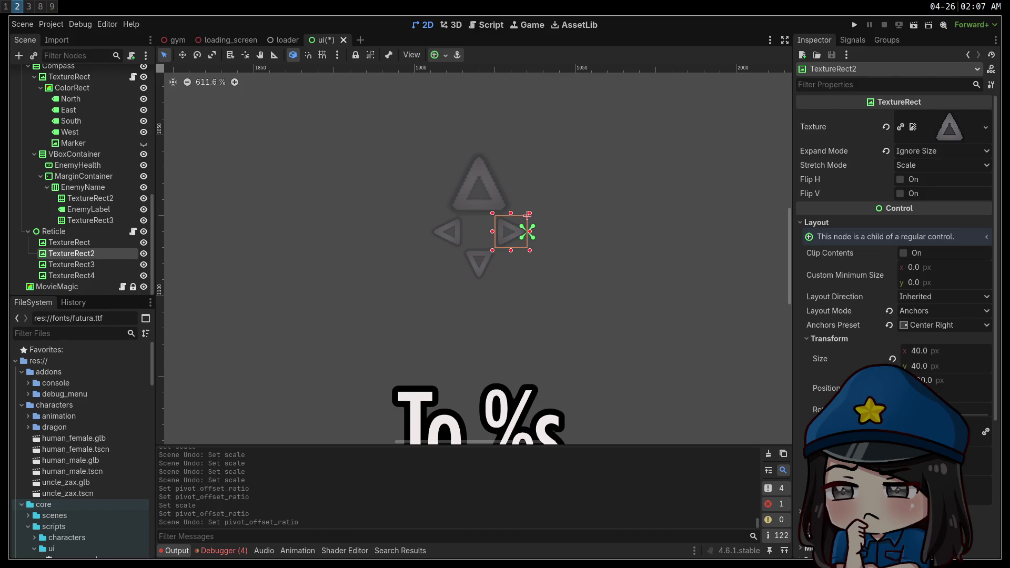
scroll(529, 228, "up", 5)
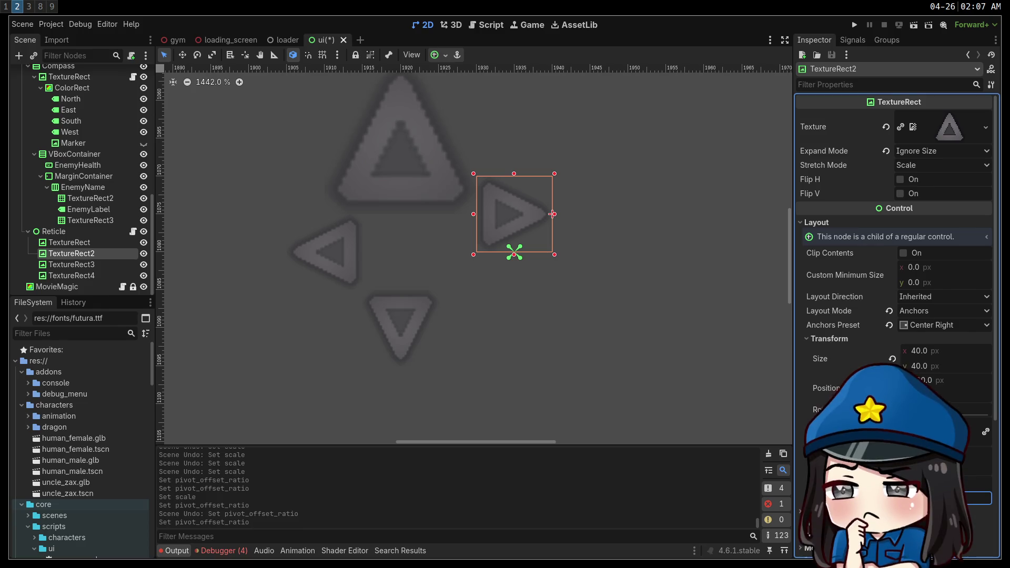
key("ctrl+z")
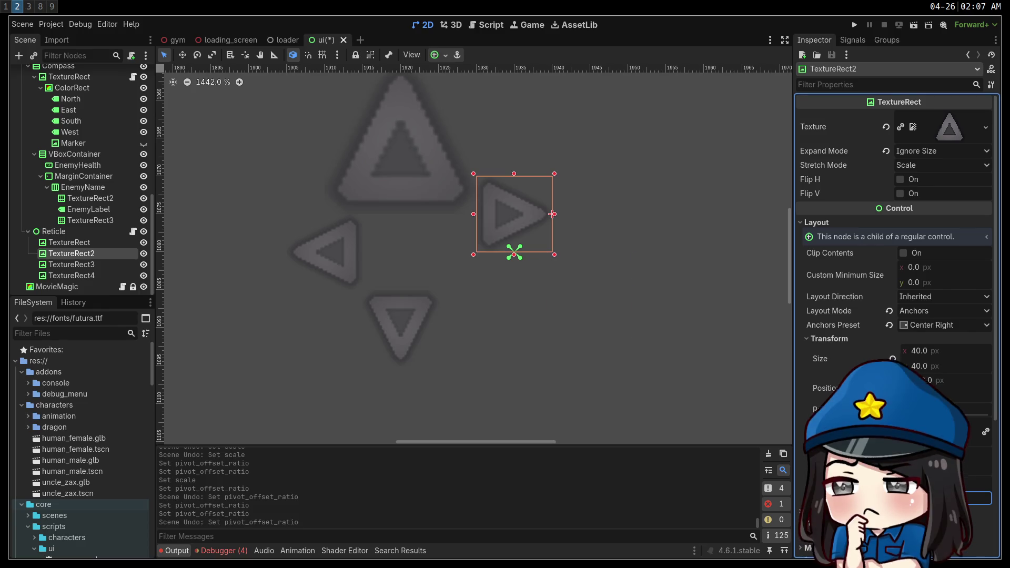
key("ctrl+z")
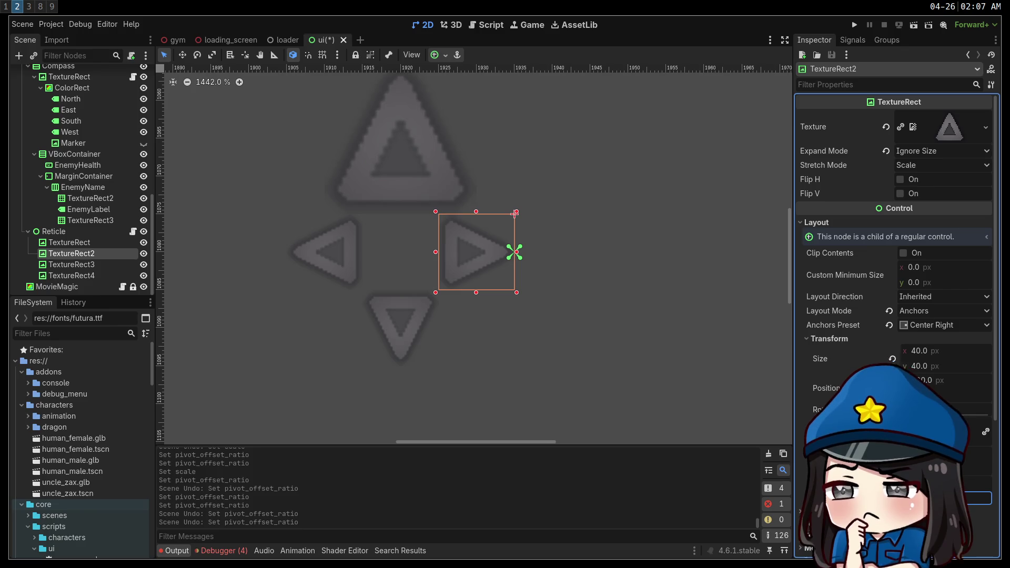
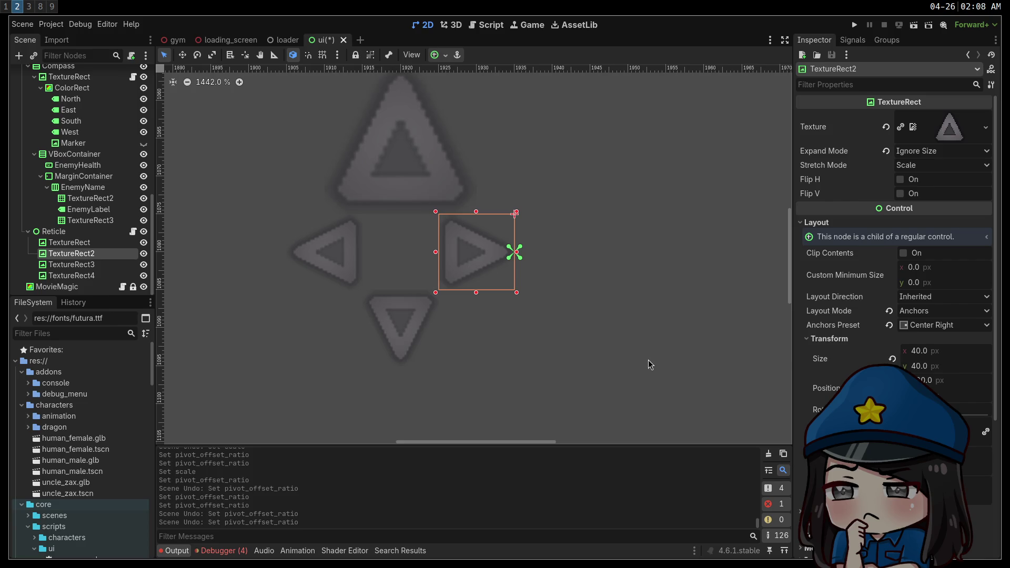
Step: Select the top arrow TextureRect under Reticle and drag its pivot so the arrow sits higher
left_click(94, 243)
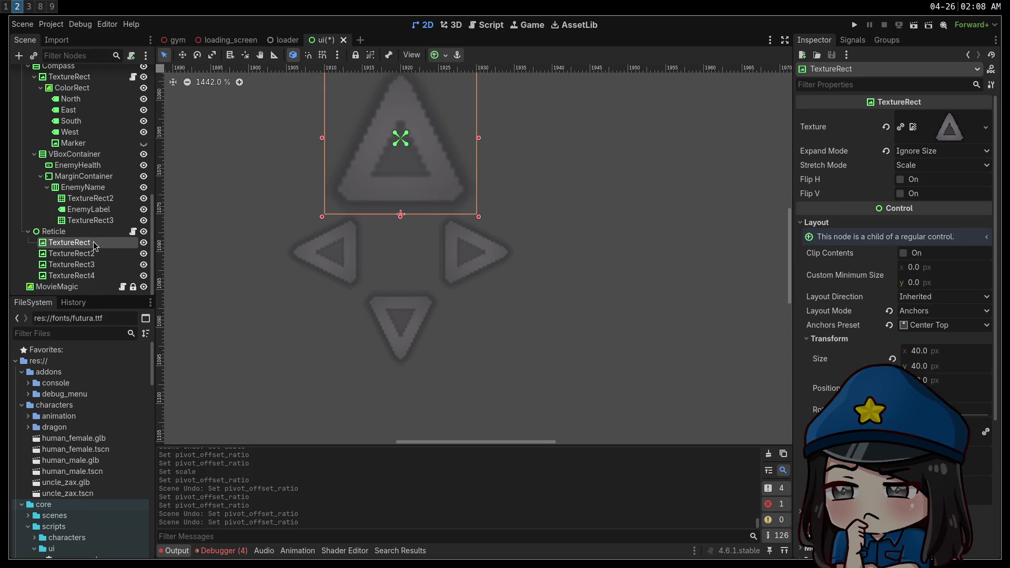
scroll(586, 345, "left", 3)
scroll(585, 346, "up", 2)
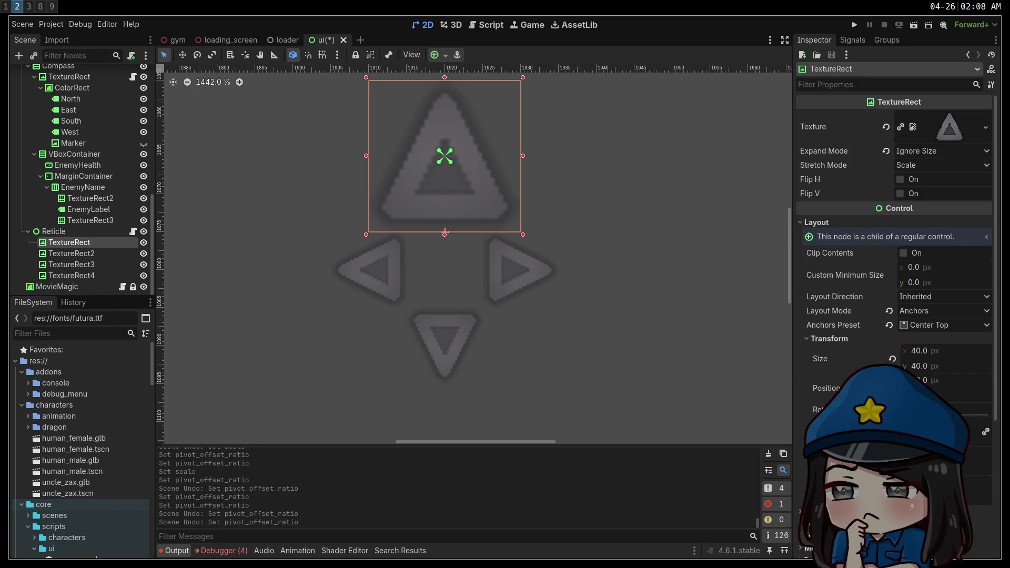
left_click_drag(444, 232, 445, 270)
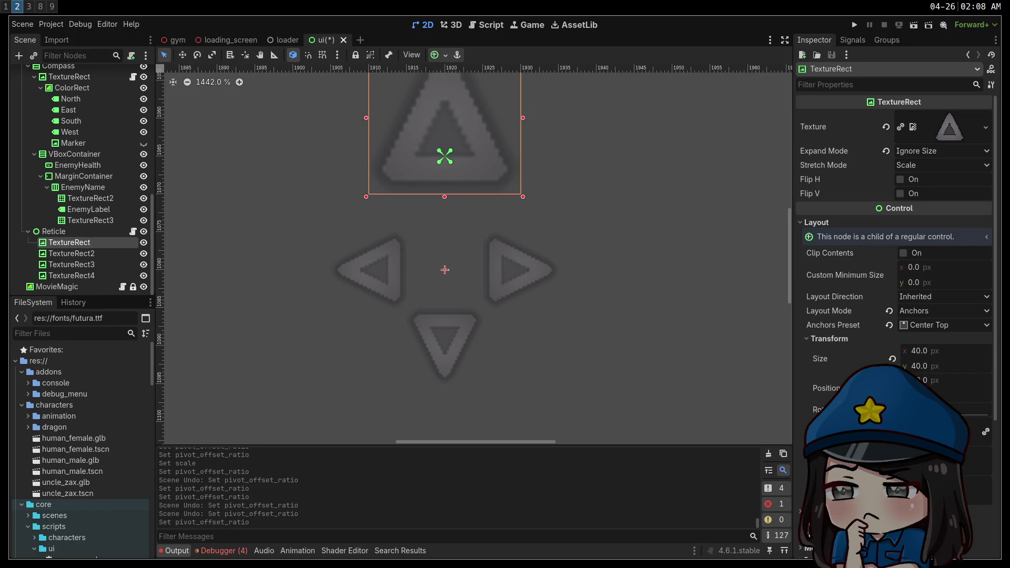
left_click(942, 381)
type("30")
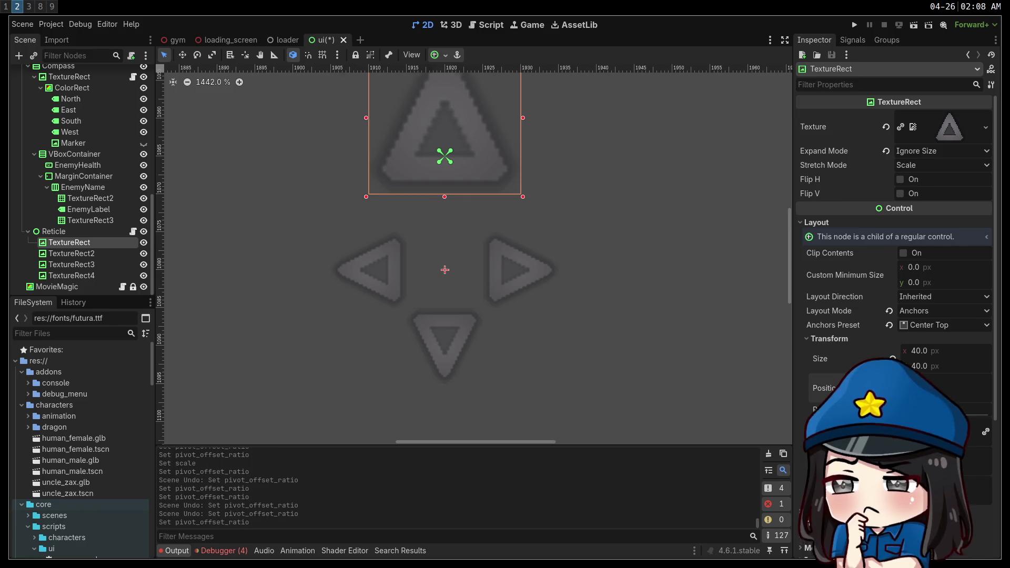
key("Return")
key("ctrl+z")
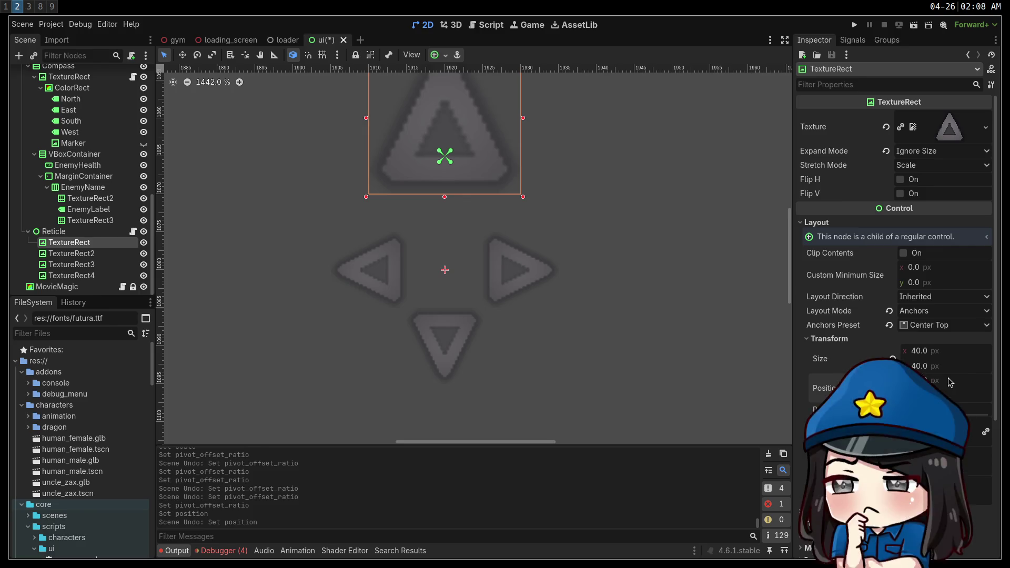
mouse_move(598, 292)
left_mouse_down()
mouse_move(636, 378)
mouse_move(600, 205)
mouse_move(619, 267)
left_mouse_up()
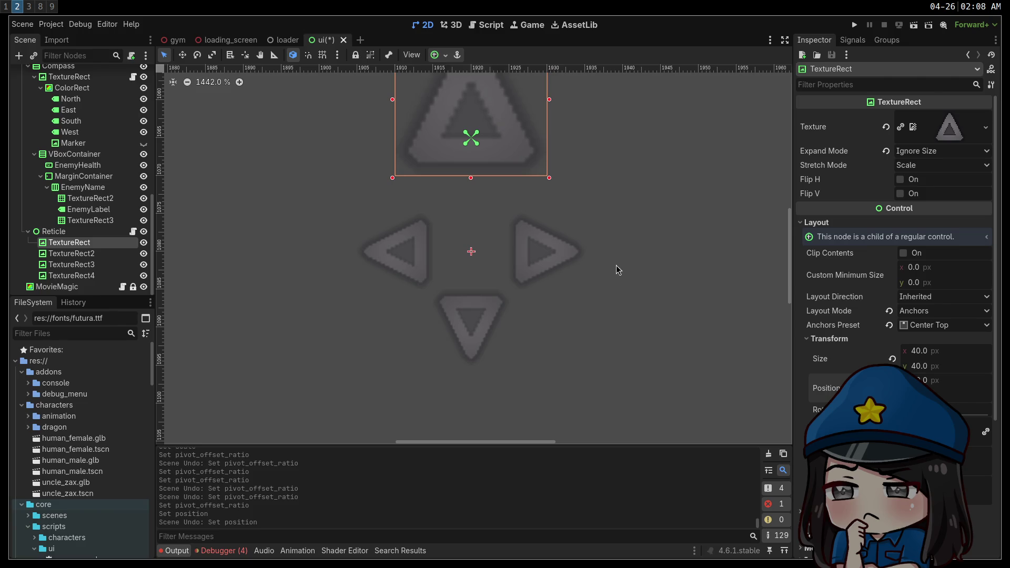
left_click(55, 232)
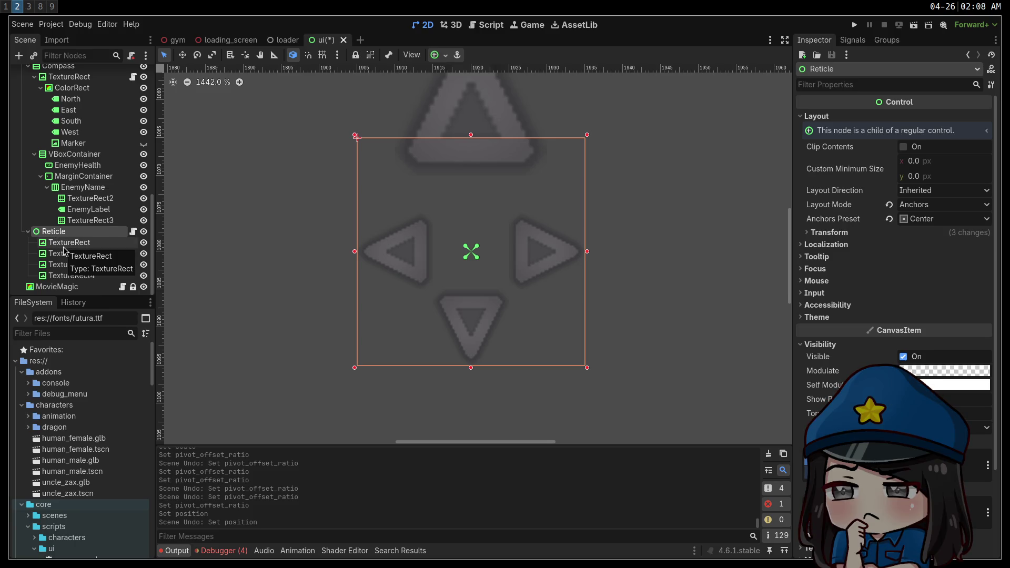
left_click(63, 243)
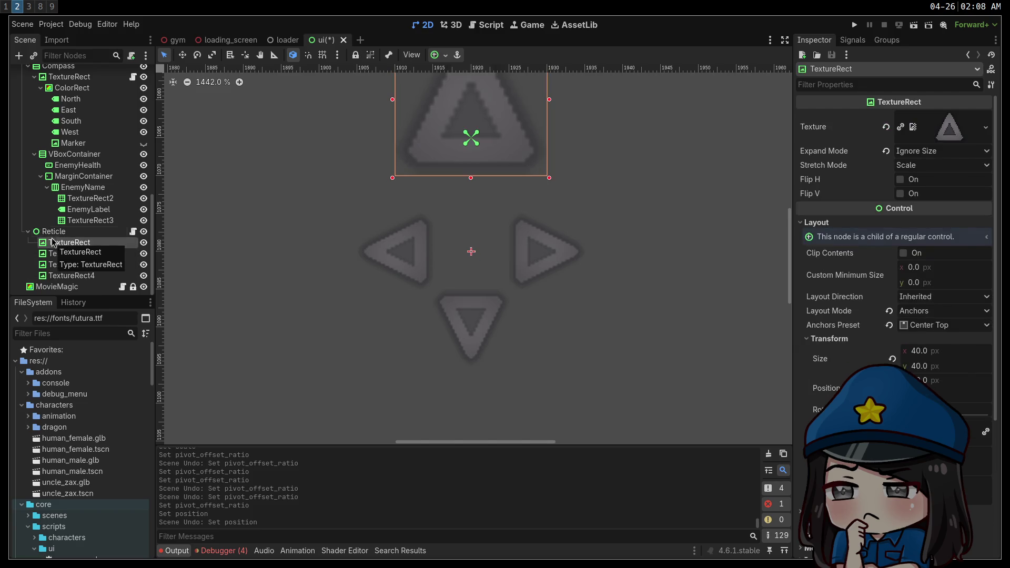
left_click(63, 232)
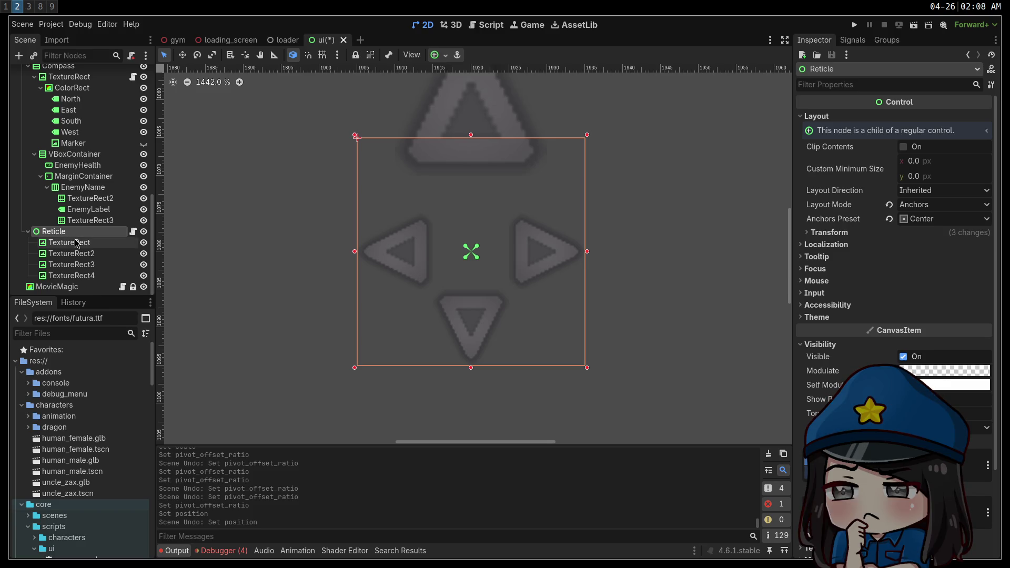
left_click(76, 243)
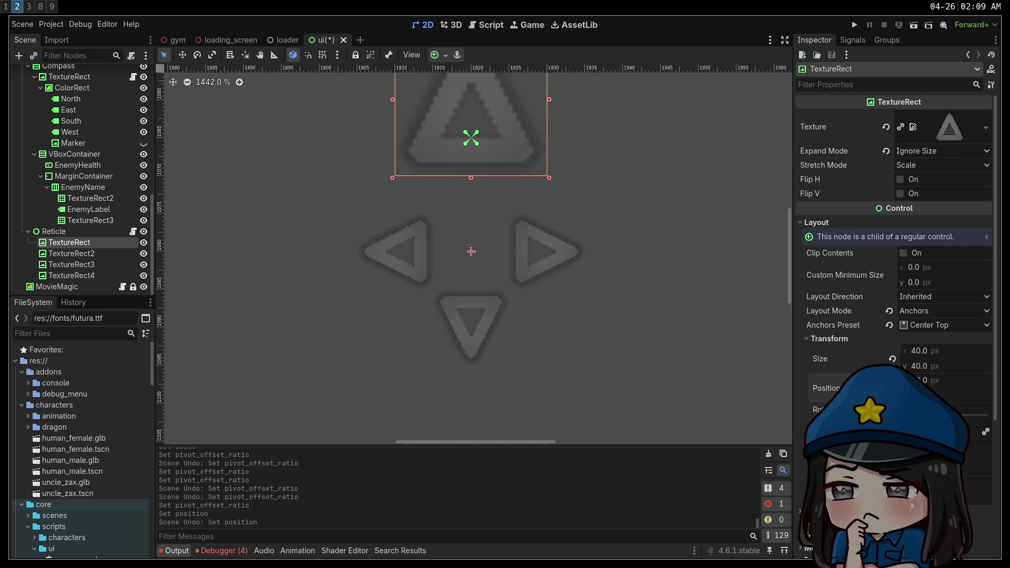
Step: Nudge the top arrow down, then undo the nudge
key("Down")
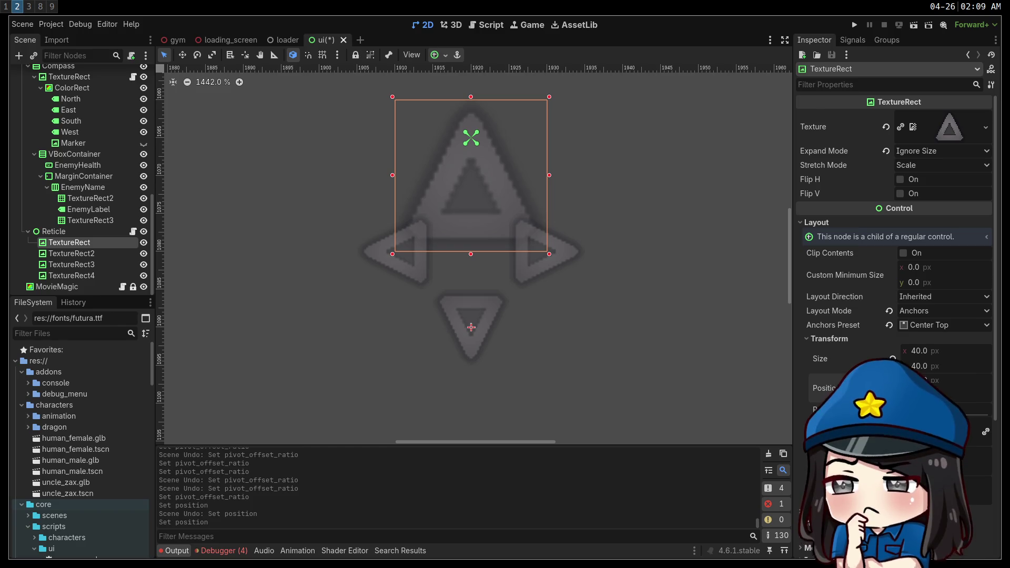
left_click(82, 232)
left_click(82, 242)
left_click(82, 232)
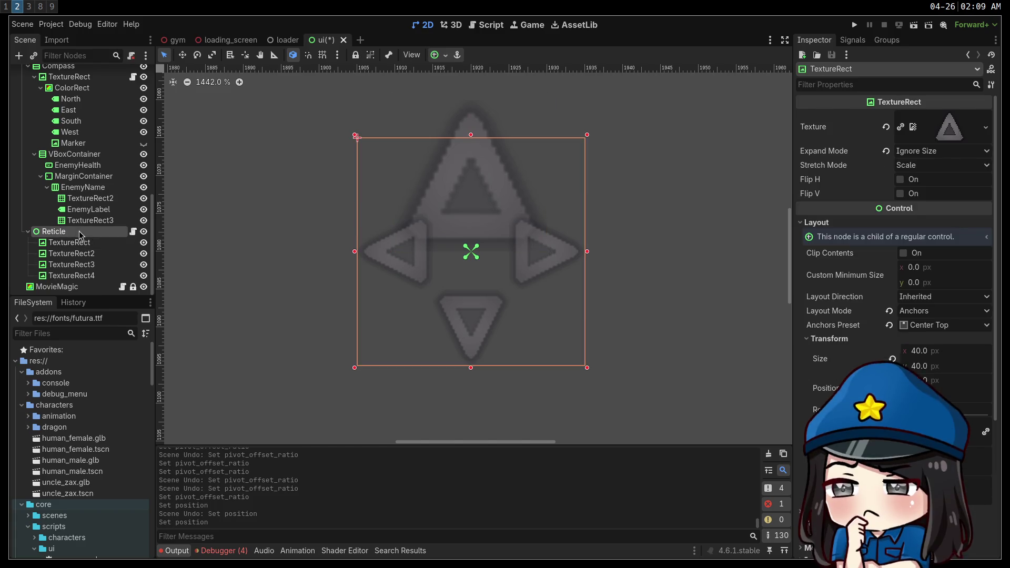
left_click(81, 243)
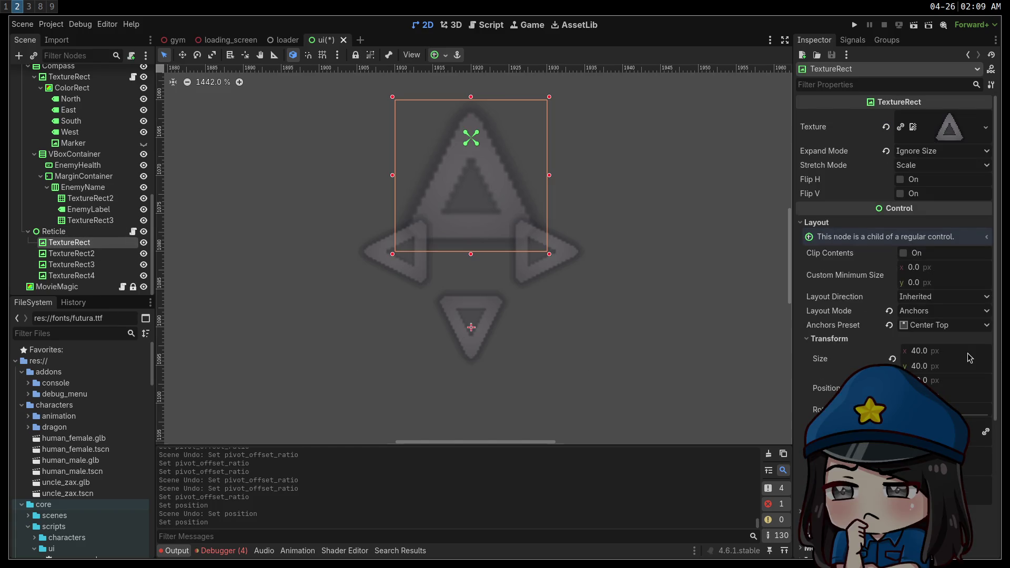
key("ctrl+z")
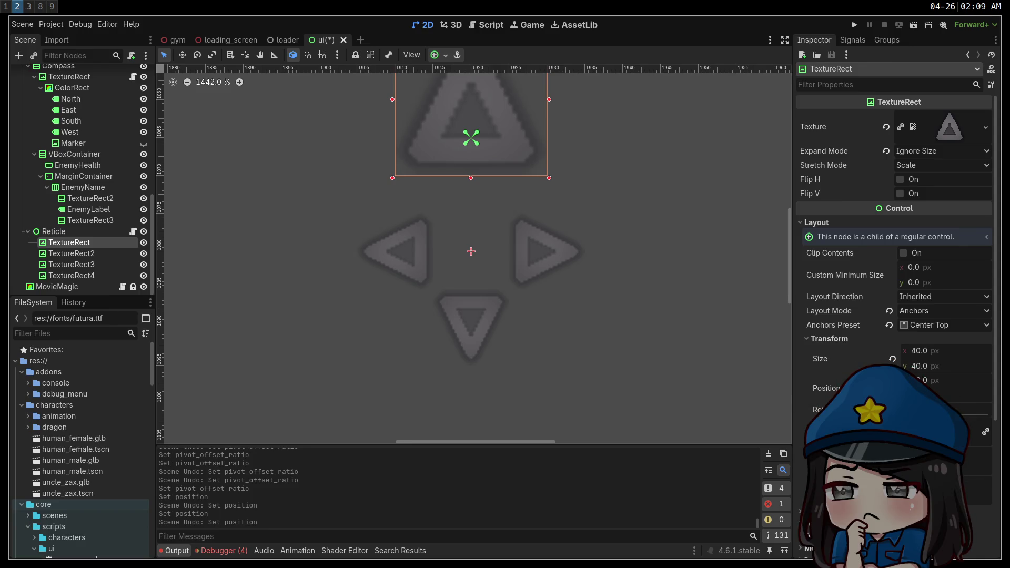
Step: Put the top arrow's pivot at its bottom centre, discarding a trial leftward shift
key("v")
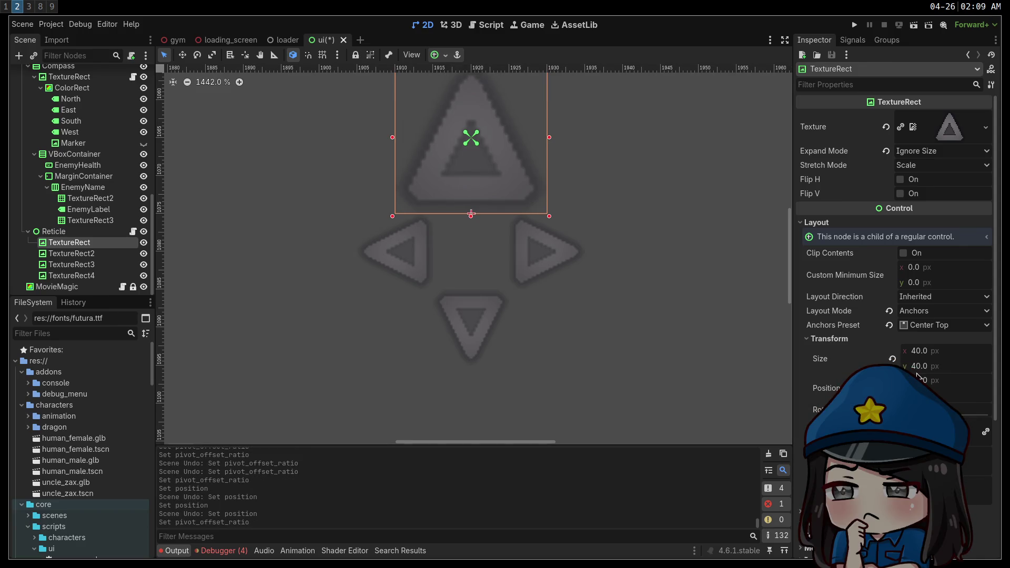
key("Return")
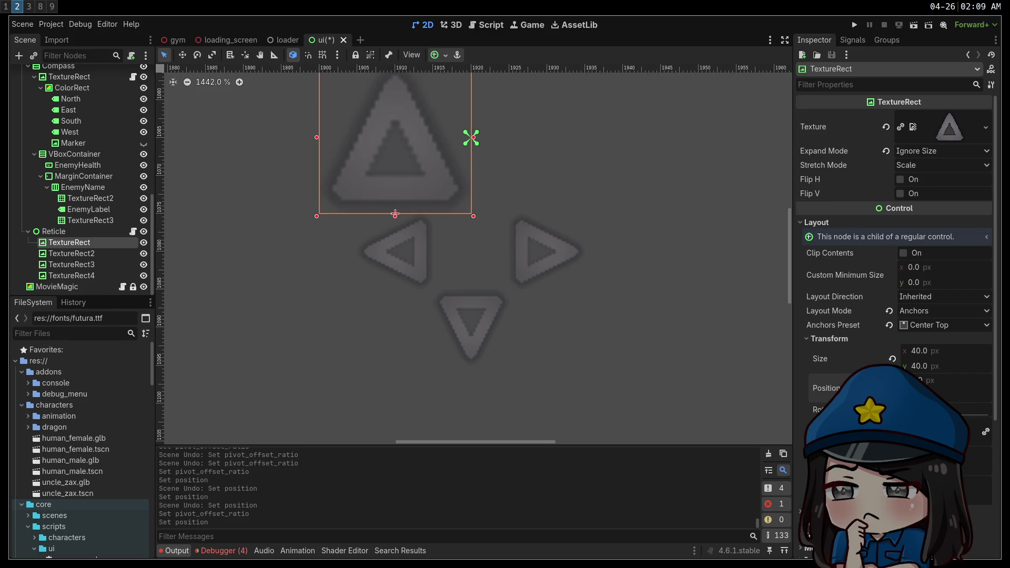
key("ctrl+z")
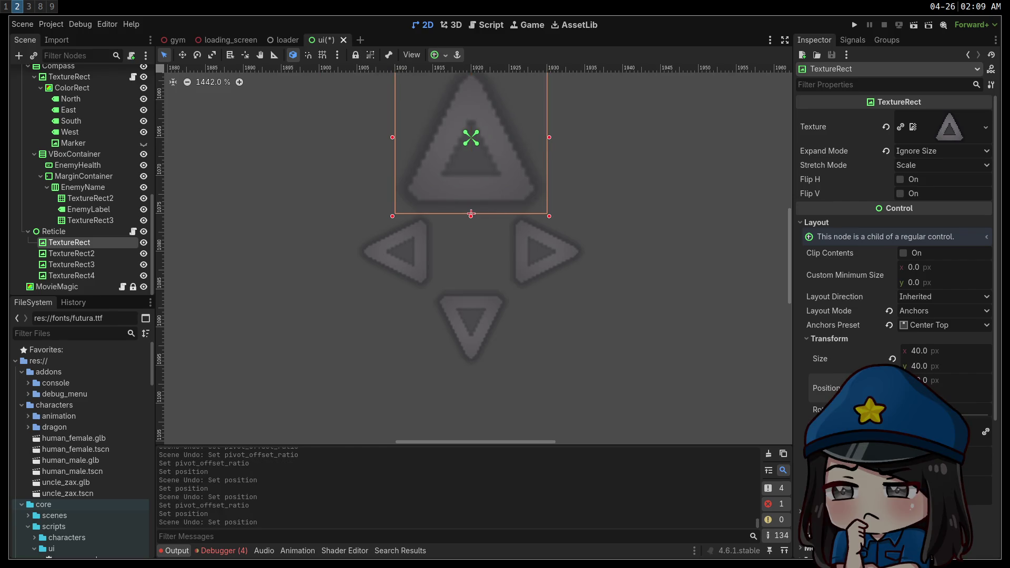
left_click(103, 255)
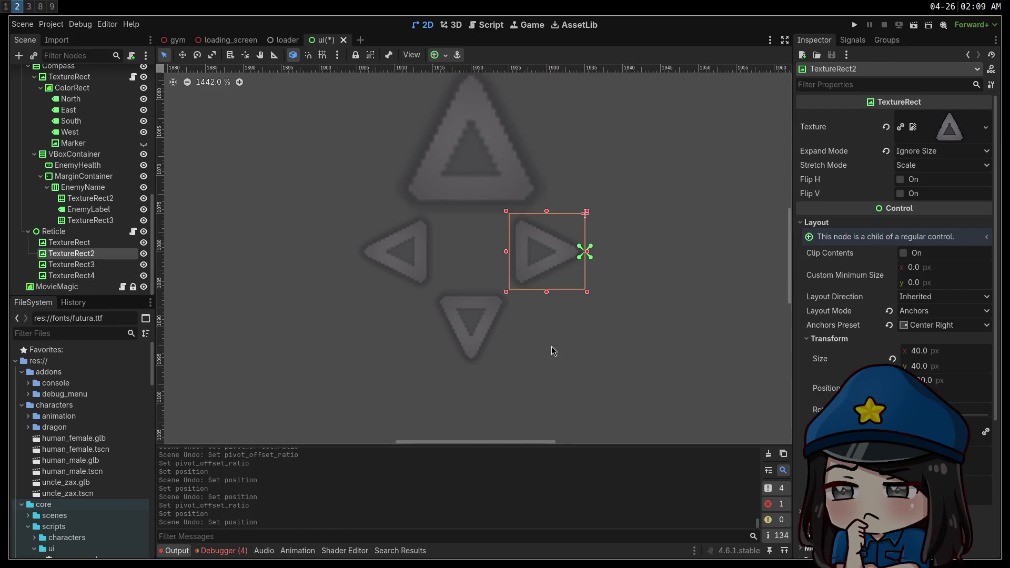
Step: Set TextureRect2's x position to 90 and its scale to 2
left_click(942, 386)
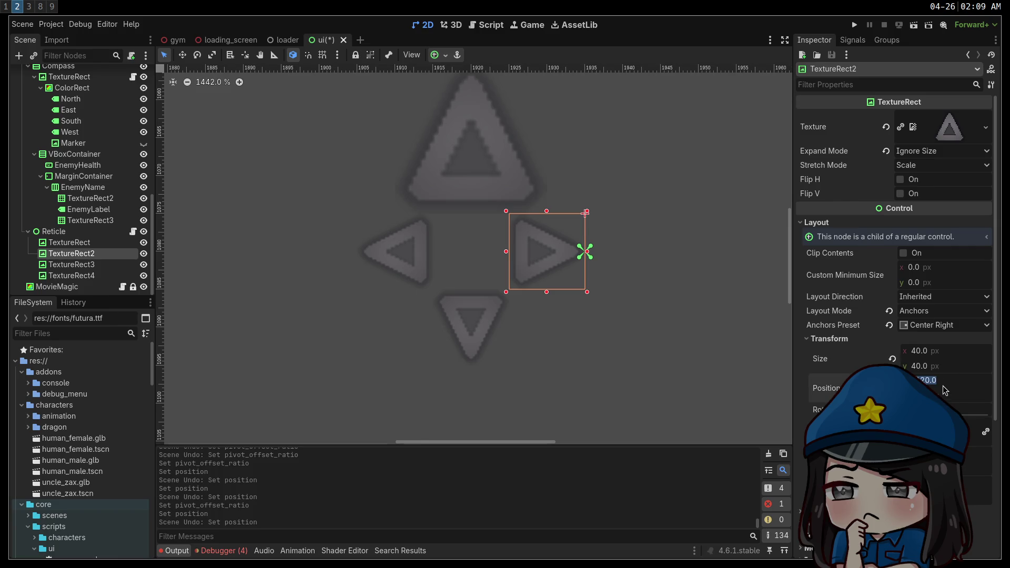
type("90")
key("Return")
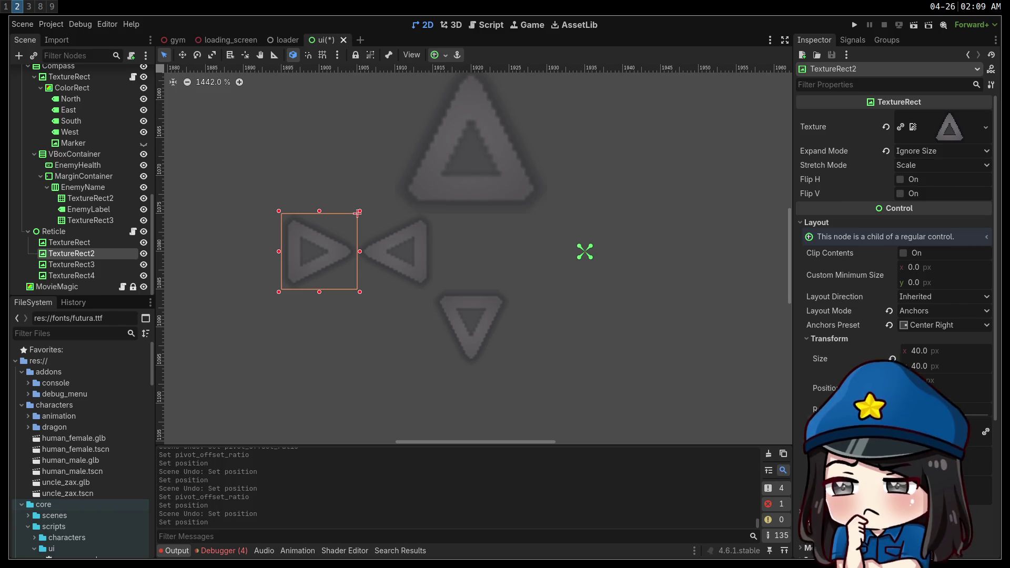
type("2")
key("Return")
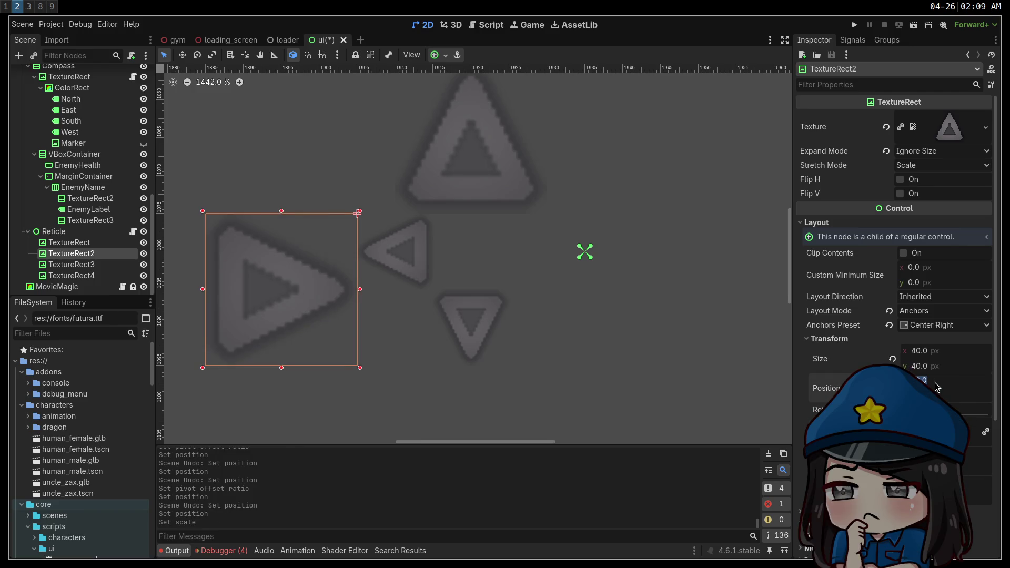
Step: Drag the right arrow's pivot to its bottom-right corner after undoing a trial move
left_click_drag(358, 213, 433, 213)
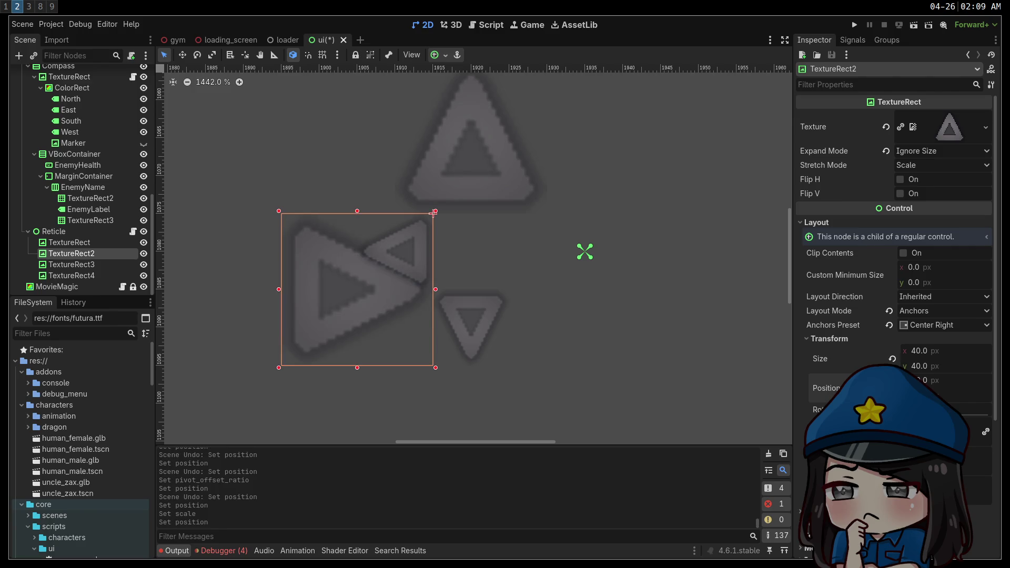
key("ctrl+z")
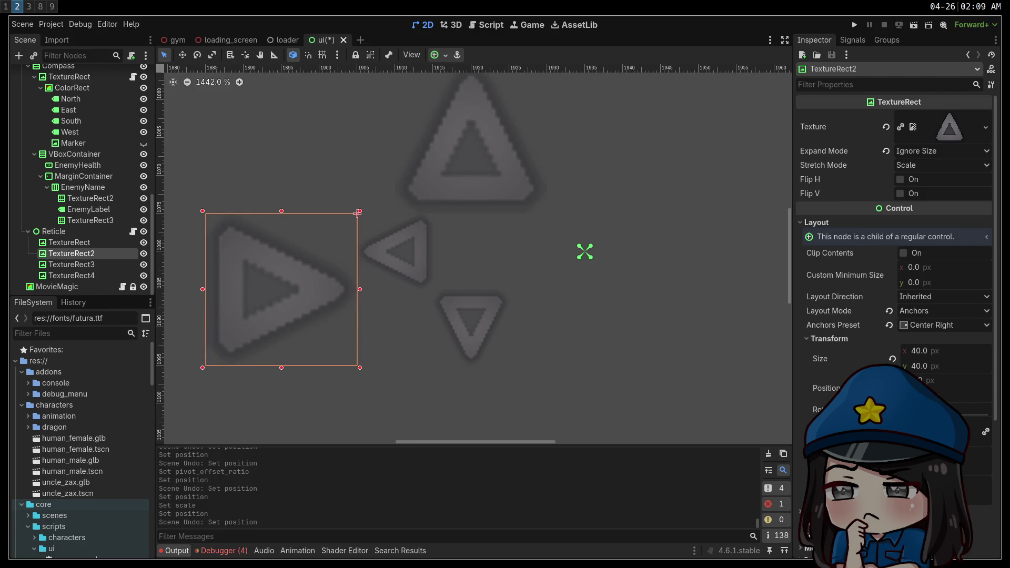
left_click_drag(358, 213, 433, 213)
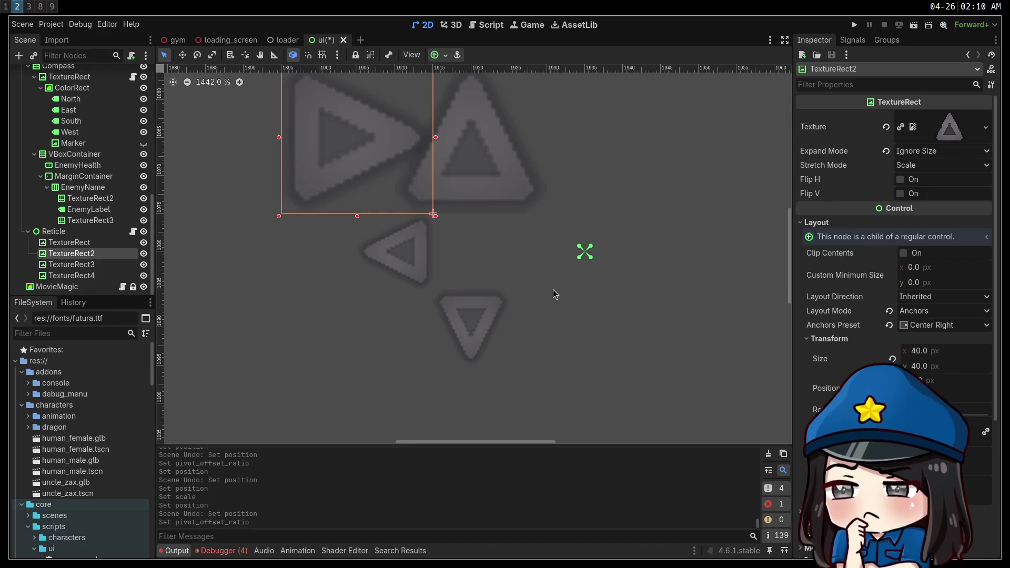
left_click(69, 242)
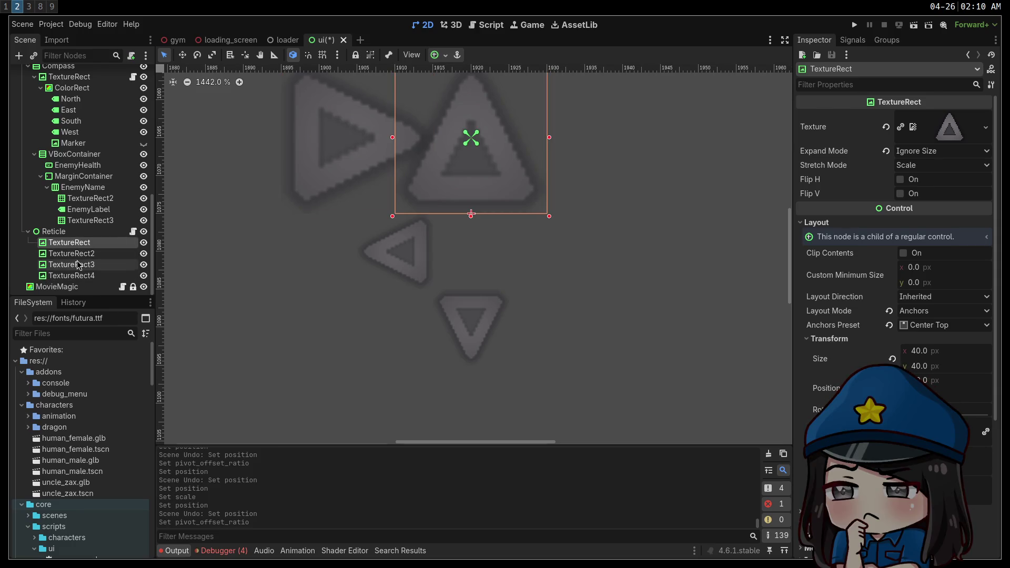
left_click(80, 254)
left_click(78, 242)
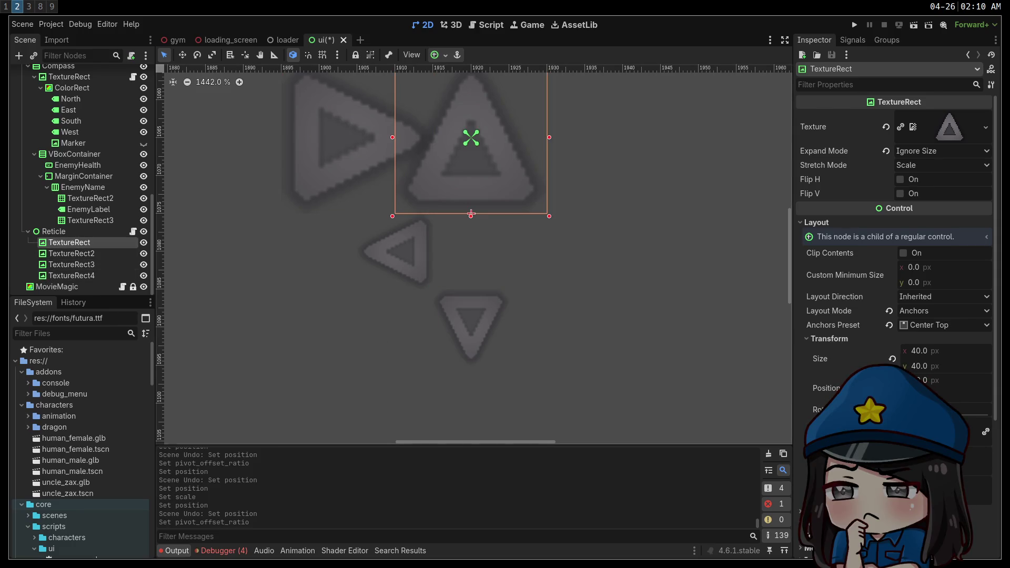
left_click_drag(612, 329, 631, 346)
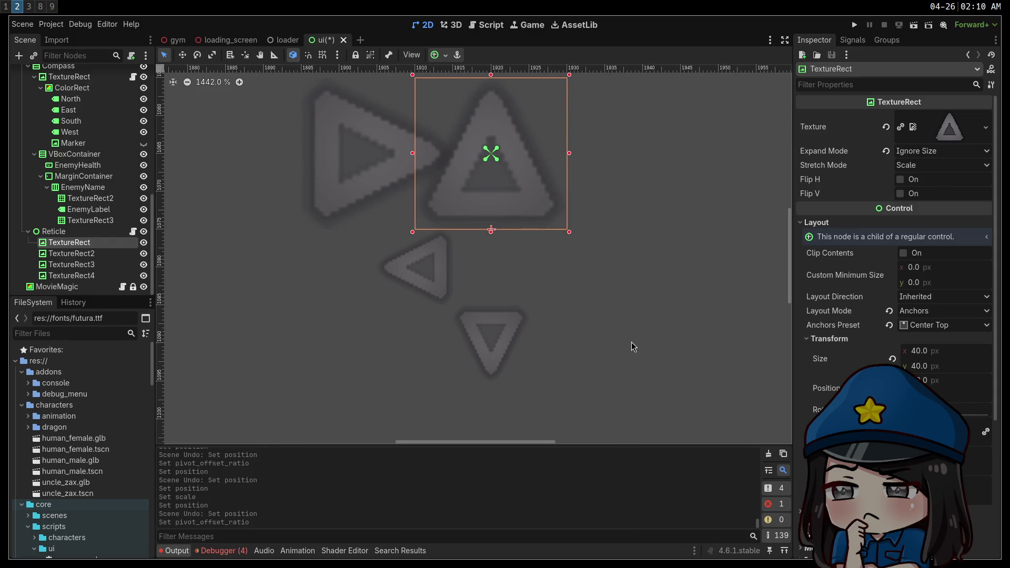
Step: Delete the extra arrows TextureRect2, TextureRect3 and TextureRect4 from Reticle
left_click(84, 255)
key("Delete")
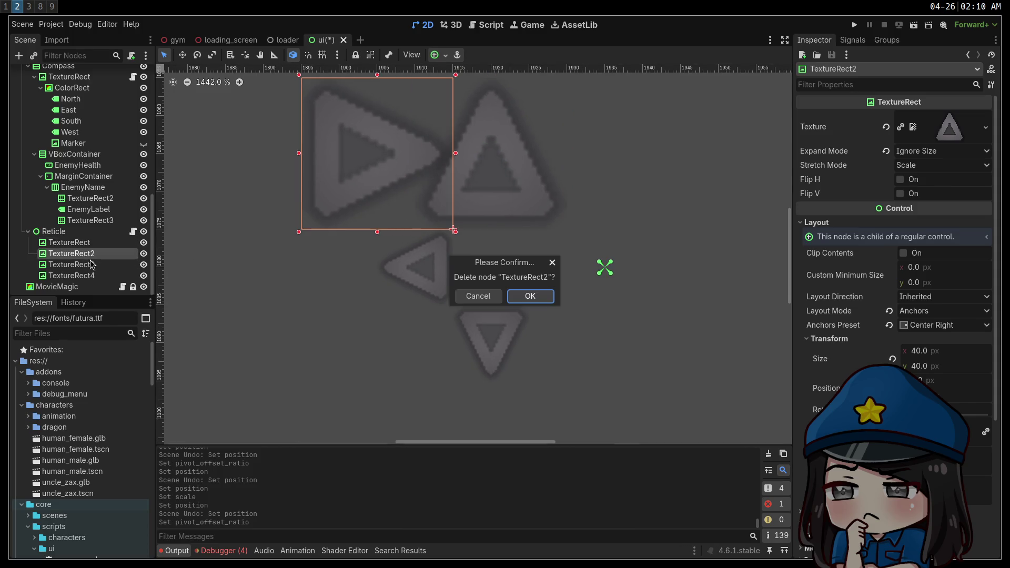
key("Return")
left_click(89, 264)
key("Delete")
key("Return")
left_click(92, 277)
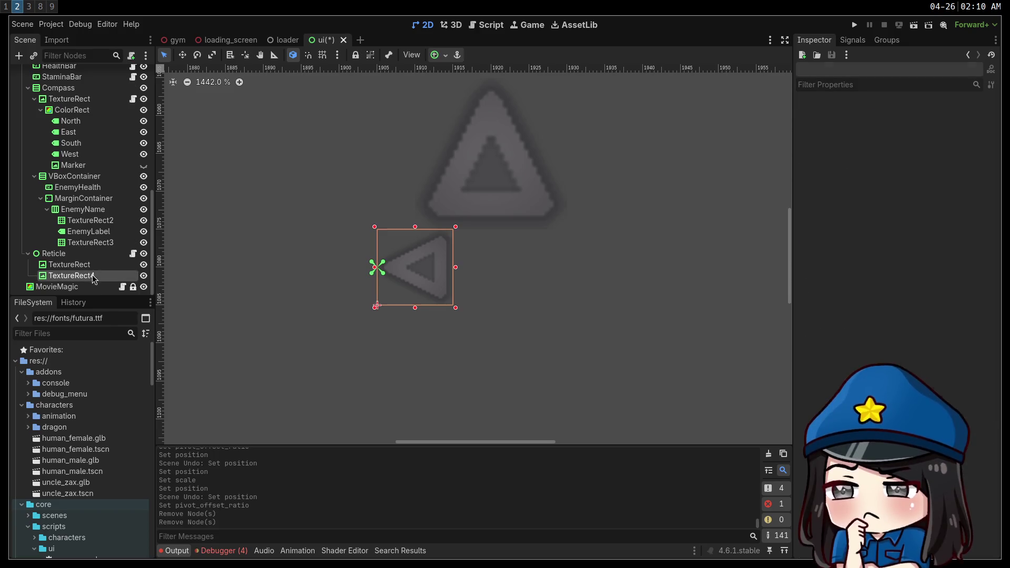
key("Delete")
key("Return")
Step: Add a Control child node to Reticle and move it above TextureRect
left_click(75, 265)
left_click(79, 276)
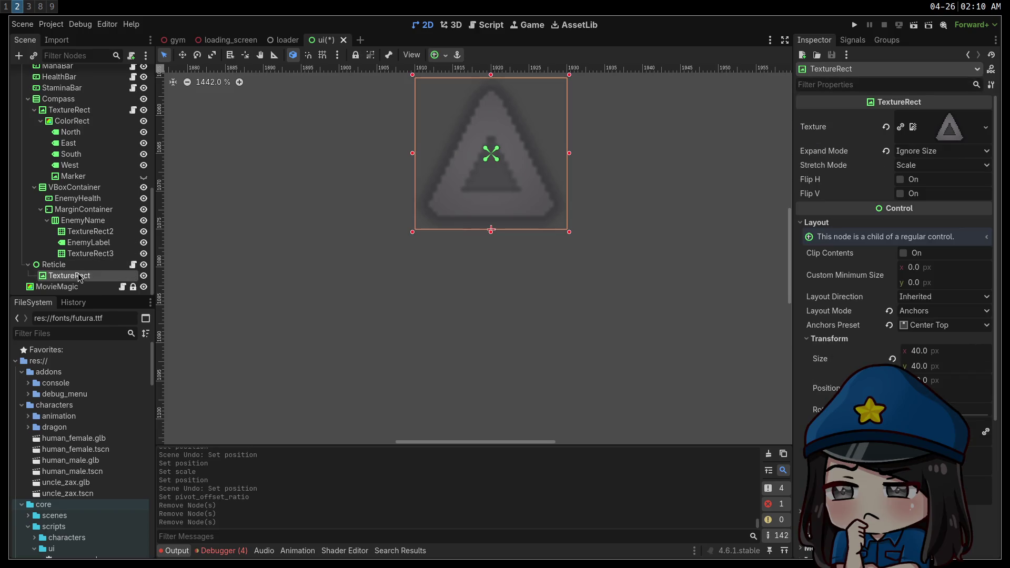
left_click(76, 267)
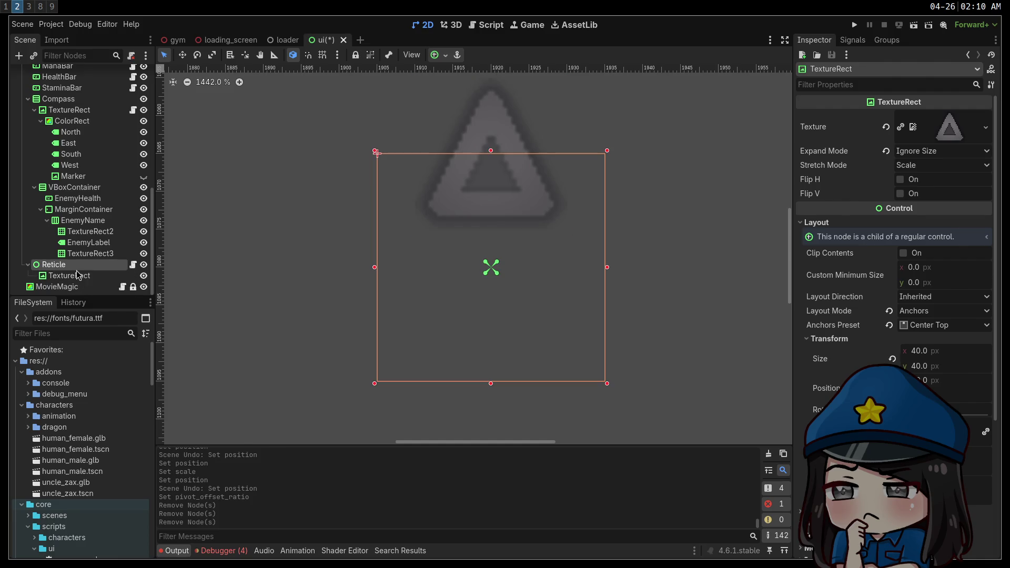
right_click(76, 267)
left_click(117, 290)
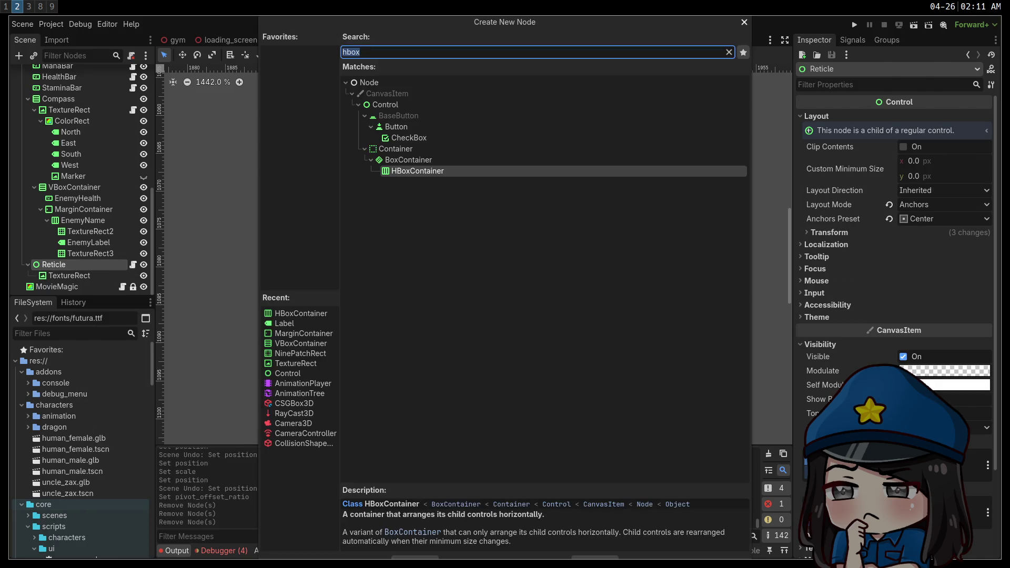
type("control")
key("Return")
left_click_drag(69, 288, 60, 271)
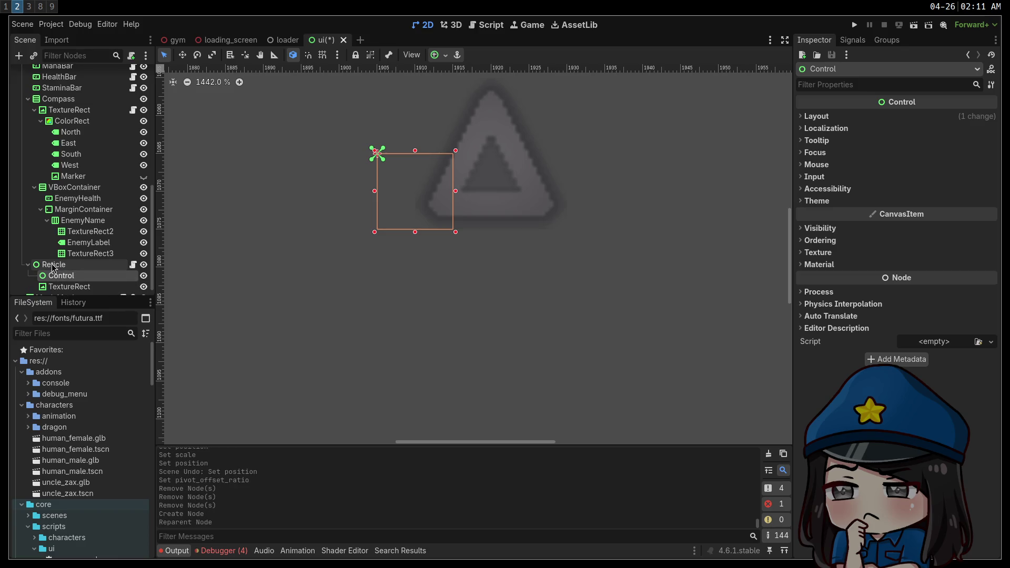
Step: Apply the Center anchor preset to the new Control node
left_click(54, 265)
left_click(61, 276)
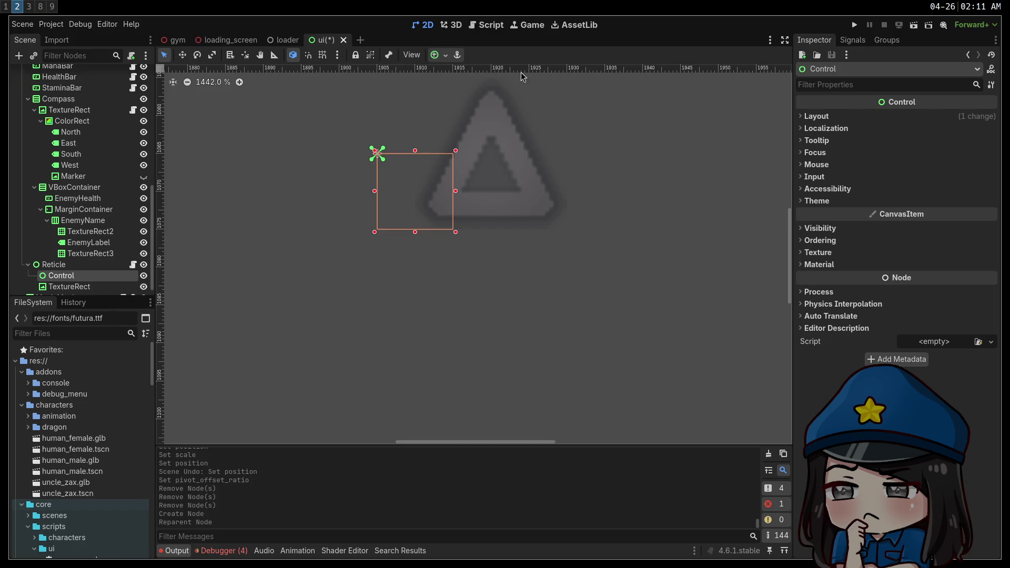
left_click(439, 55)
left_click(459, 108)
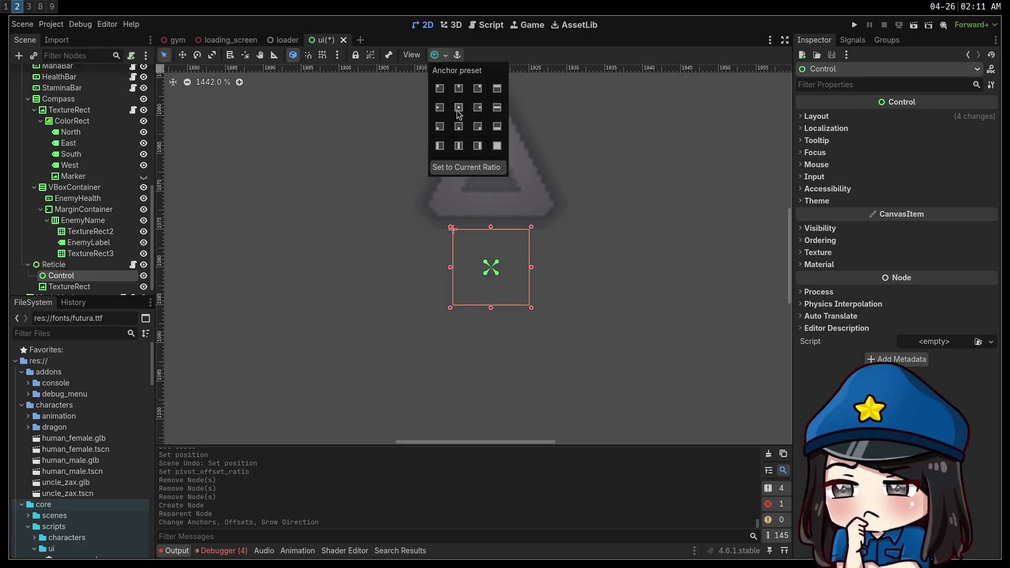
left_click(79, 265)
left_click(101, 274)
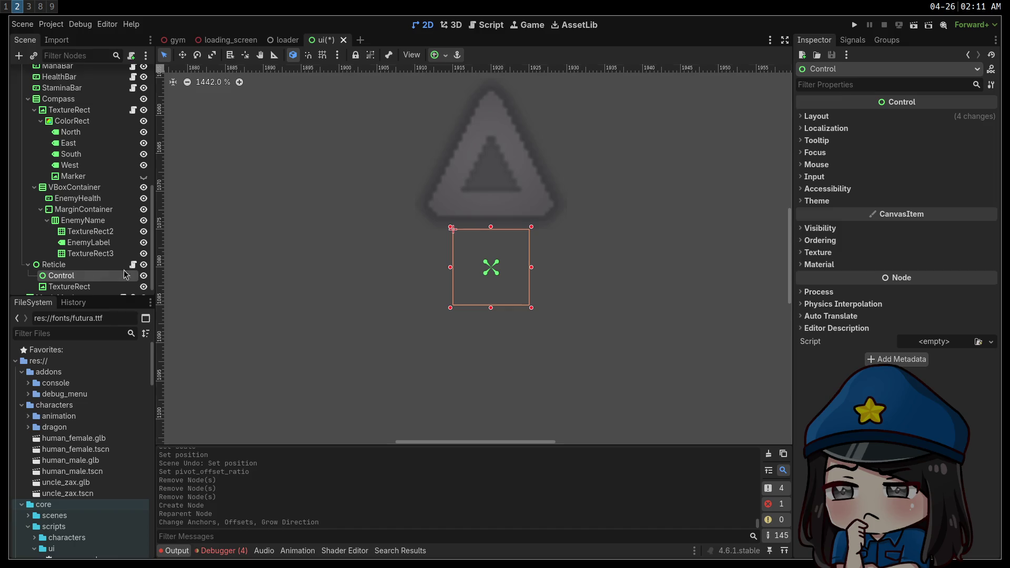
scroll(372, 237, "down", 1)
scroll(372, 237, "down", 1)
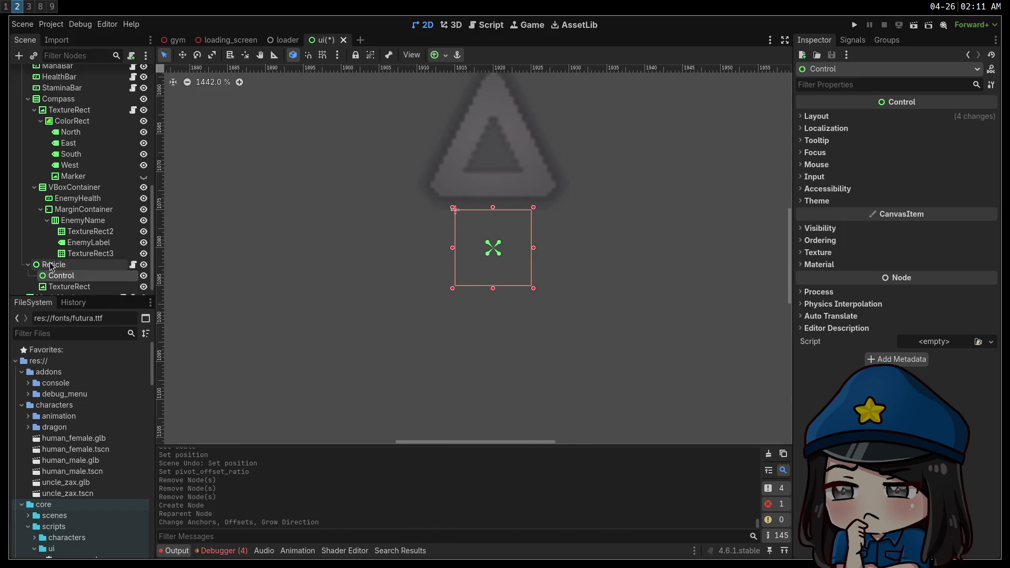
left_click(74, 287)
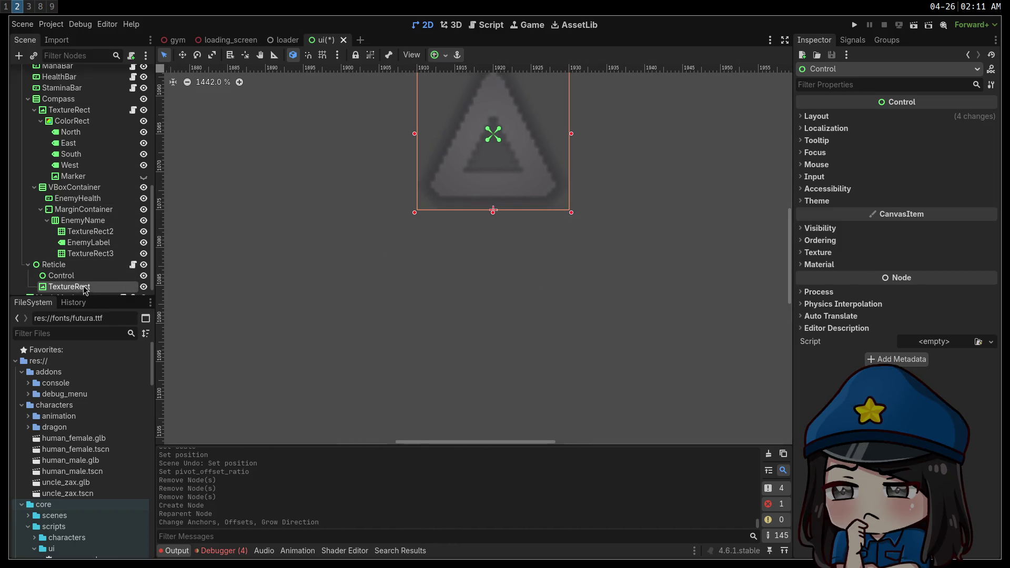
Step: Nest the remaining arrow TextureRect under the Control pivot node
left_click_drag(76, 289, 62, 276)
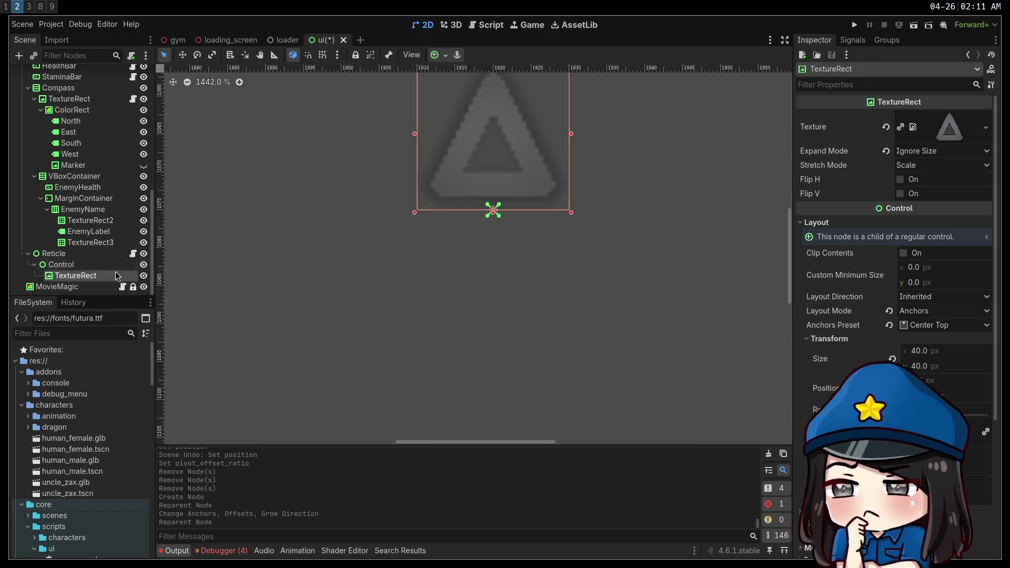
scroll(421, 295, "up", 2)
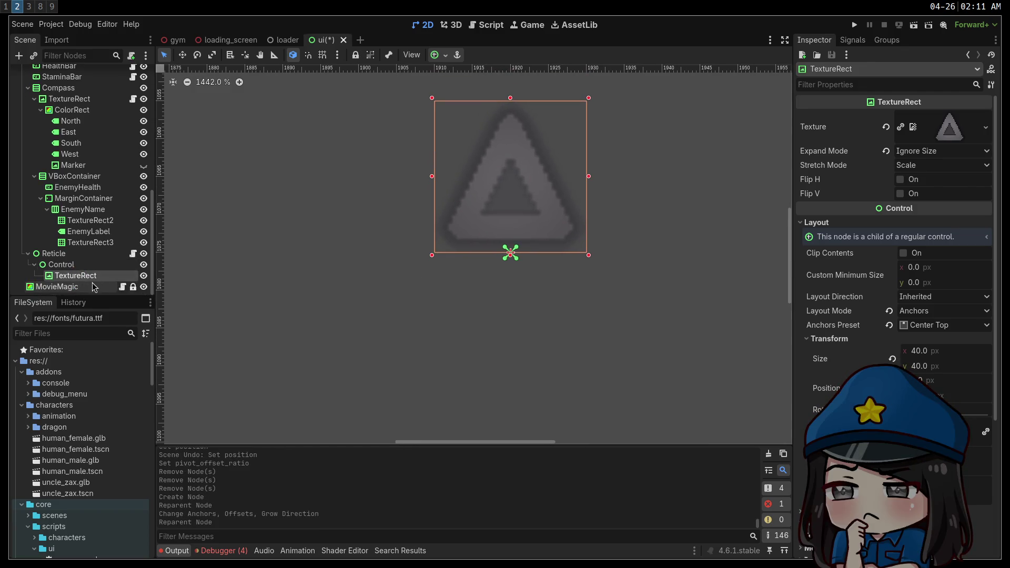
left_click(72, 266)
left_click(83, 278)
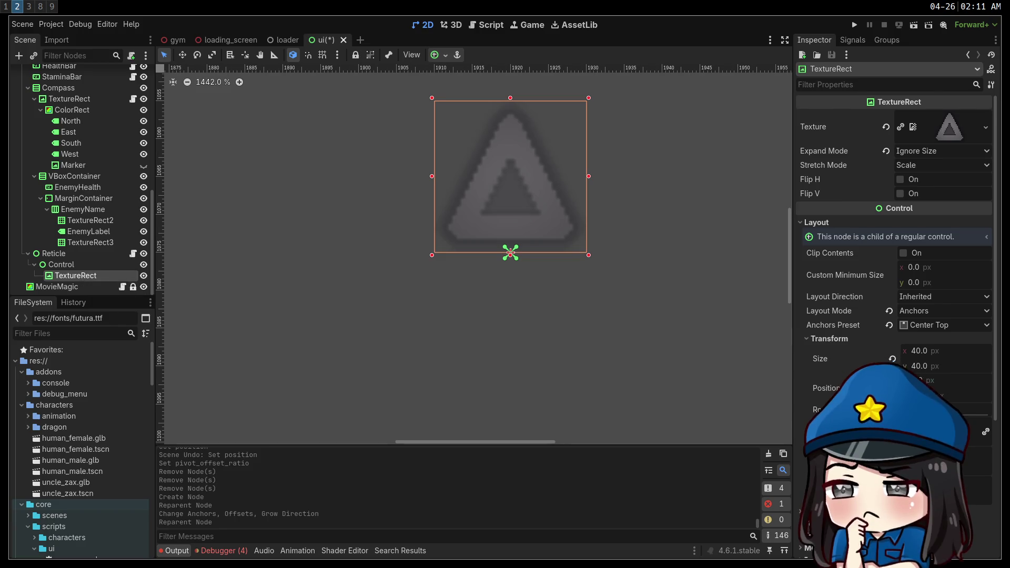
Step: Offset the arrow's pivot below the texture so the arrow sits above the pivot point
left_click(967, 501)
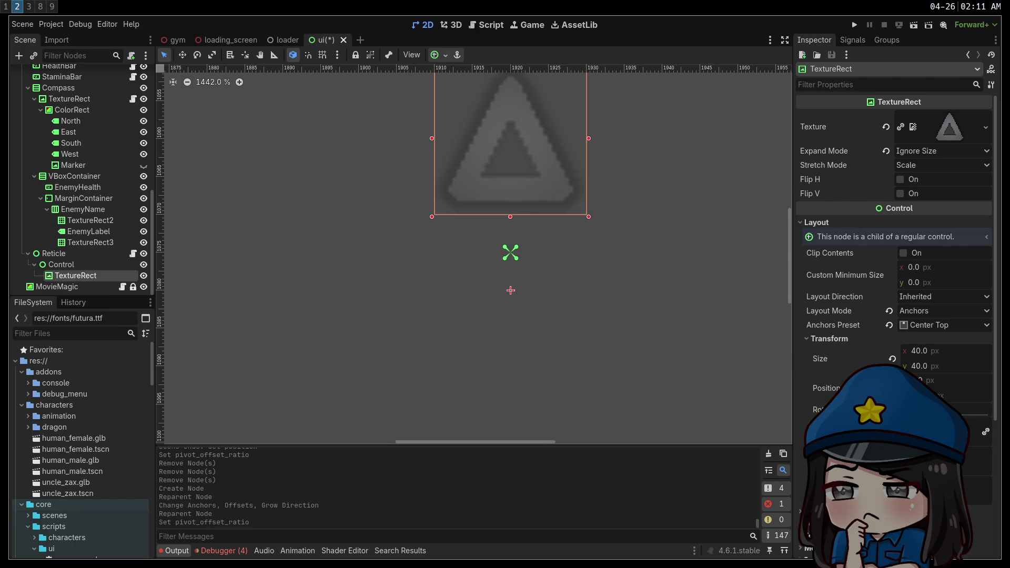
left_click(892, 388)
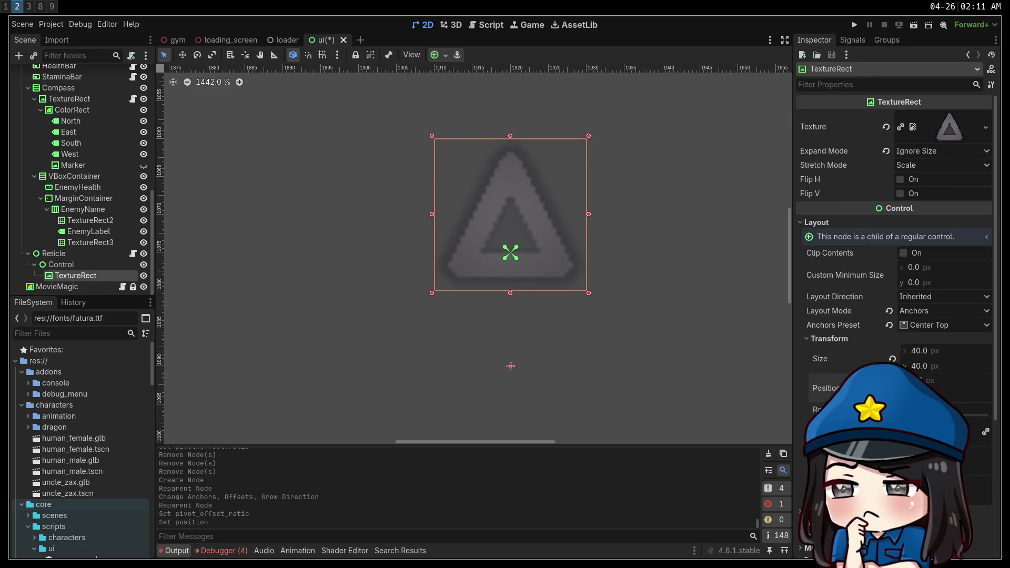
left_click(88, 267)
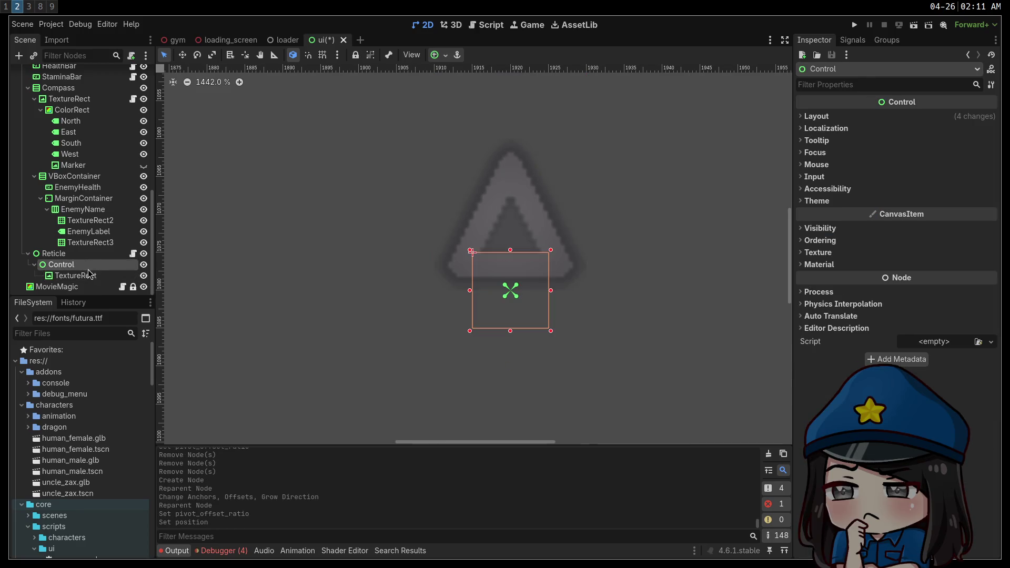
left_click(89, 275)
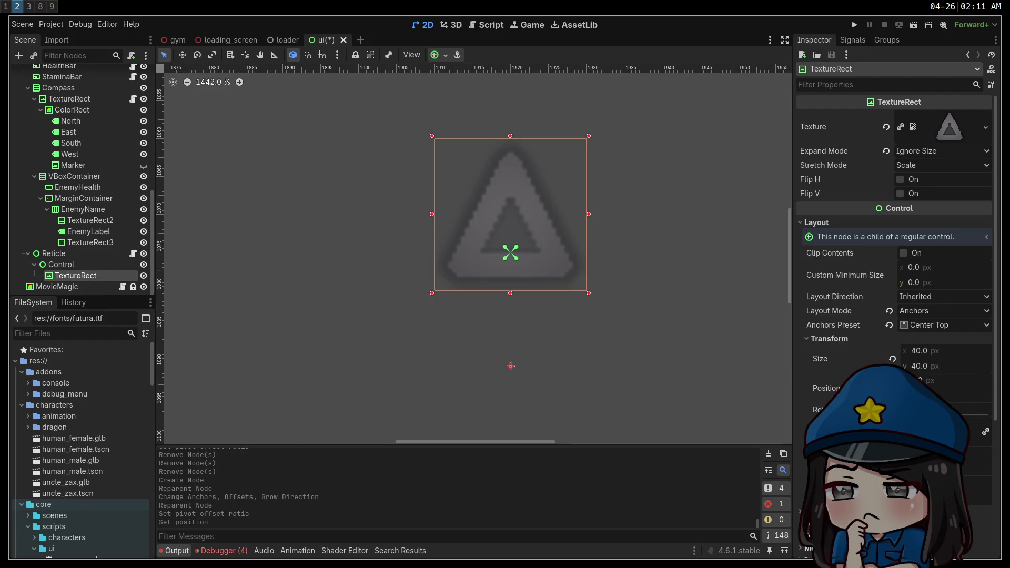
key("v")
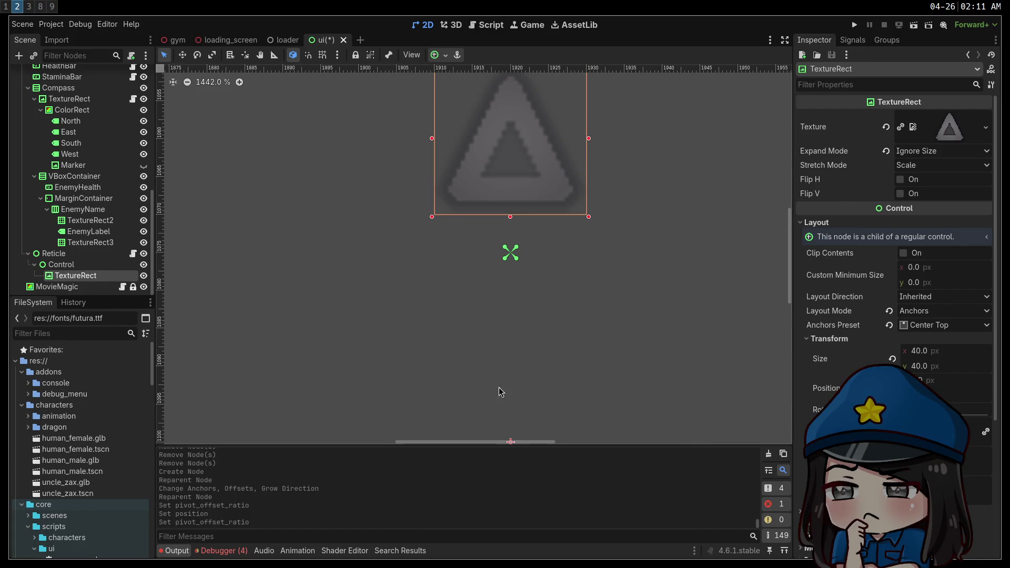
scroll(498, 389, "up", 2)
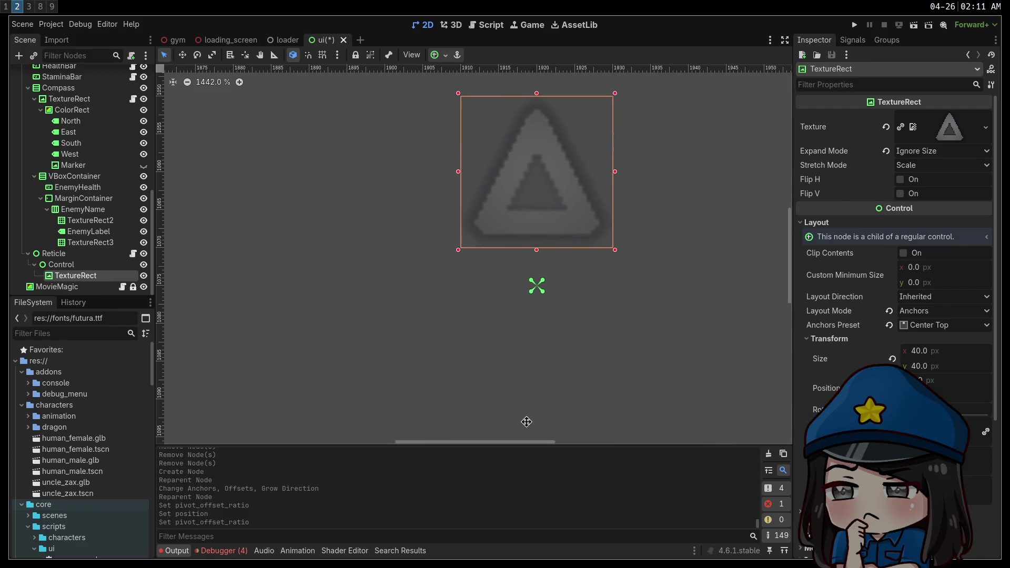
left_click(78, 269)
left_click(80, 271)
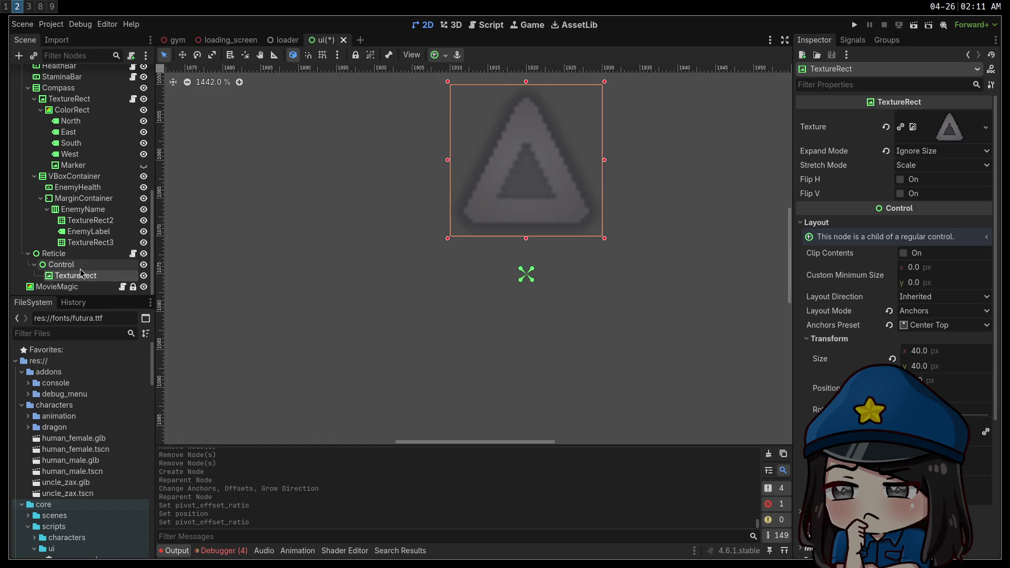
scroll(449, 302, "down", 3)
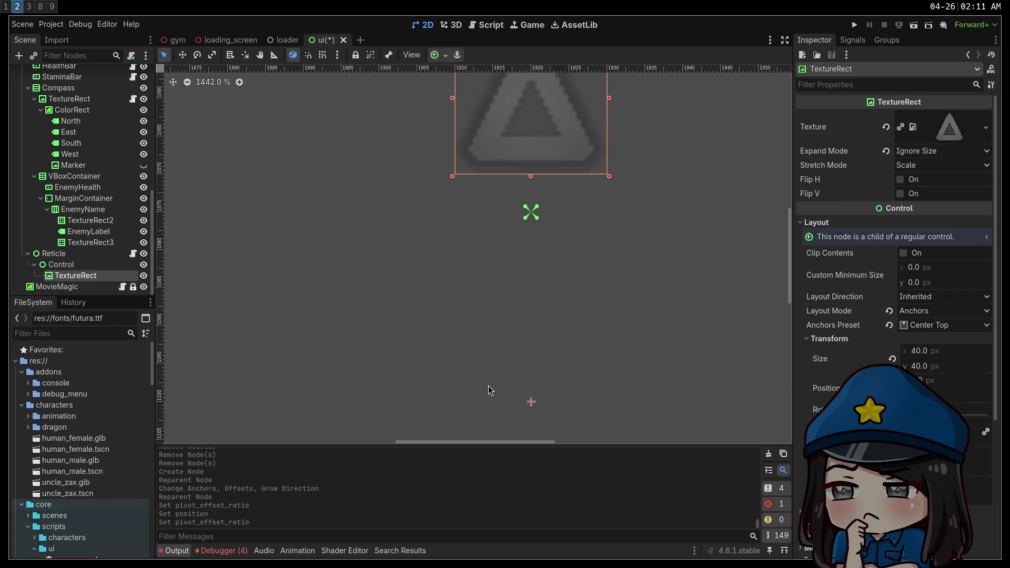
Step: Resize the arrow TextureRect to 80 × 80 px
left_click(937, 355)
type("80")
key("Tab")
type("80")
key("Return")
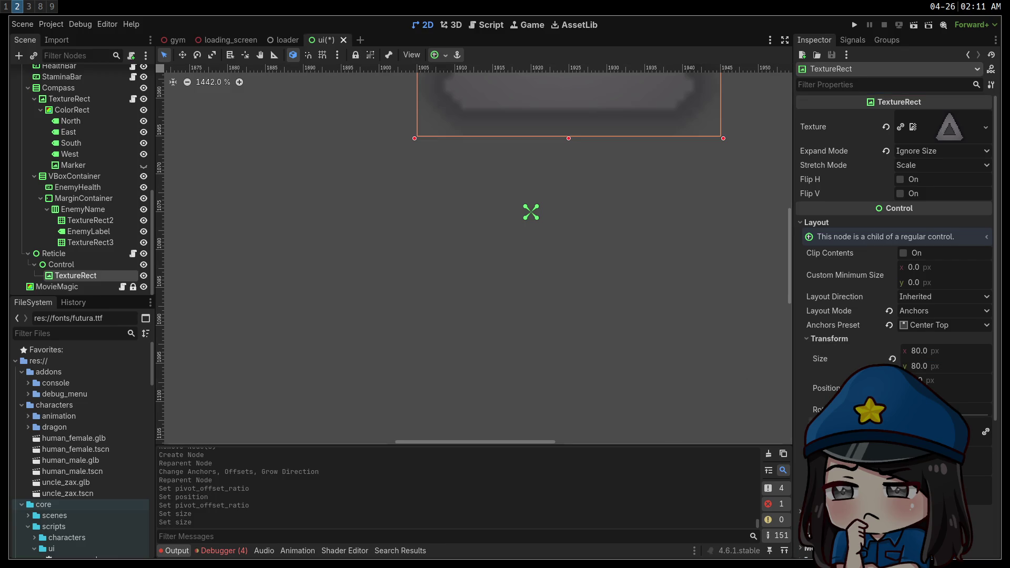
key("Return")
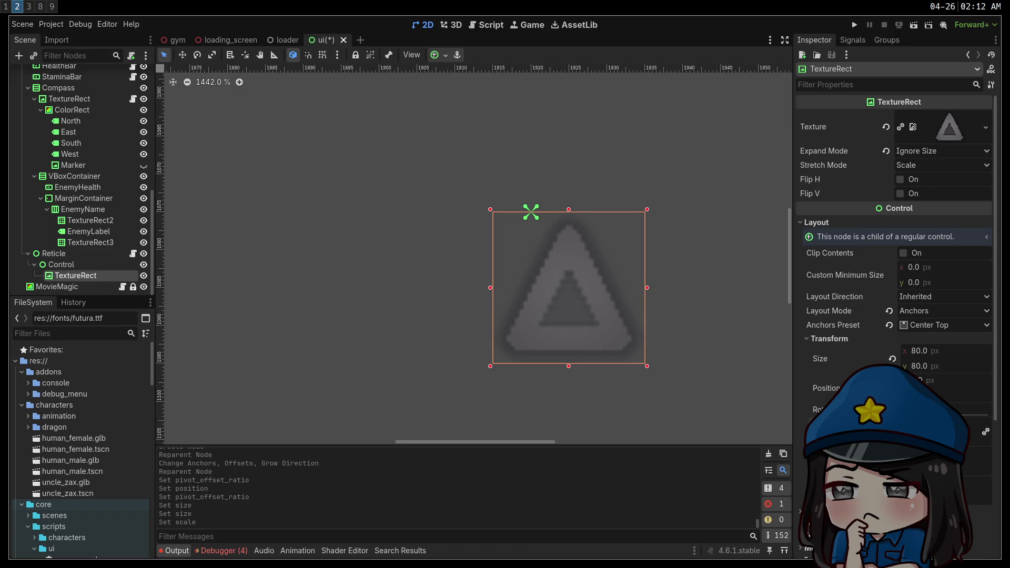
mouse_move(544, 371)
left_mouse_down()
mouse_move(541, 361)
mouse_move(610, 291)
left_mouse_up()
left_click(964, 360)
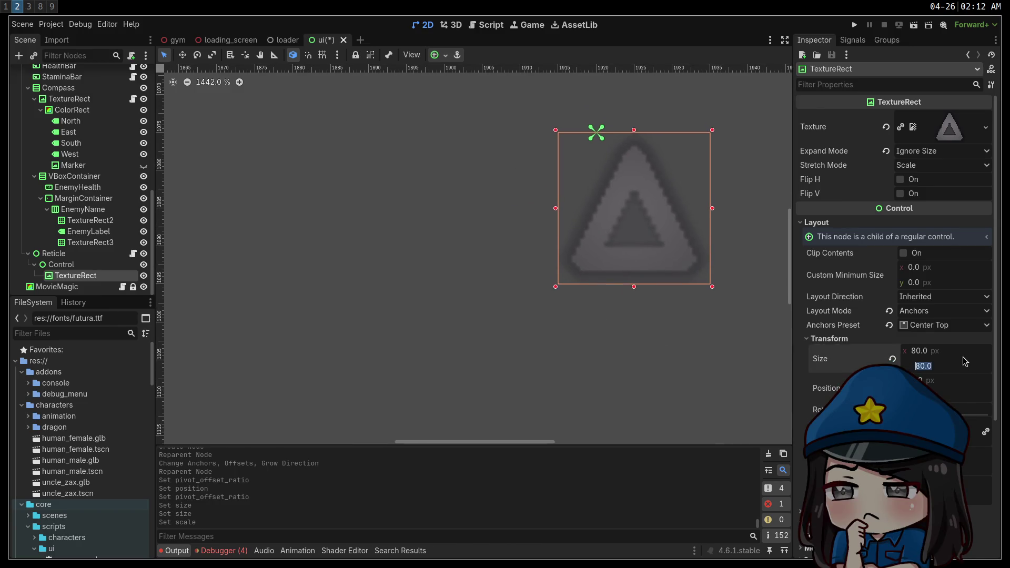